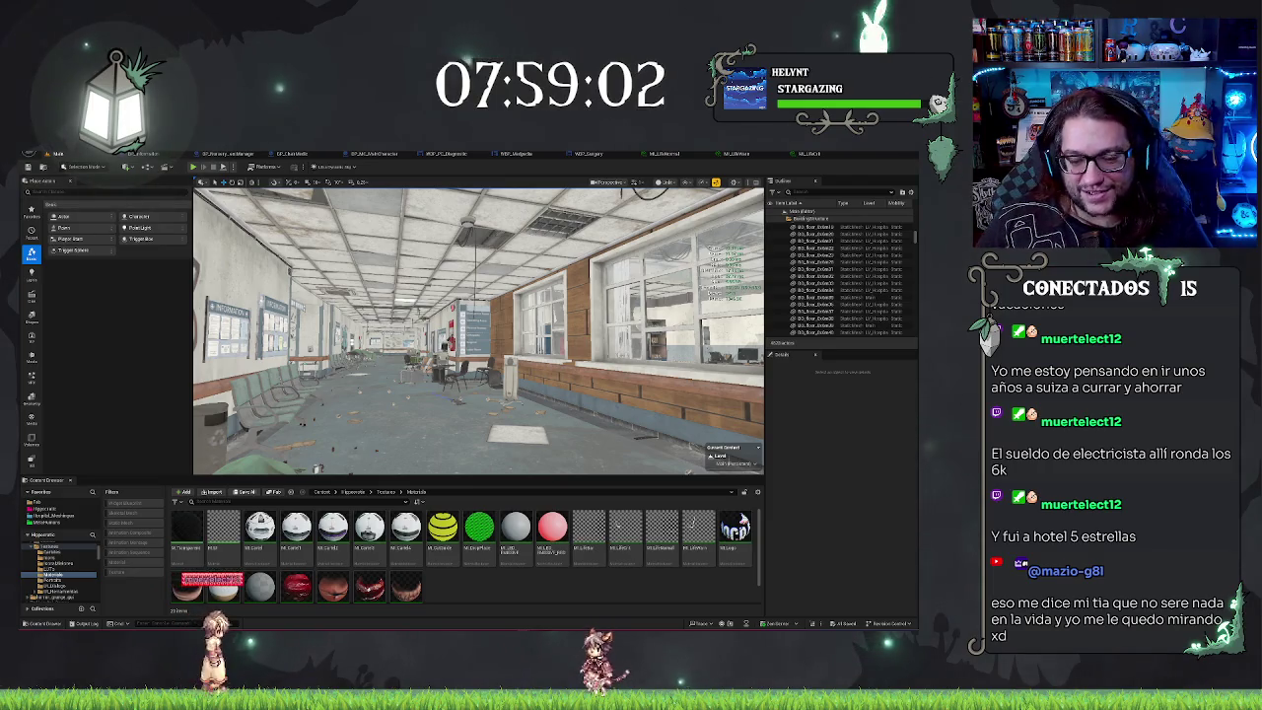
Step: Fly the camera from the graffiti corridor through the entrance doors into the bed-lined lobby corridor
mouse_move(479, 330)
left_mouse_down()
mouse_move(439, 330)
mouse_move(532, 331)
left_mouse_up()
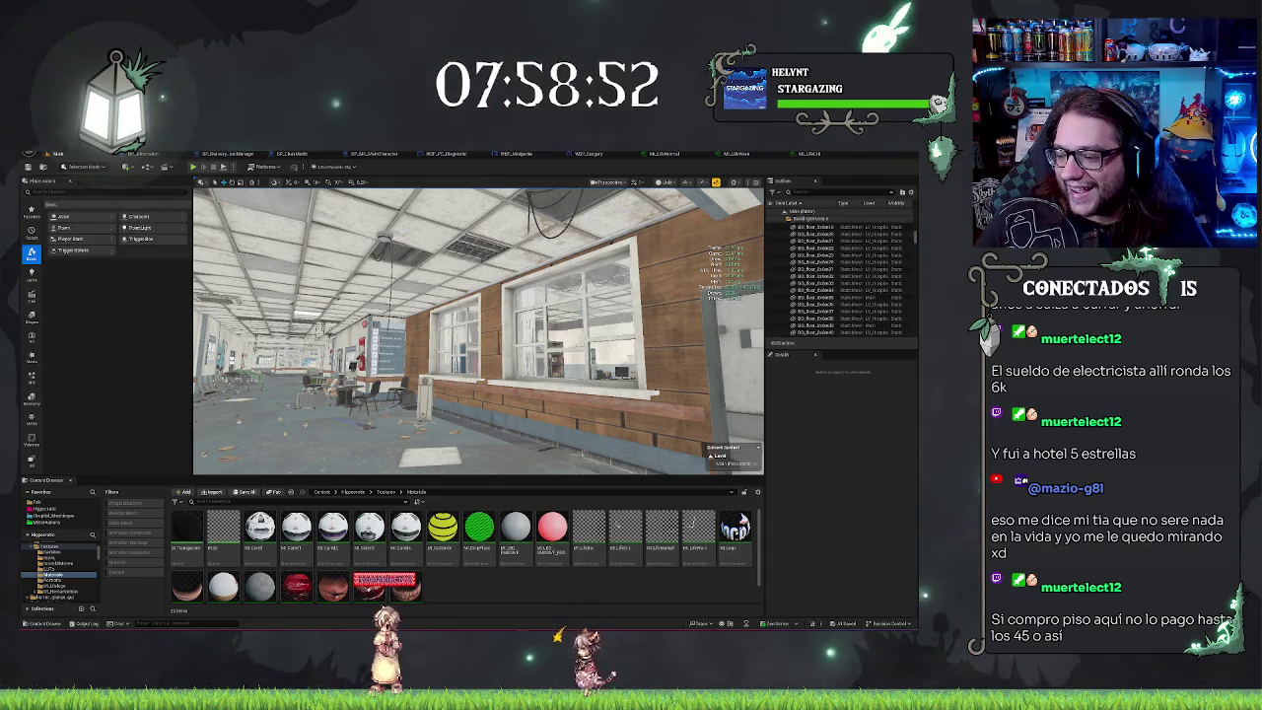
left_click_drag(478, 330, 444, 321)
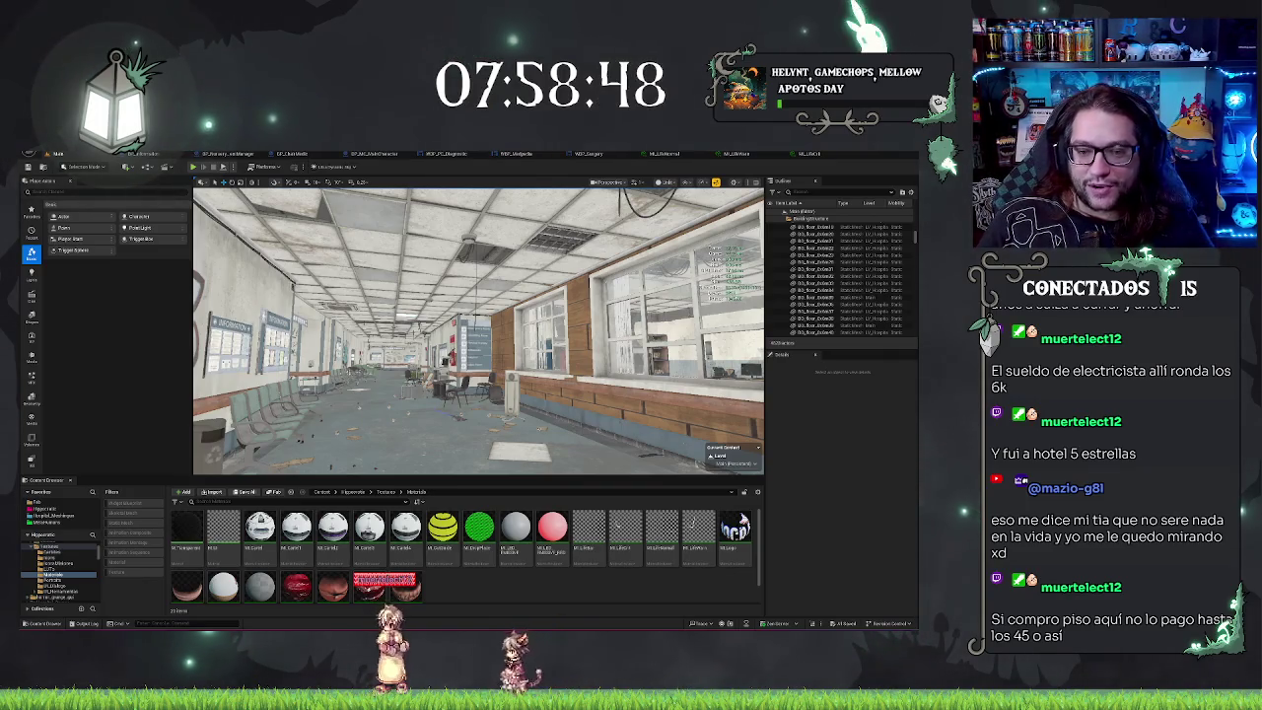
mouse_move(478, 330)
left_mouse_down()
mouse_move(414, 325)
mouse_move(468, 325)
mouse_move(445, 326)
mouse_move(446, 282)
left_mouse_up()
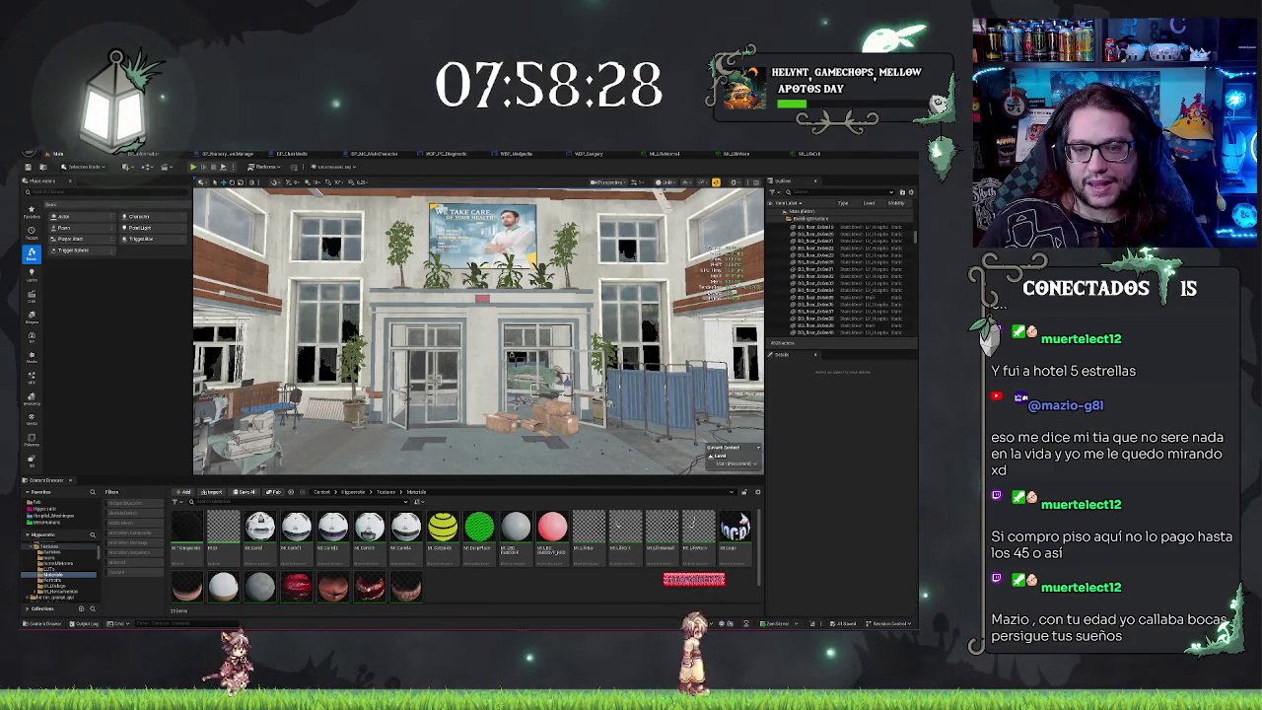
left_click_drag(478, 331, 365, 330)
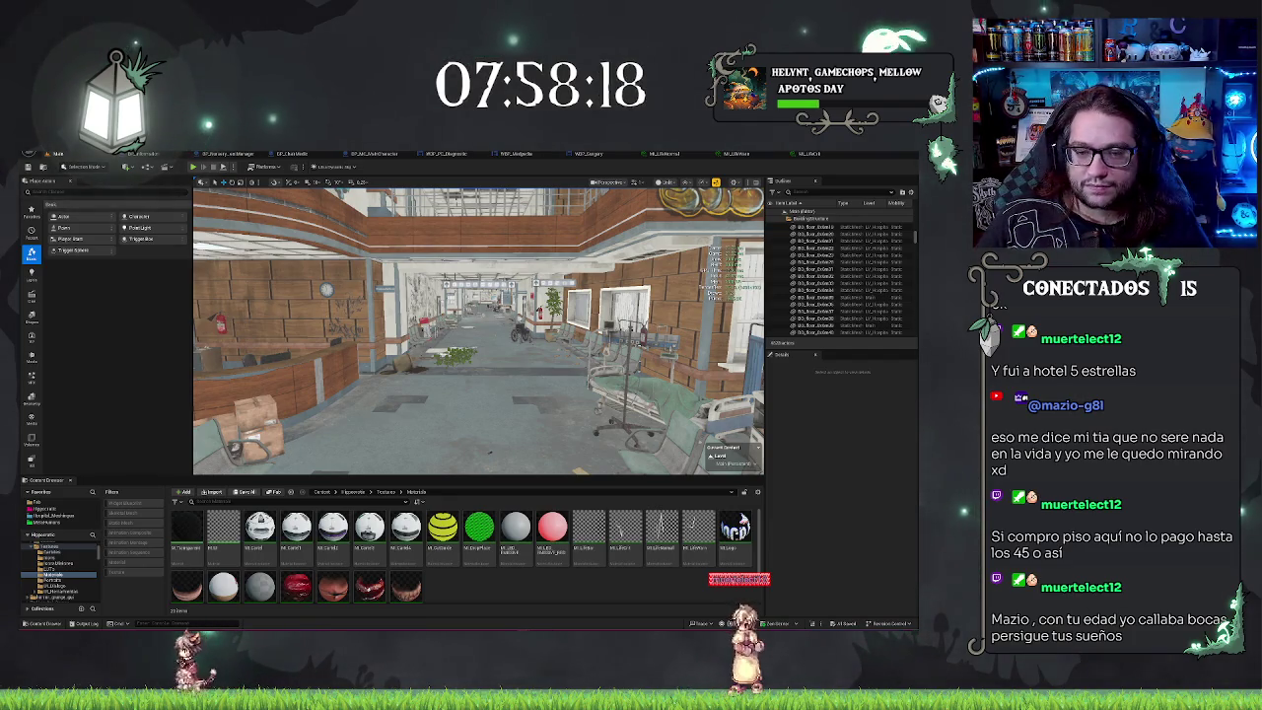
mouse_move(478, 331)
left_mouse_down()
mouse_move(454, 330)
mouse_move(494, 330)
mouse_move(485, 357)
left_mouse_up()
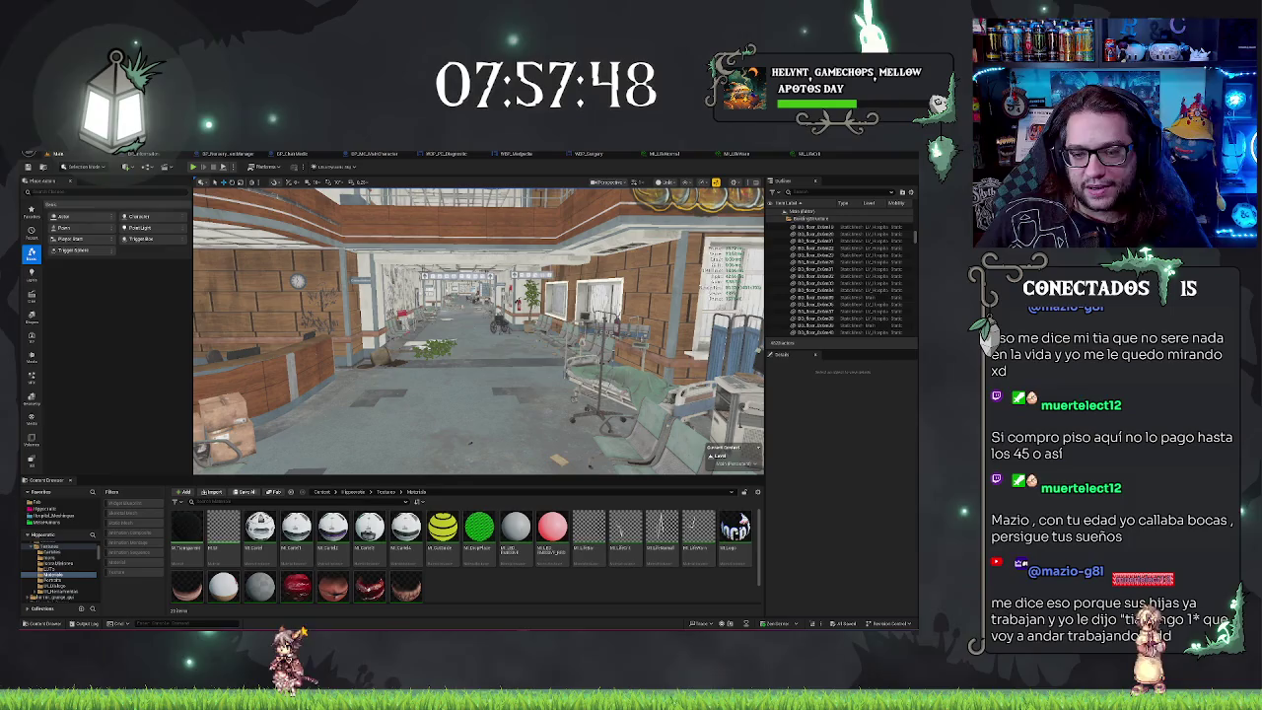
left_click(444, 380)
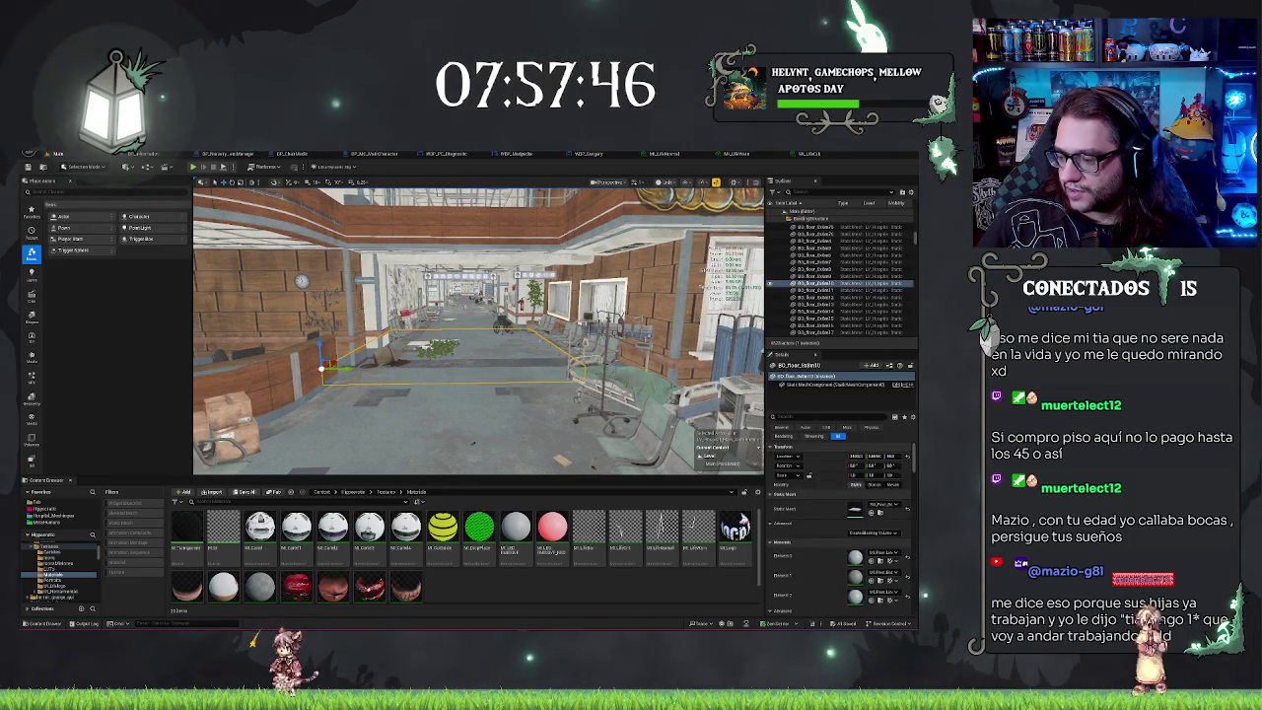
left_click(510, 357)
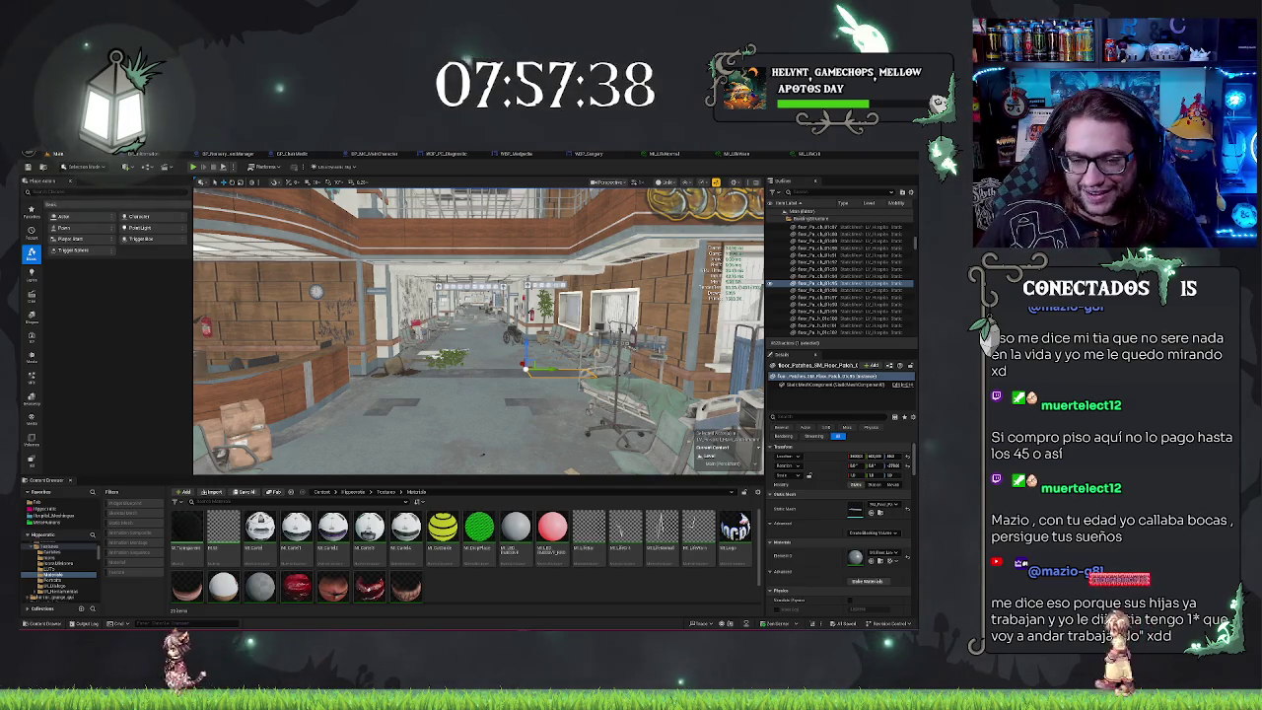
scroll(479, 330, "up", 3)
key("Escape")
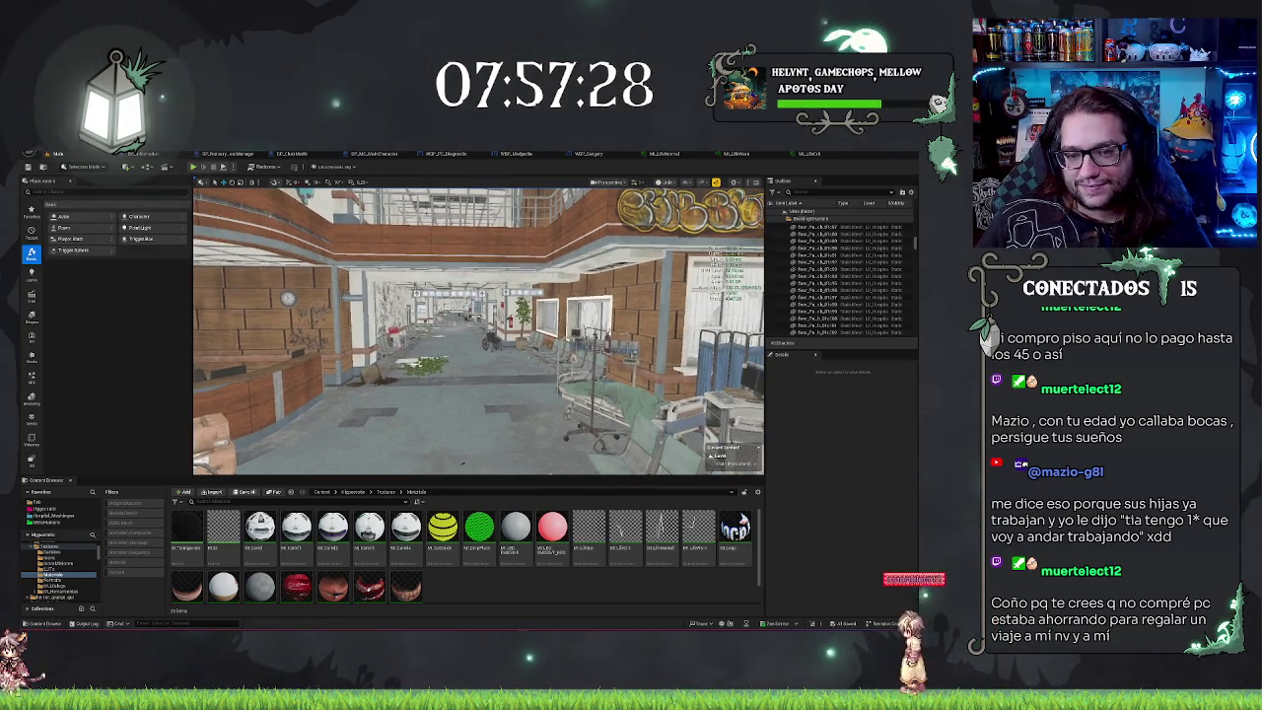
left_click(444, 434)
key("Escape")
key("w")
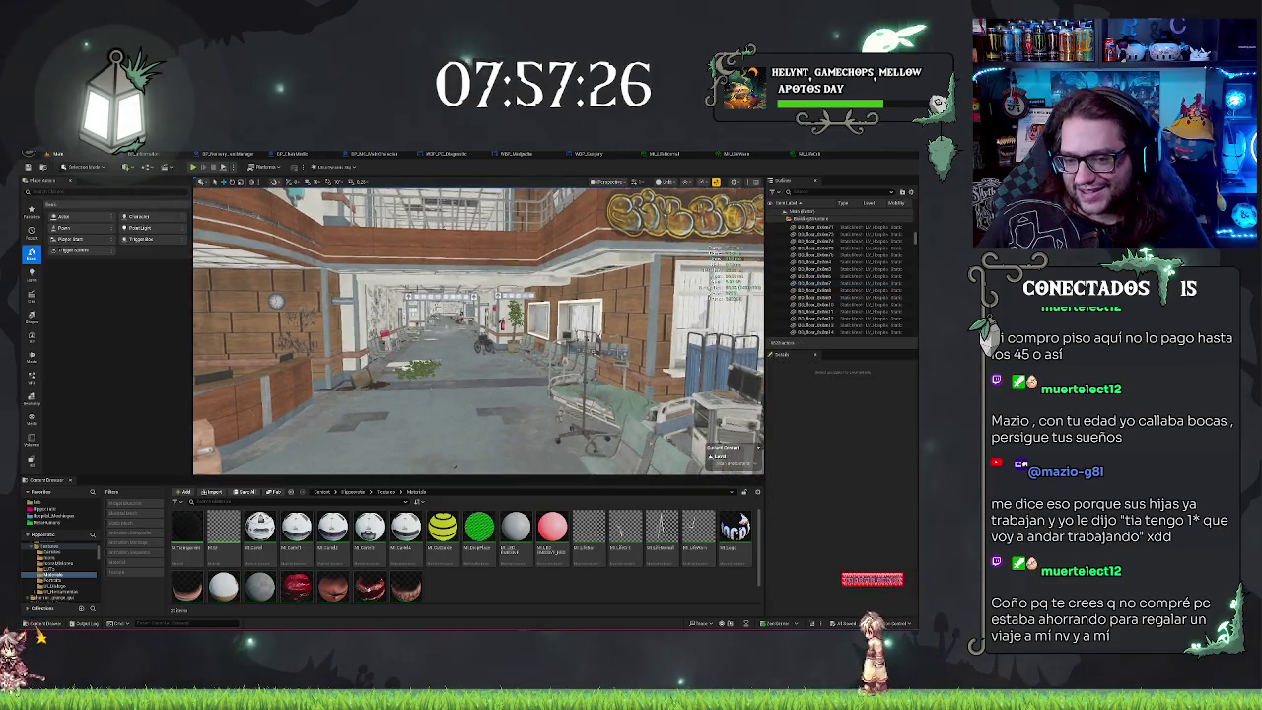
key("s")
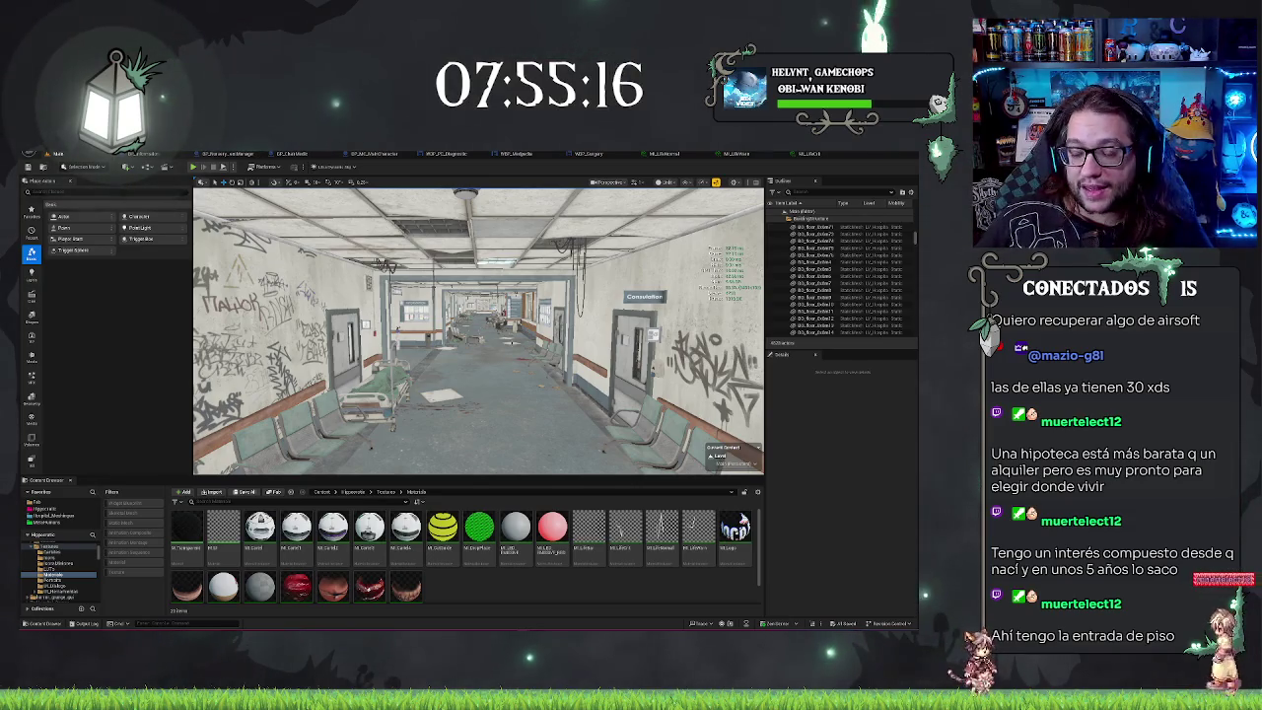
Step: Fly past the wheelchair, information board and Operating Room door to the black-chair waiting area
key("w")
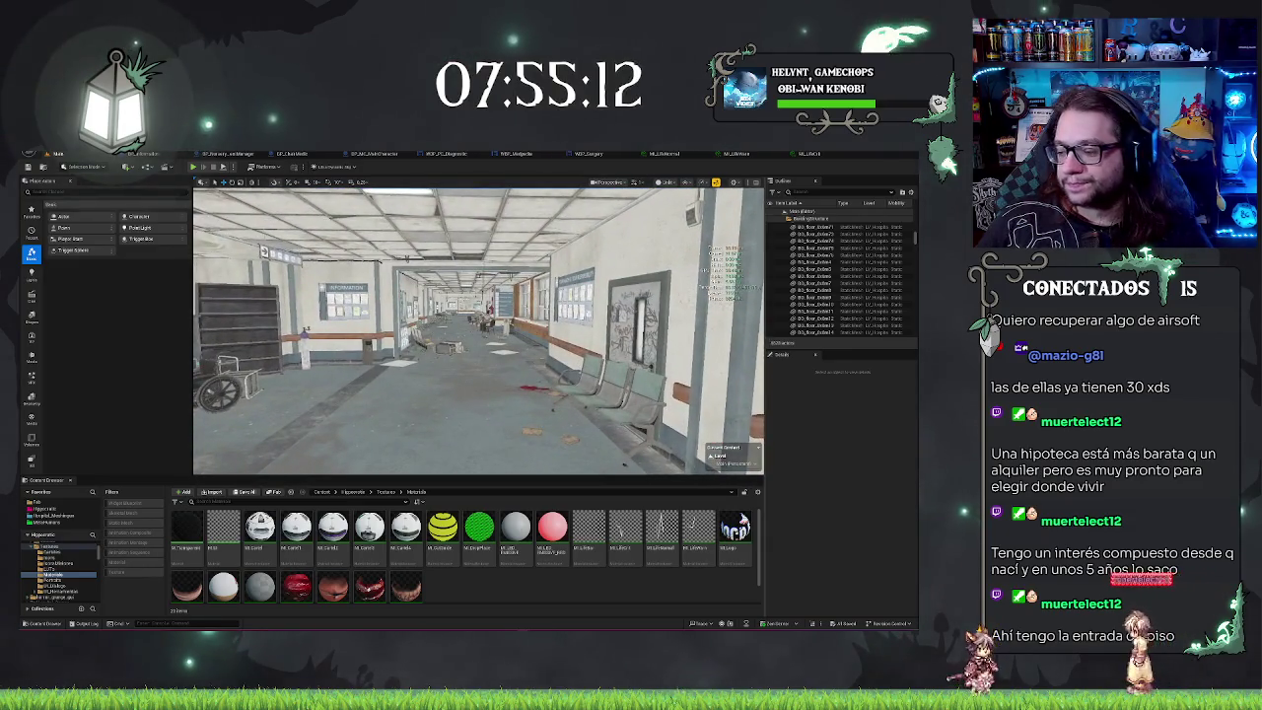
left_click_drag(478, 331, 291, 330)
key("w")
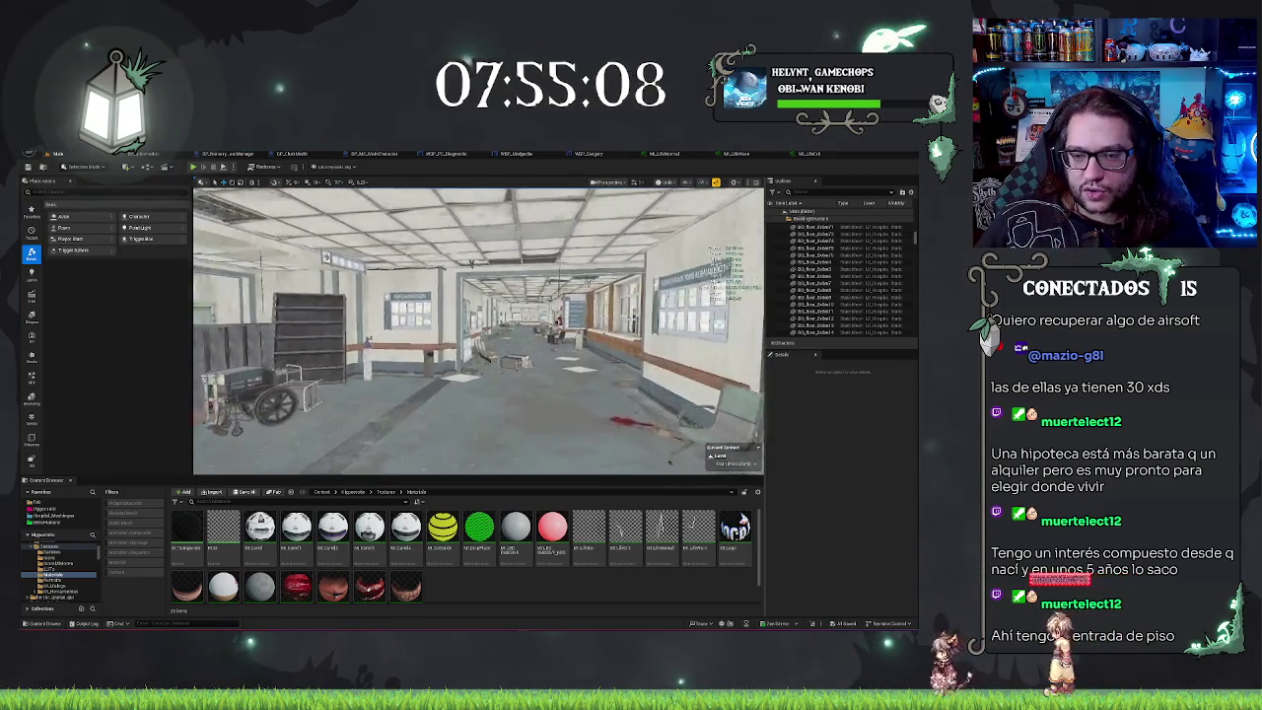
left_click_drag(478, 331, 346, 330)
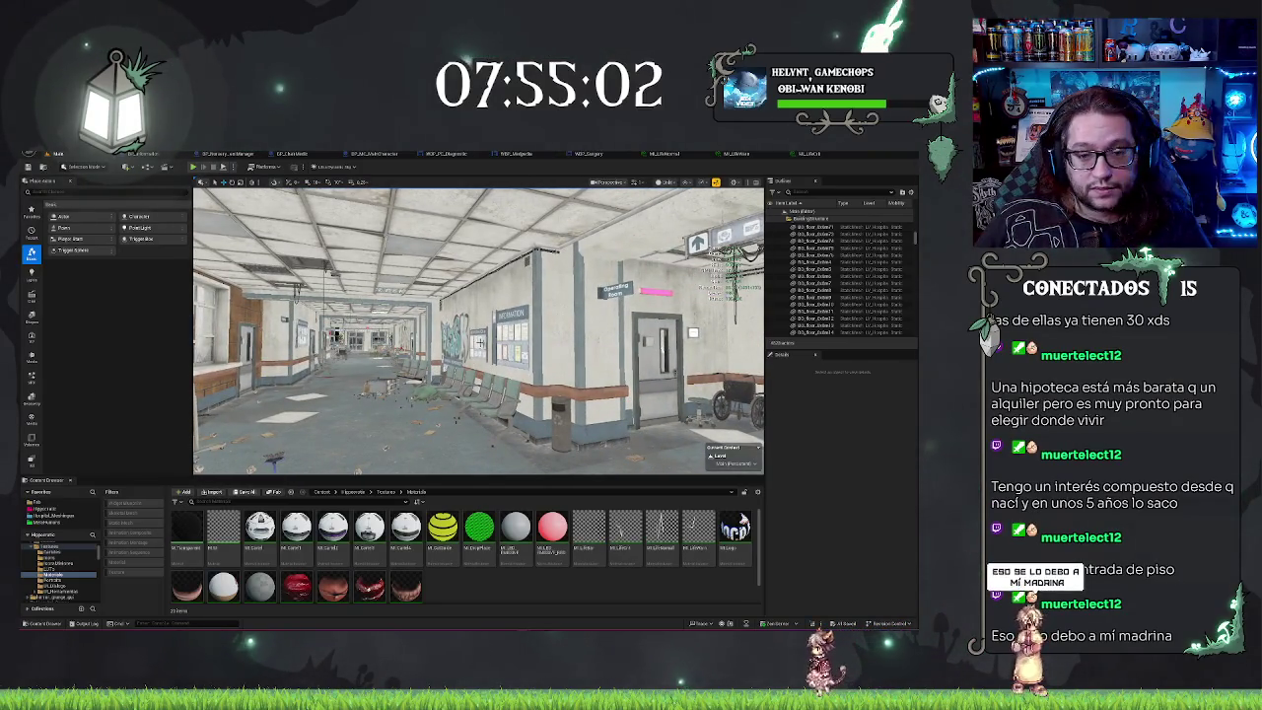
mouse_move(478, 330)
left_mouse_down()
mouse_move(537, 330)
mouse_move(483, 301)
mouse_move(489, 281)
left_mouse_up()
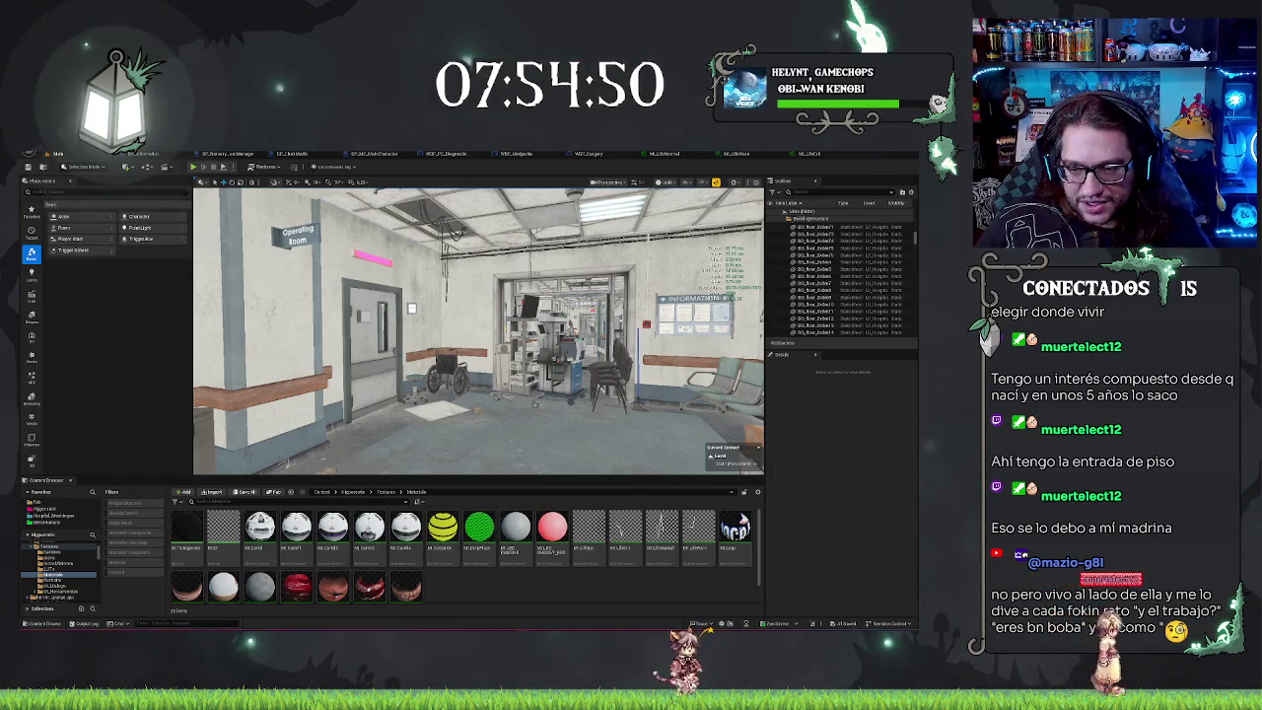
mouse_move(478, 331)
left_mouse_down()
mouse_move(424, 333)
mouse_move(424, 315)
left_mouse_up()
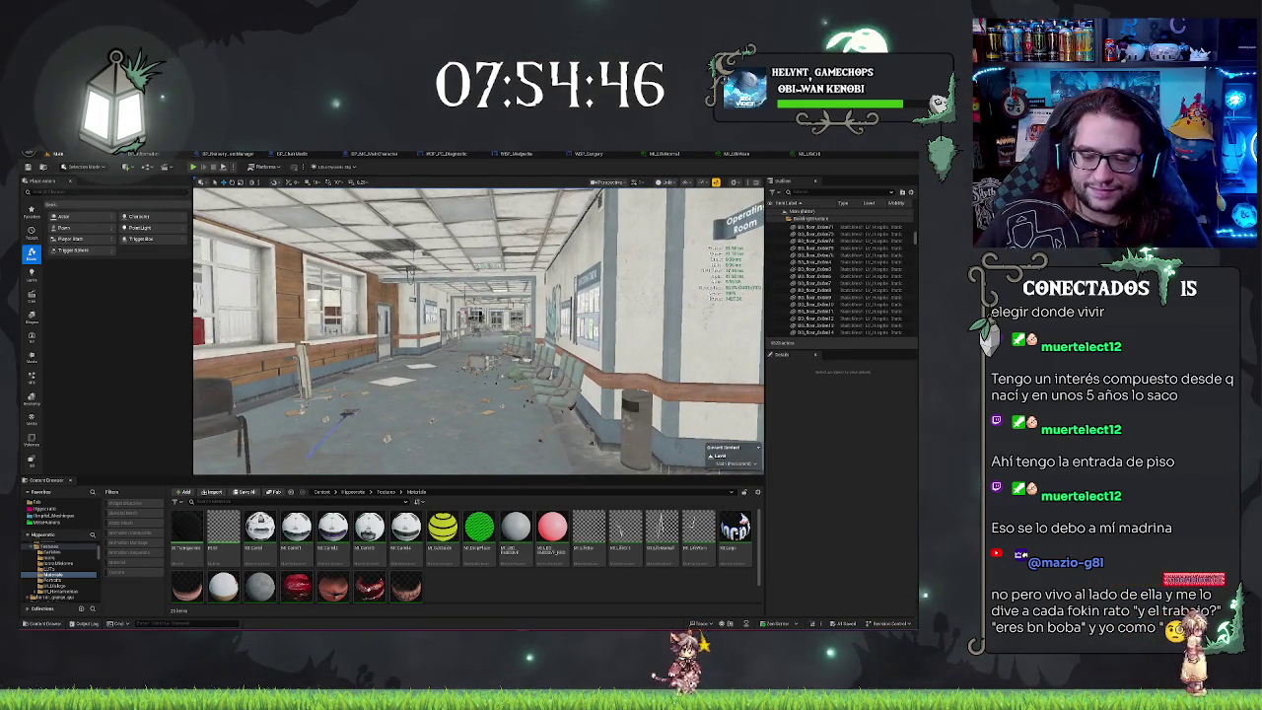
mouse_move(424, 316)
left_mouse_down()
mouse_move(375, 318)
mouse_move(443, 314)
mouse_move(365, 316)
mouse_move(394, 315)
left_mouse_up()
key("s")
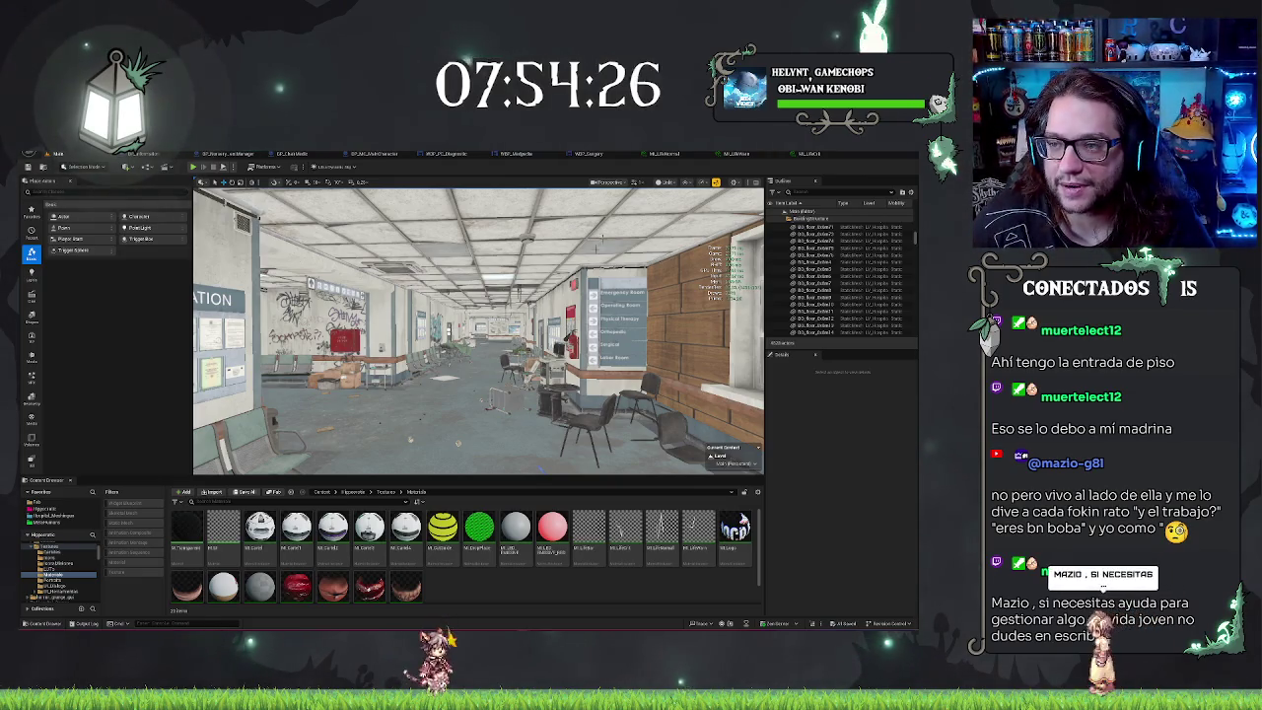
left_click(809, 154)
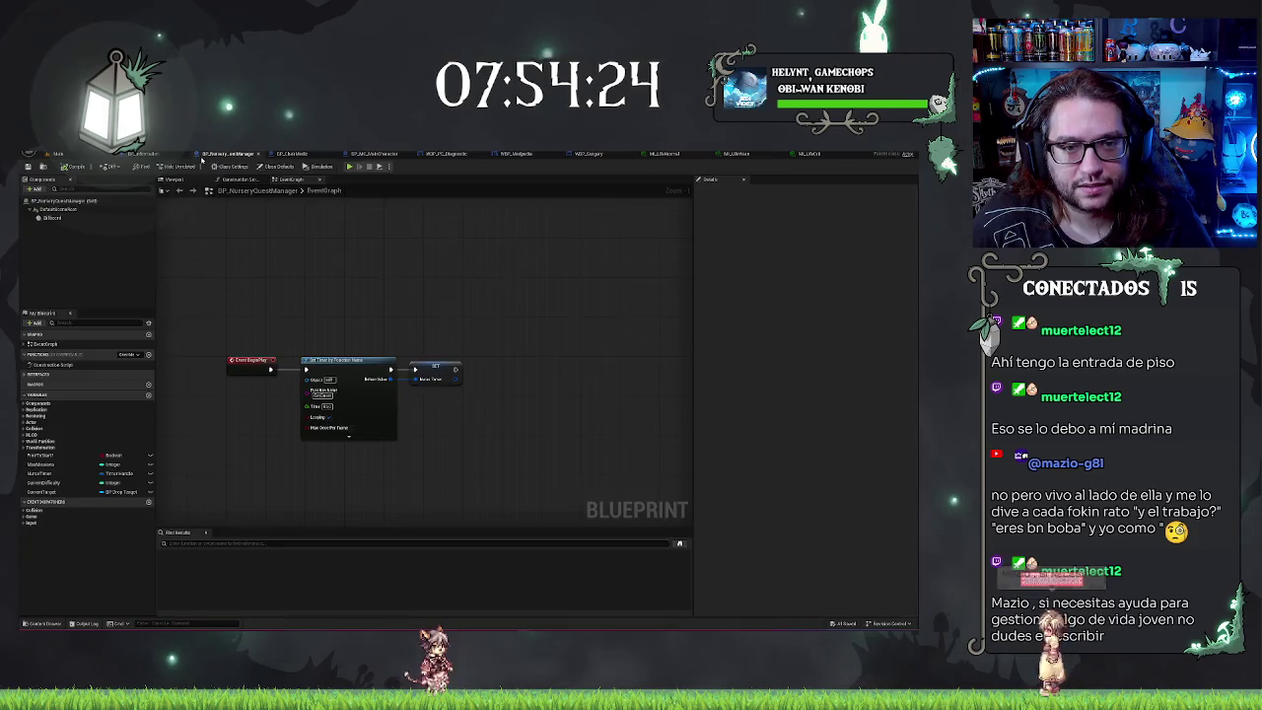
left_click(229, 154)
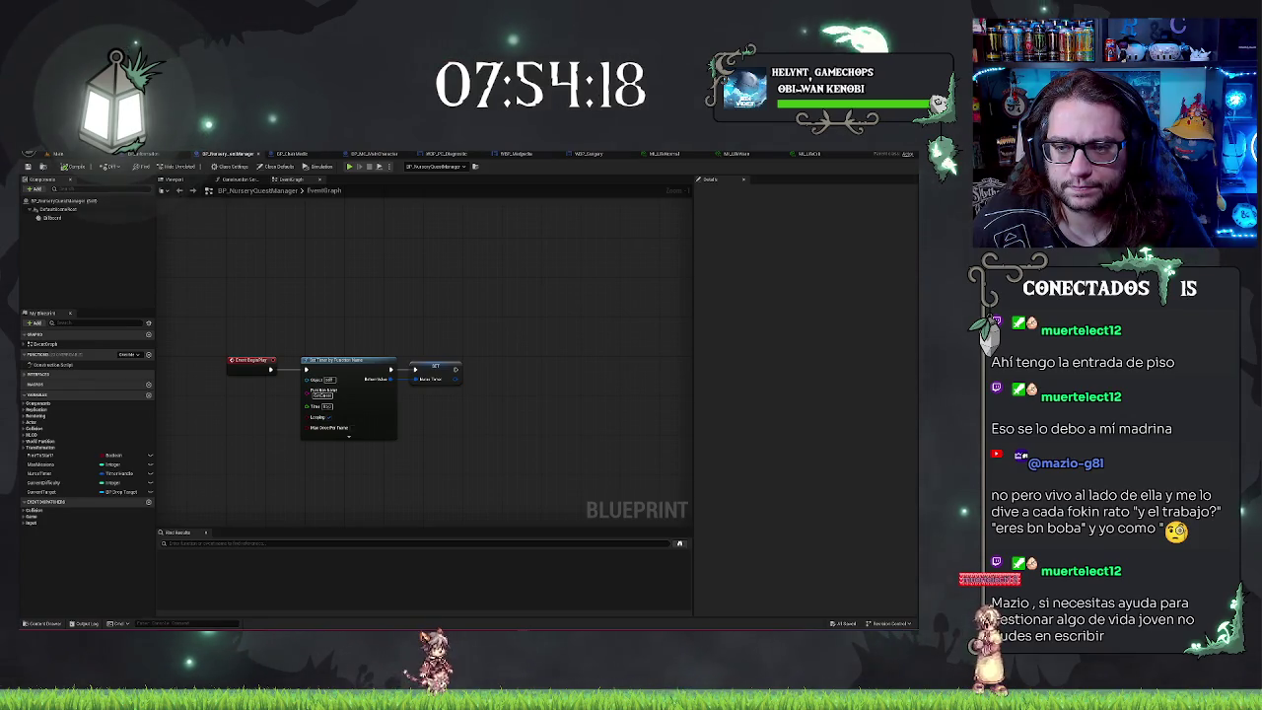
left_click(822, 155)
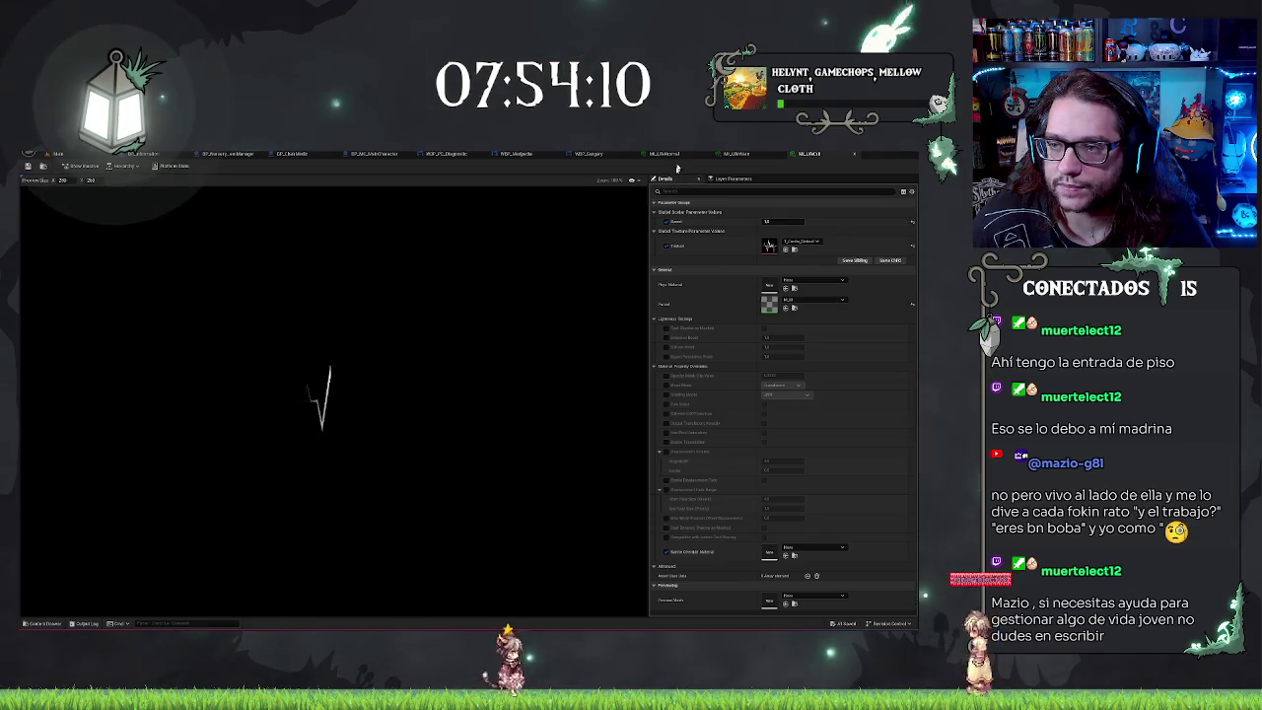
left_click(58, 154)
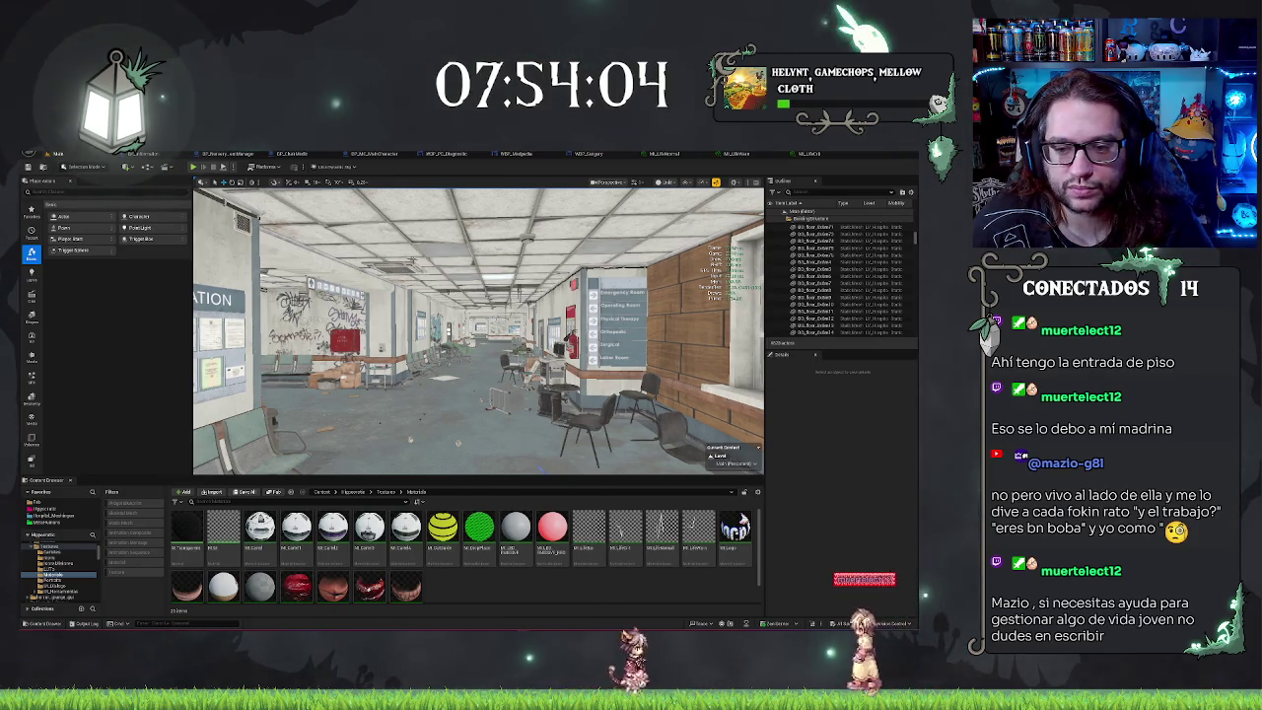
left_click_drag(478, 331, 508, 316)
left_click(523, 154)
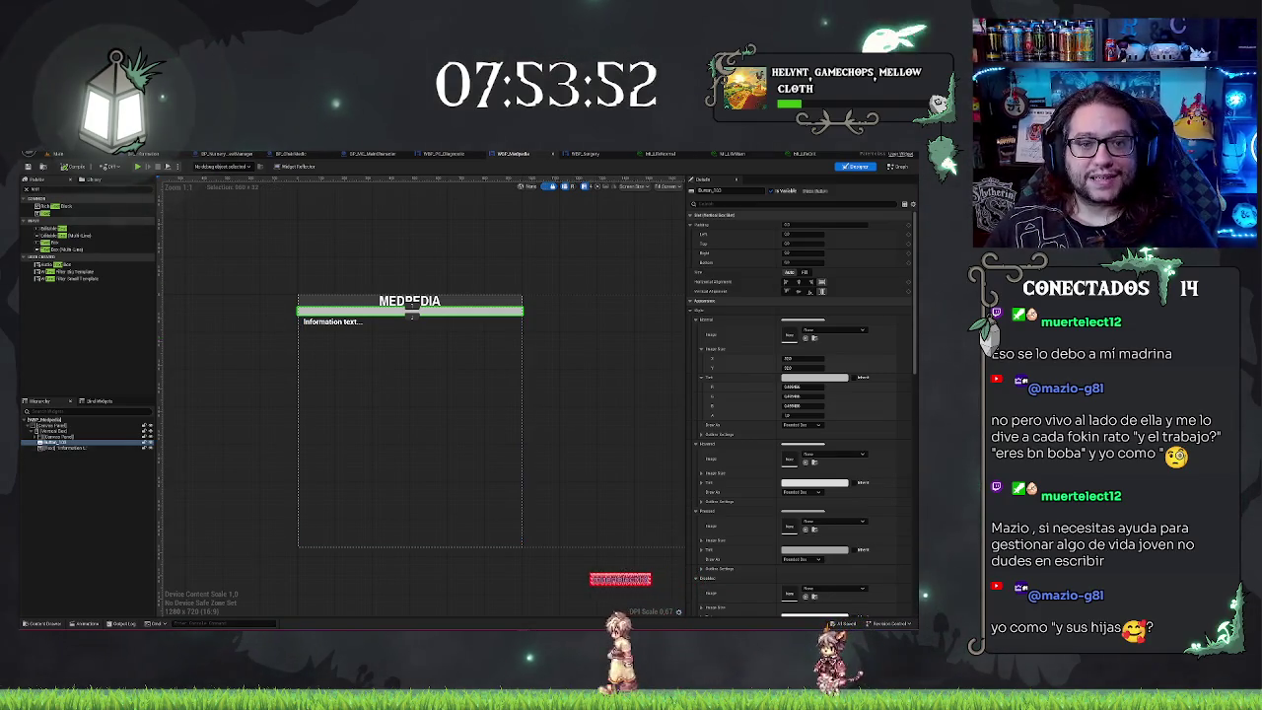
left_click(87, 156)
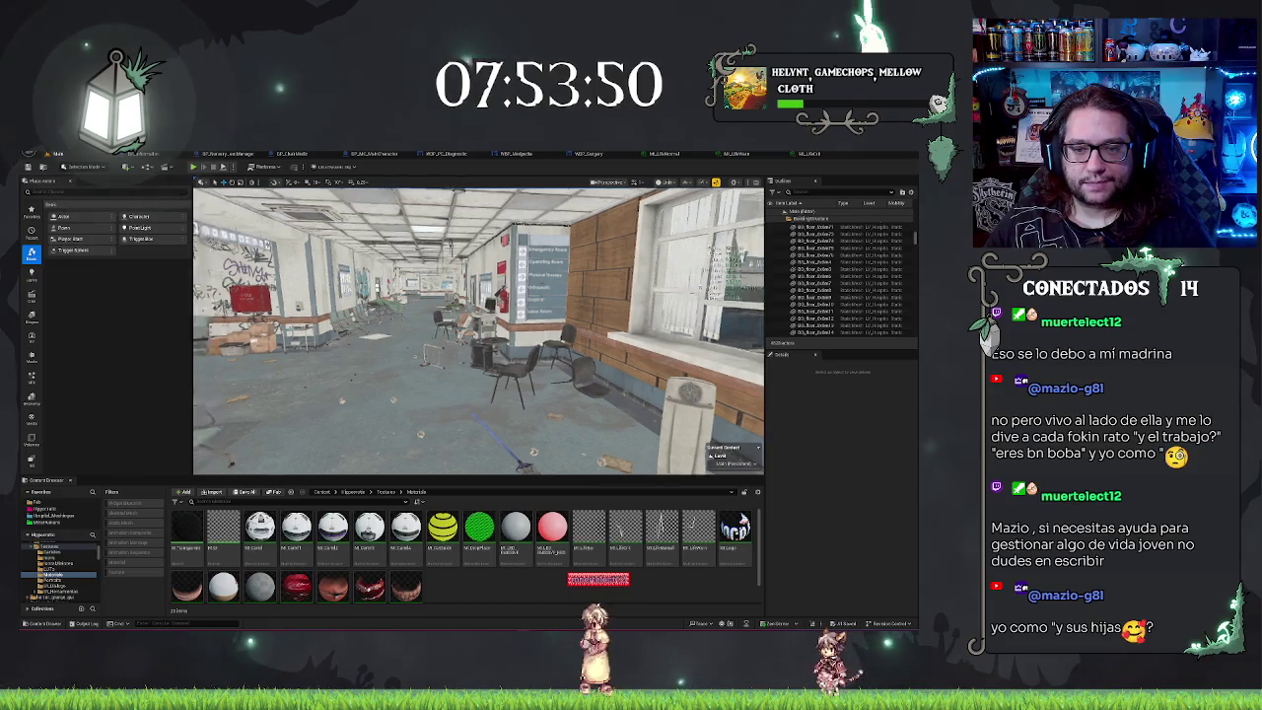
Step: Play the level, pull back to view the storeroom shelves and cabinets, and clear the selection
right_click(459, 363)
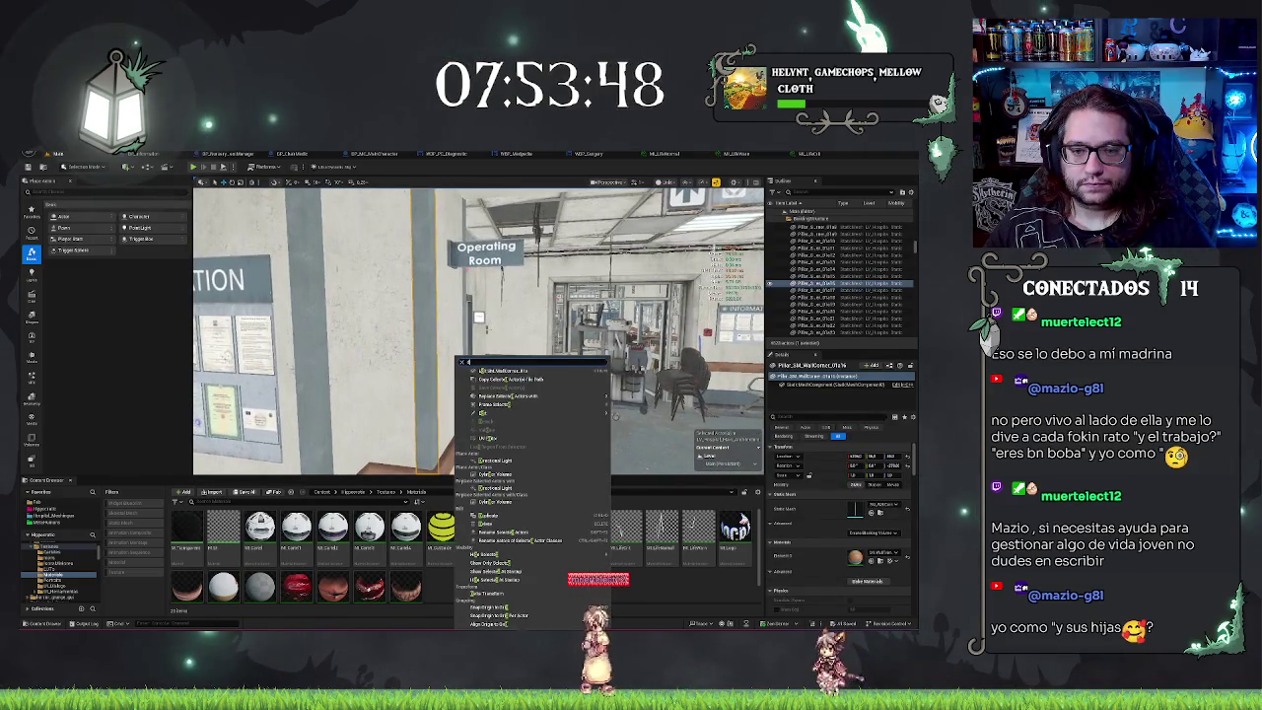
key("alt+p")
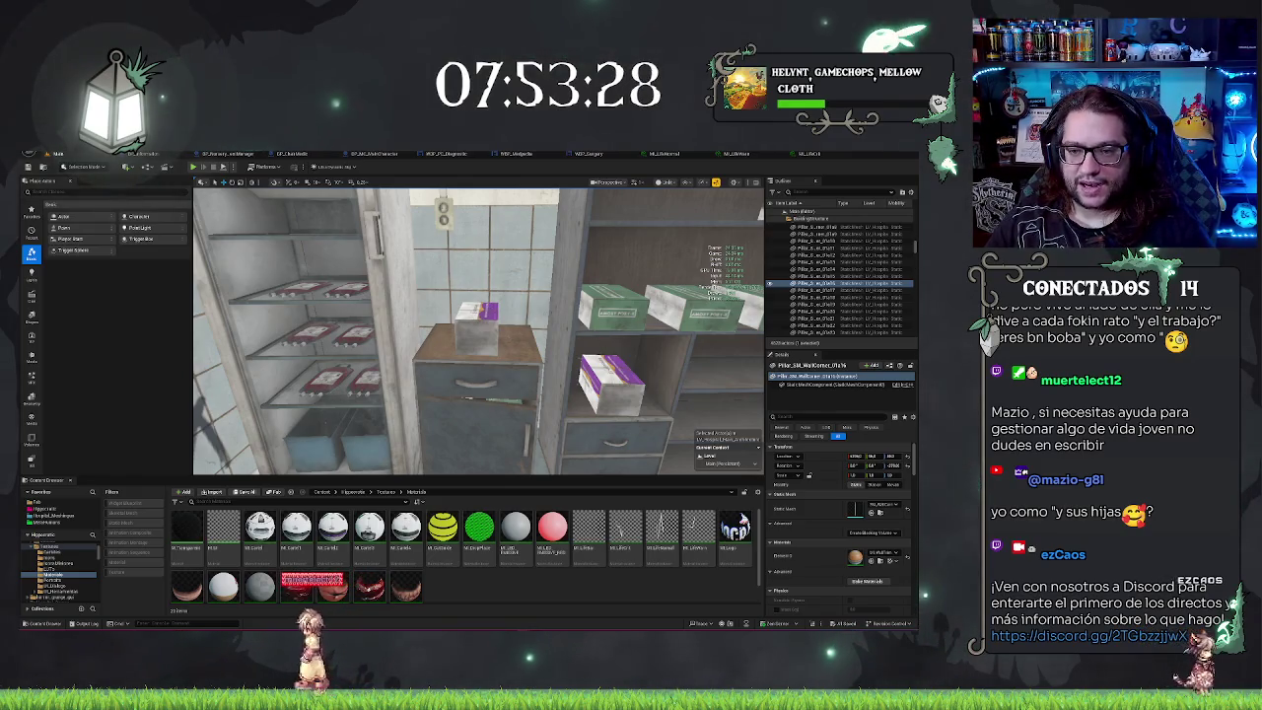
mouse_move(478, 331)
left_mouse_down()
mouse_move(414, 325)
mouse_move(484, 336)
left_mouse_up()
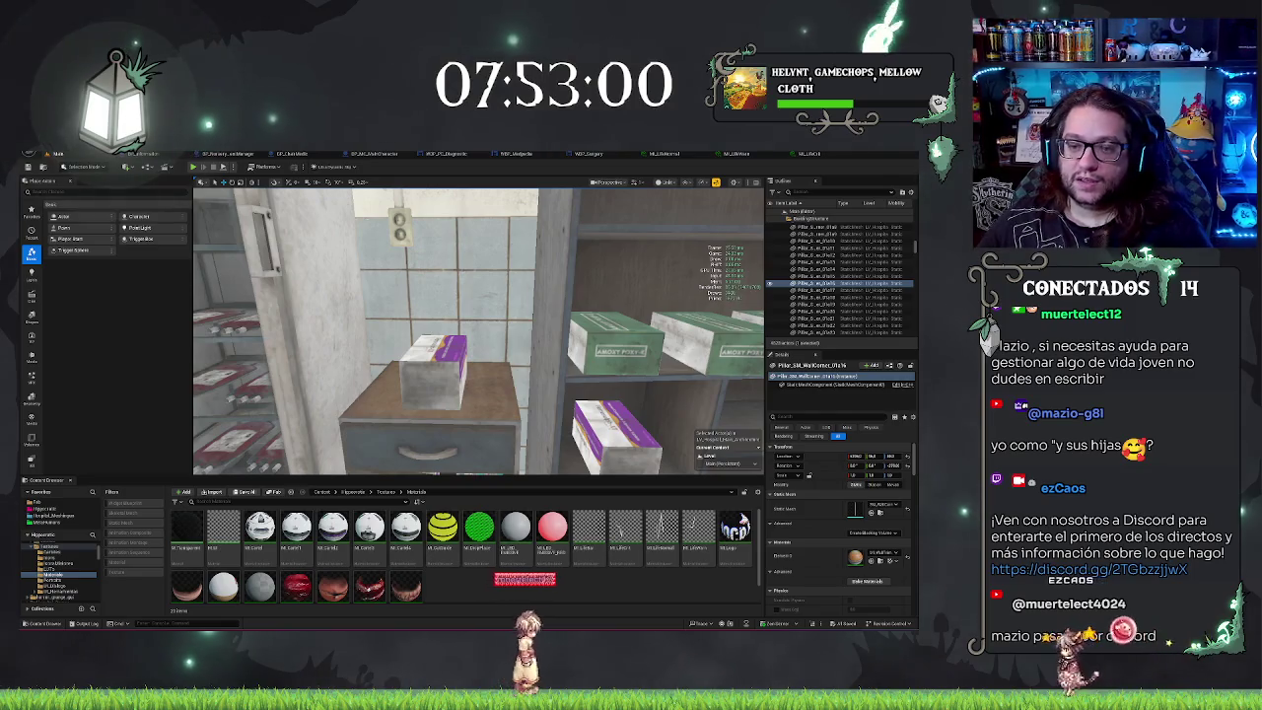
scroll(430, 283, "down", 10)
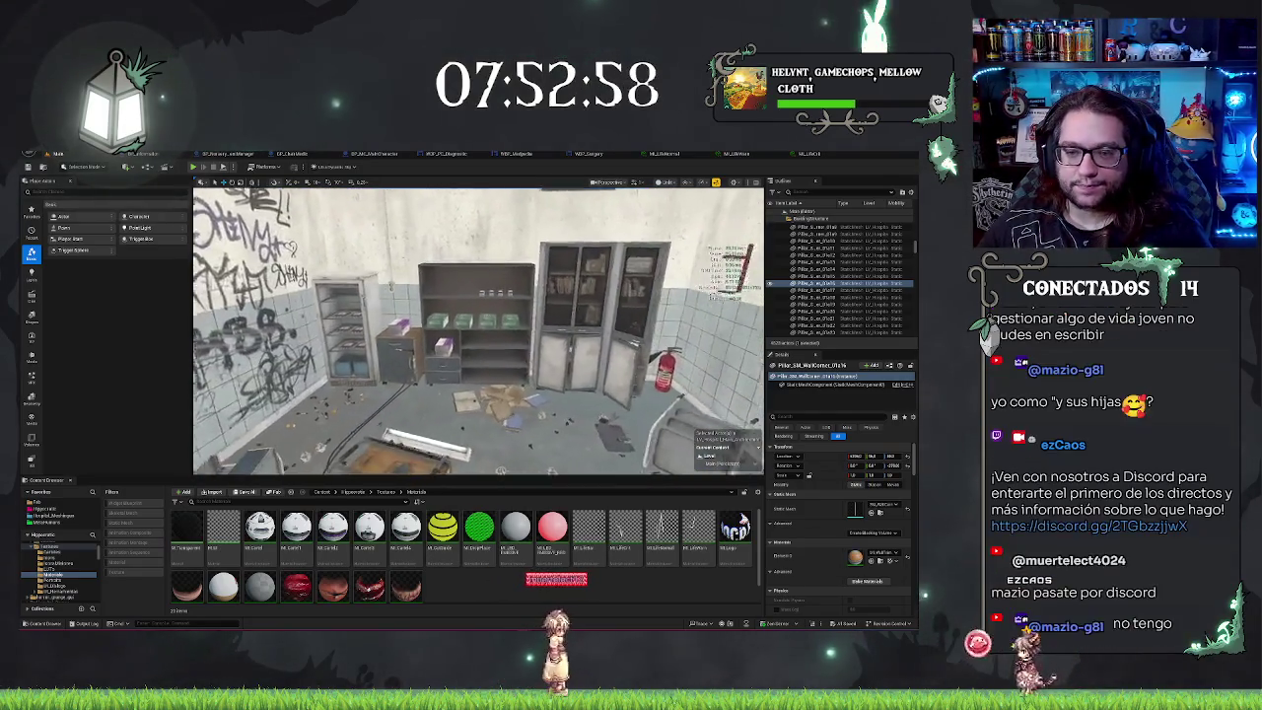
mouse_move(319, 287)
left_mouse_down()
mouse_move(375, 293)
mouse_move(381, 259)
left_mouse_up()
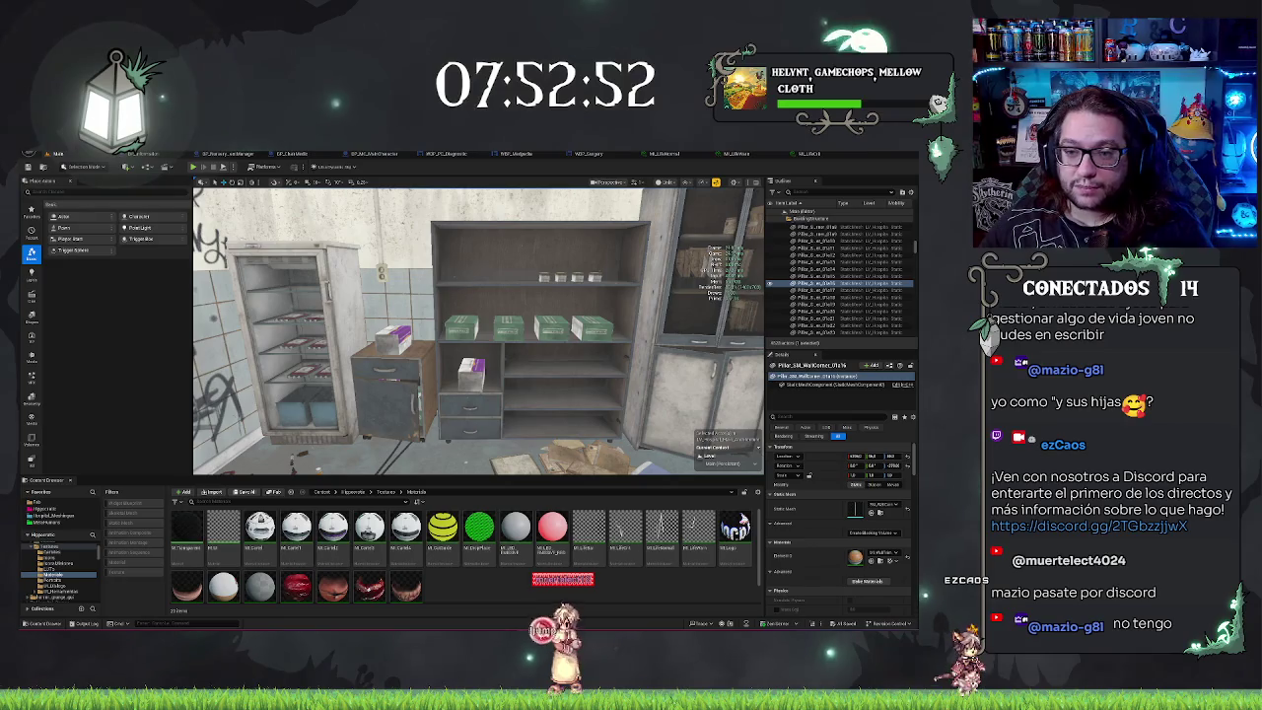
scroll(478, 332, "down", 3)
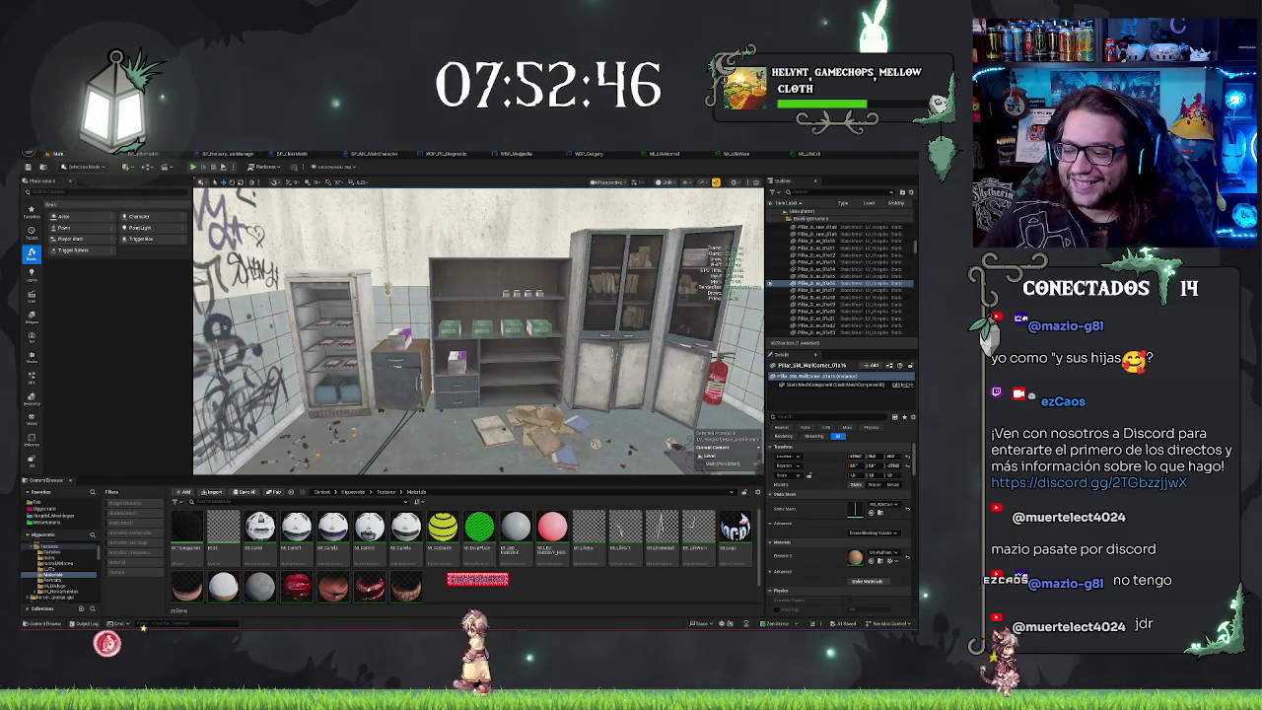
mouse_move(478, 331)
left_mouse_down()
mouse_move(424, 331)
mouse_move(399, 316)
mouse_move(380, 232)
mouse_move(463, 247)
mouse_move(473, 251)
mouse_move(449, 255)
mouse_move(484, 272)
left_mouse_up()
key("Escape")
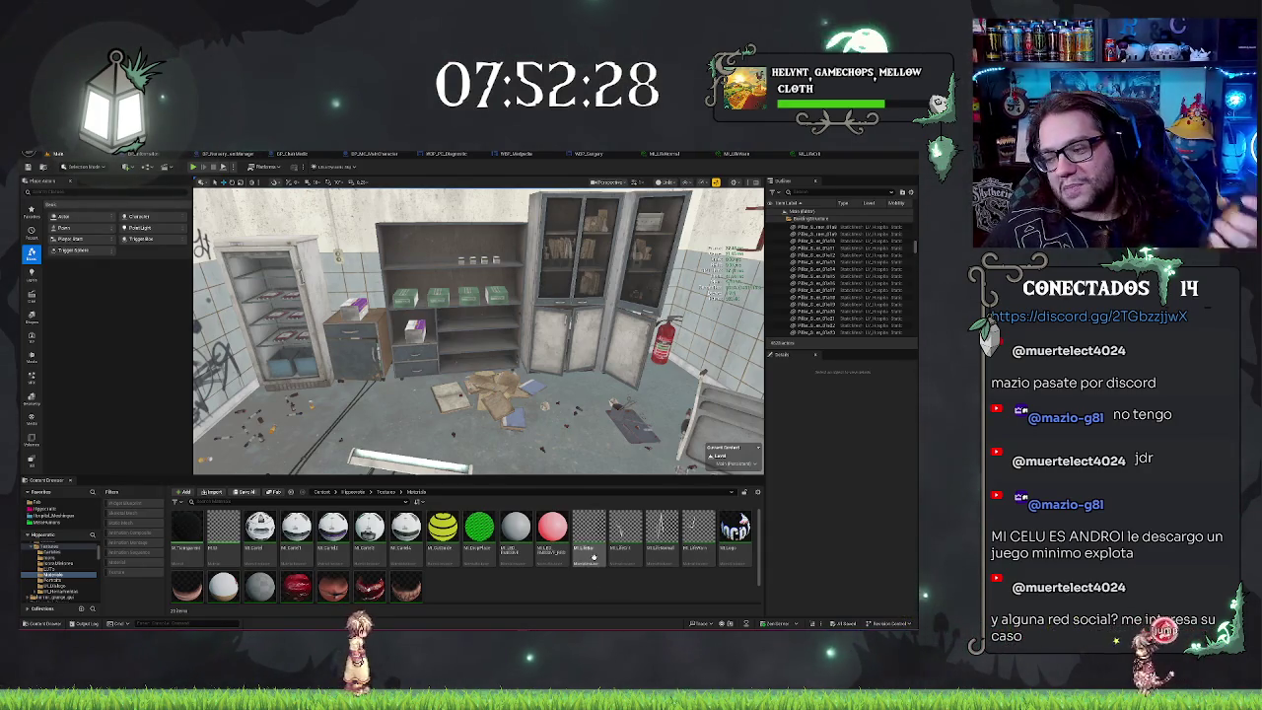
mouse_move(588, 543)
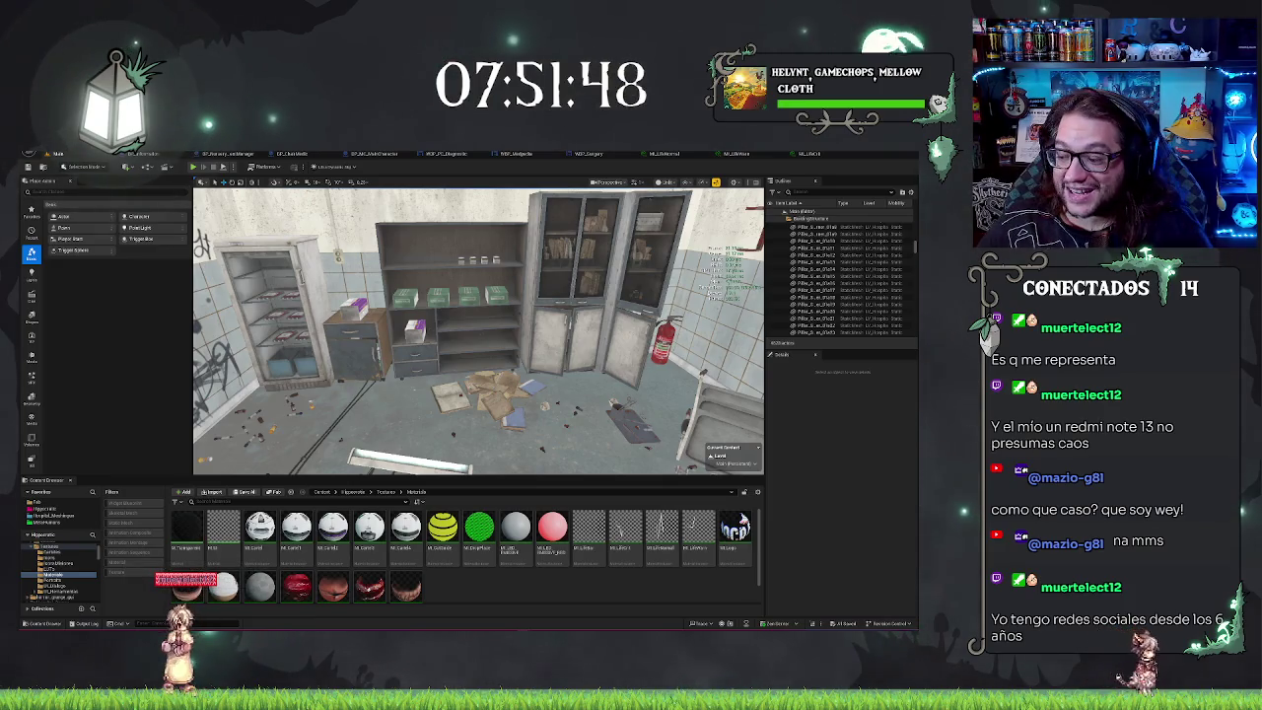
Step: Fly out of the shelving room, down the lit hallway, and up to the shelf medicine boxes
key("s")
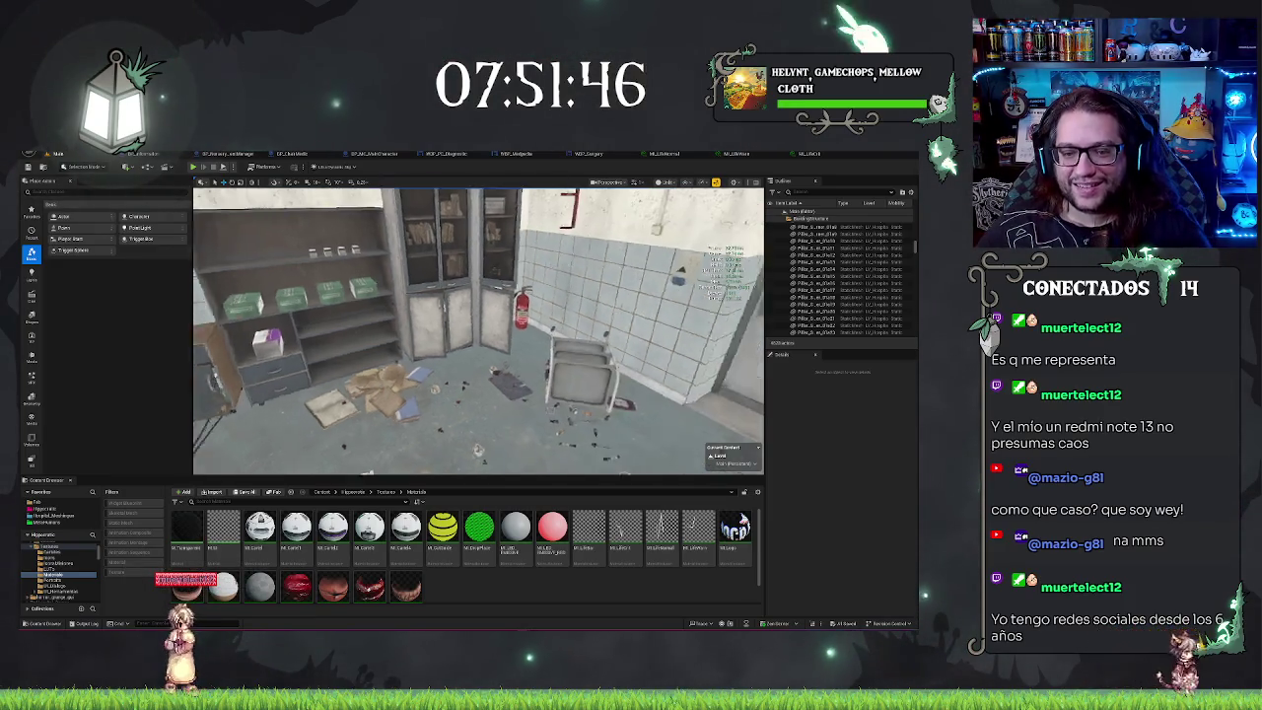
key("w")
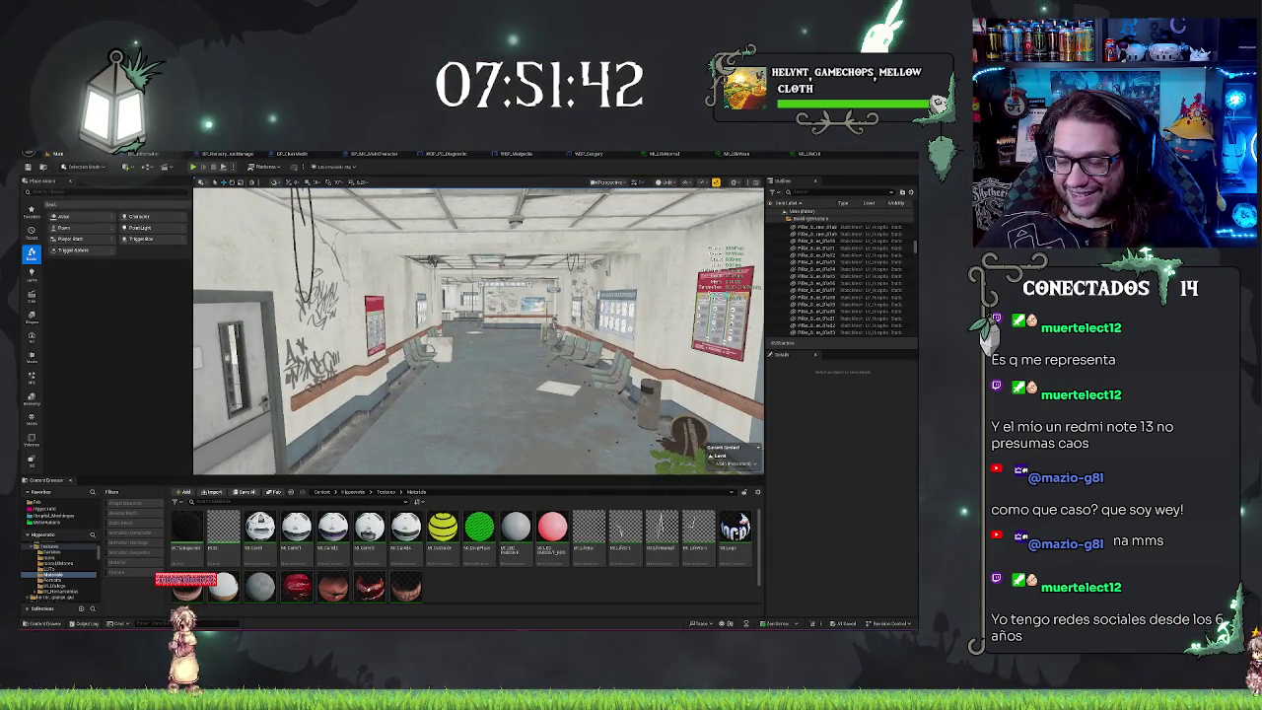
key("d")
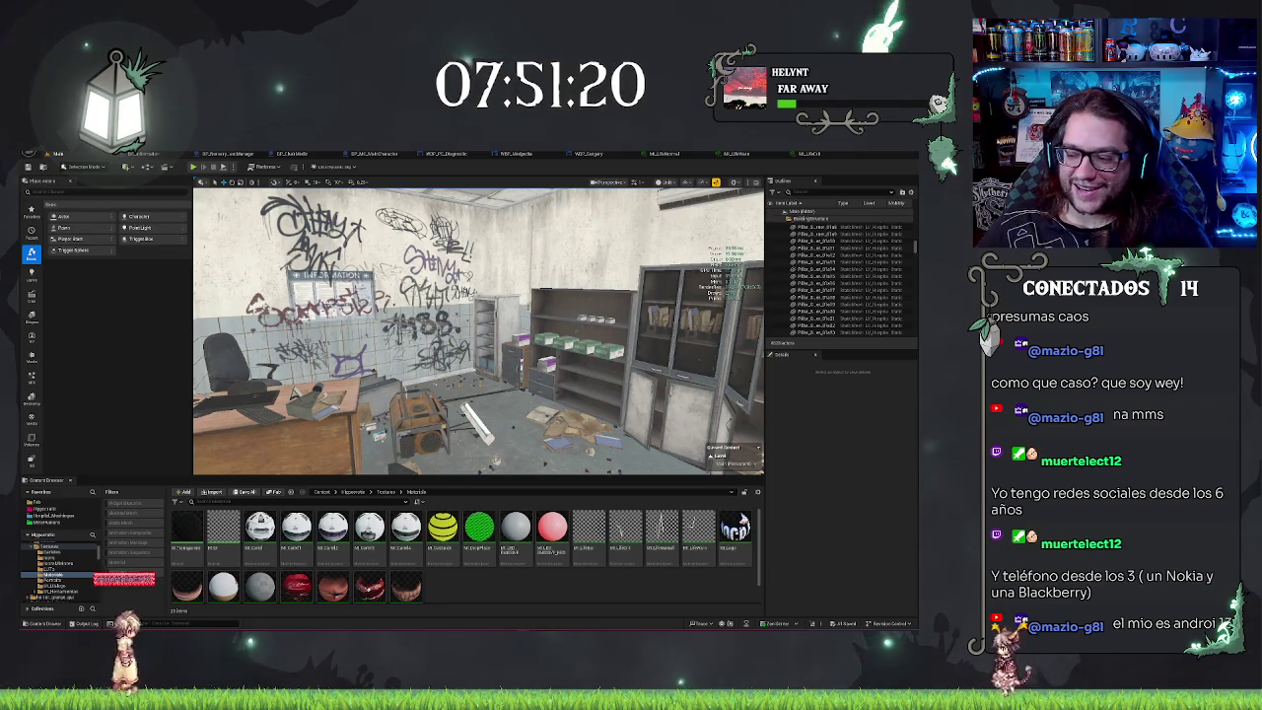
key("Left")
key("Right")
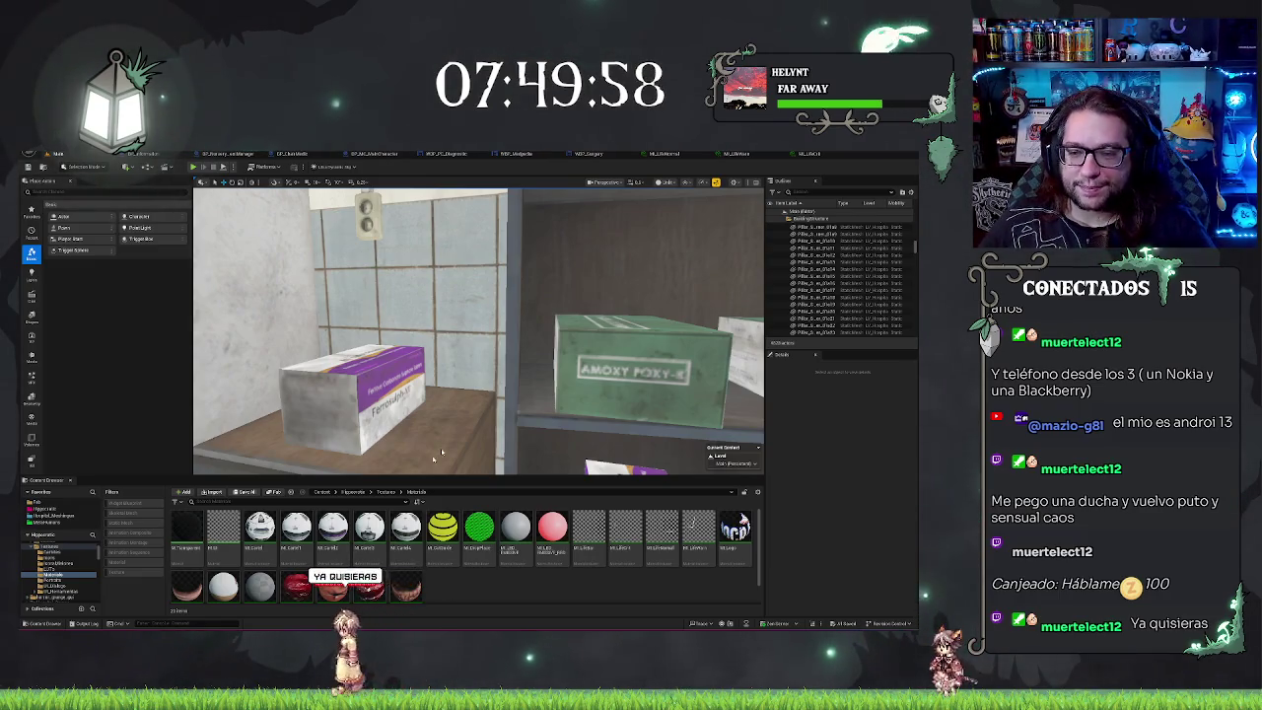
Step: Select the green AMOXY box, browse to its static mesh, and open it in the Static Mesh Editor
left_click_drag(441, 454, 456, 451)
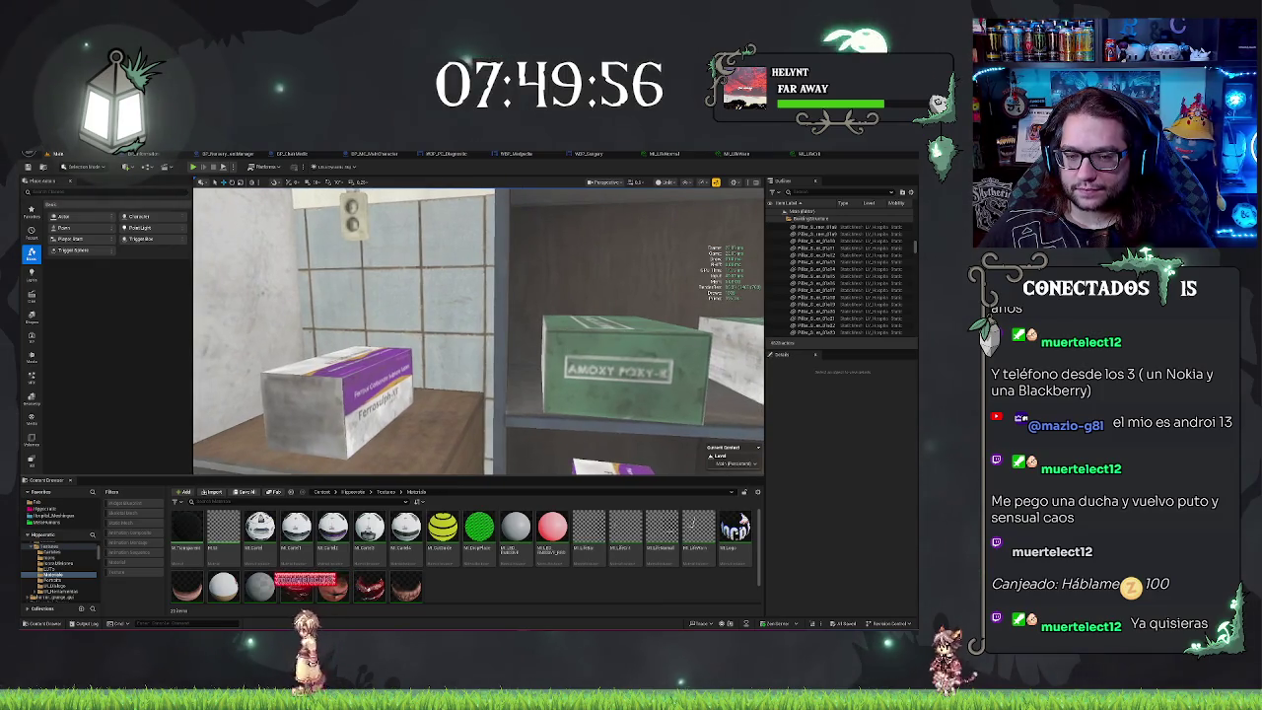
left_click(592, 373)
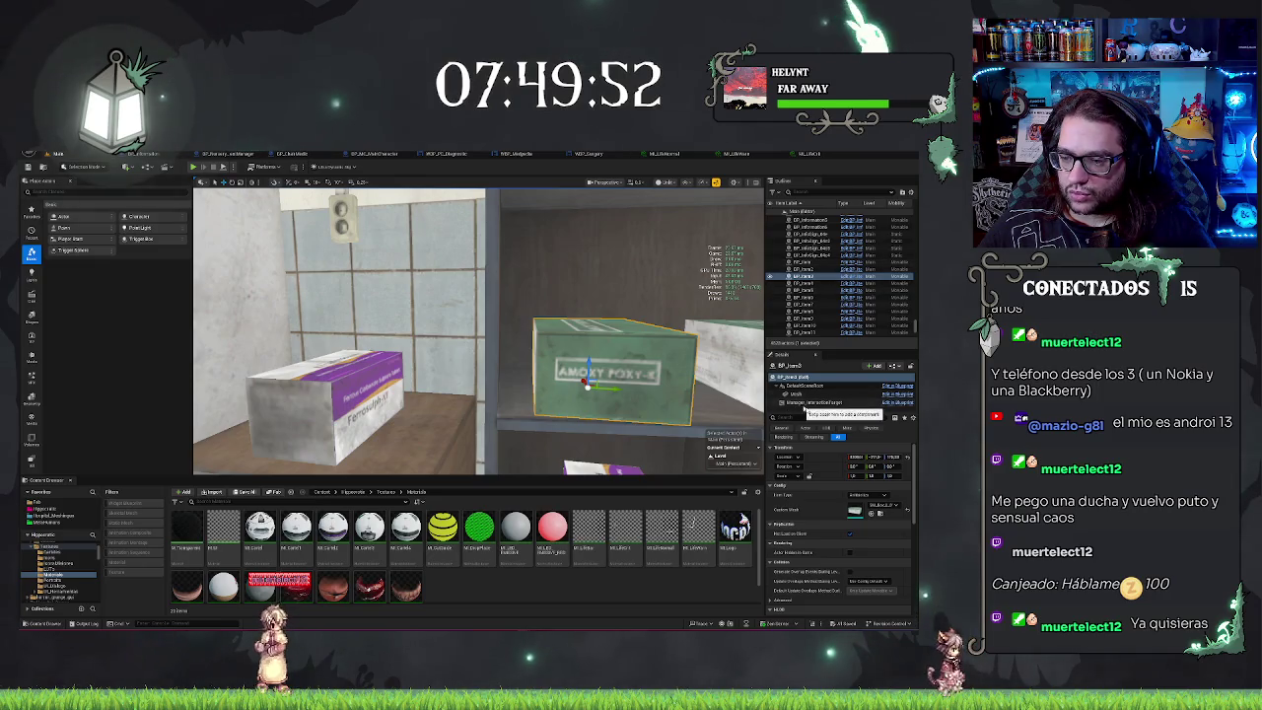
left_click_drag(444, 395, 483, 394)
left_click(881, 514)
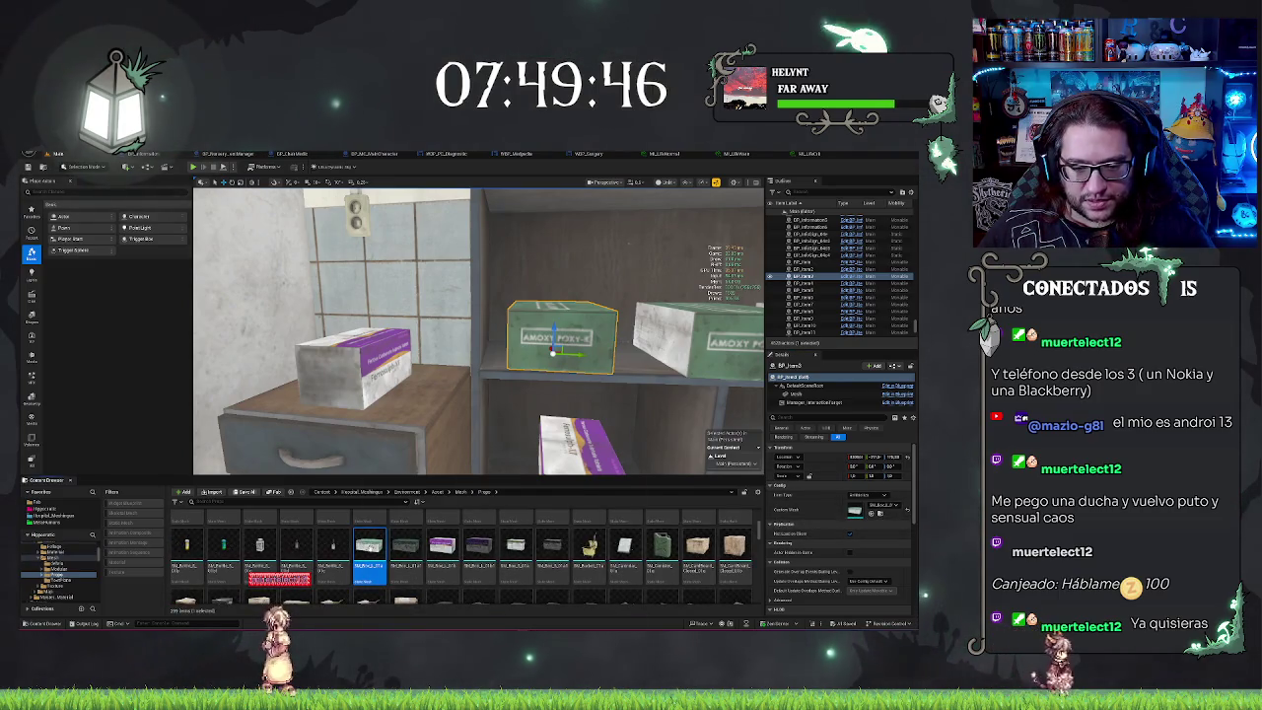
double_click(369, 545)
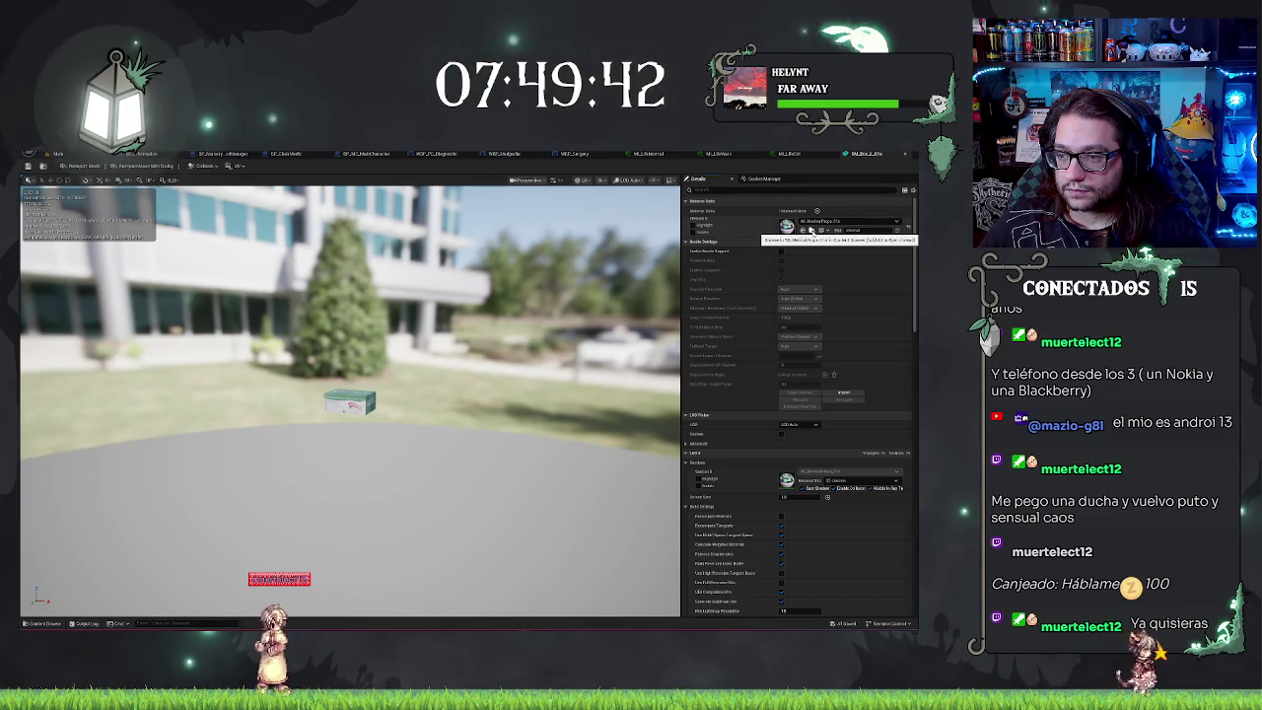
Step: Browse from the AMOXY box mesh to the material it uses
left_click(810, 230)
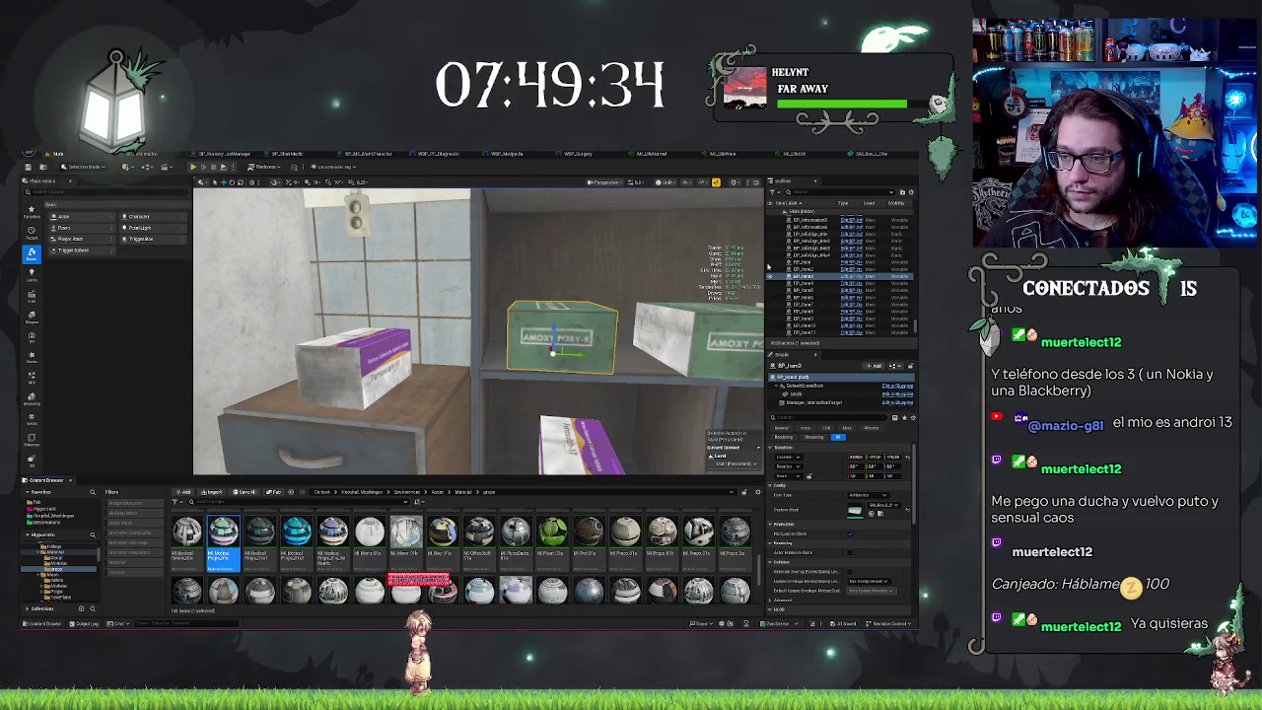
Step: Open the box's material instance, then bulk-edit its three textures via Property Matrix
double_click(223, 534)
left_click(57, 154)
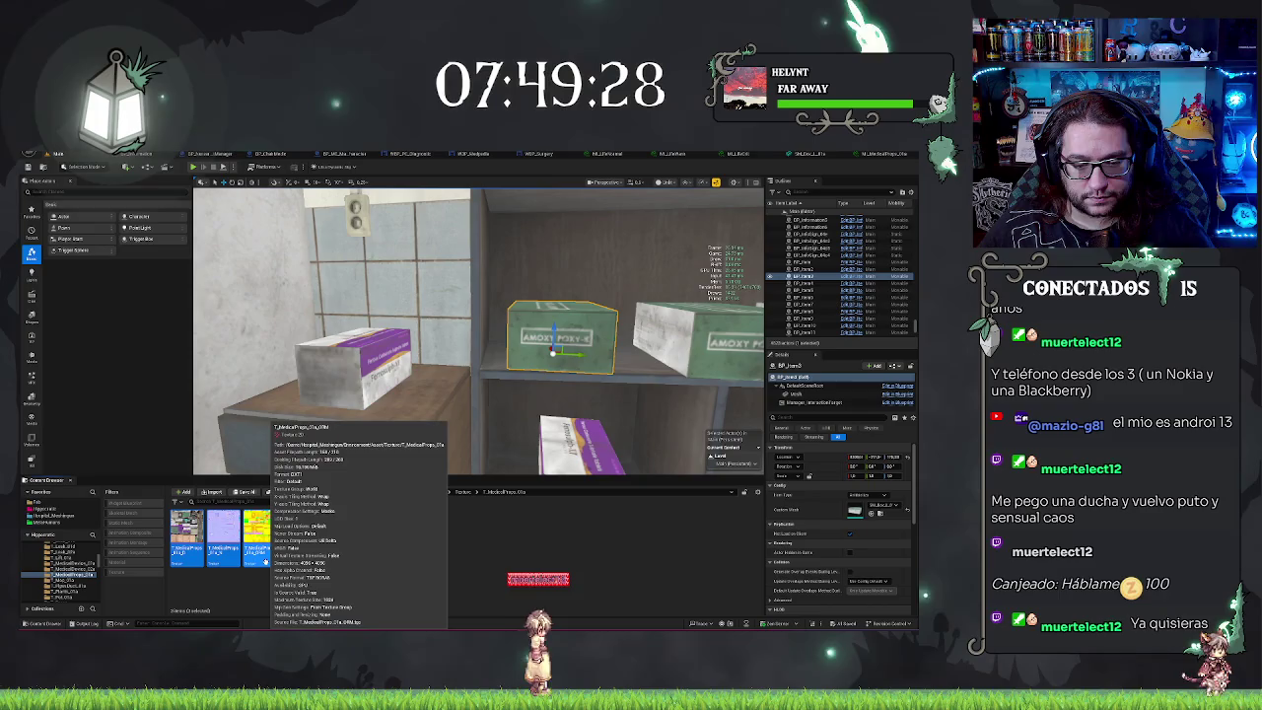
right_click(265, 561)
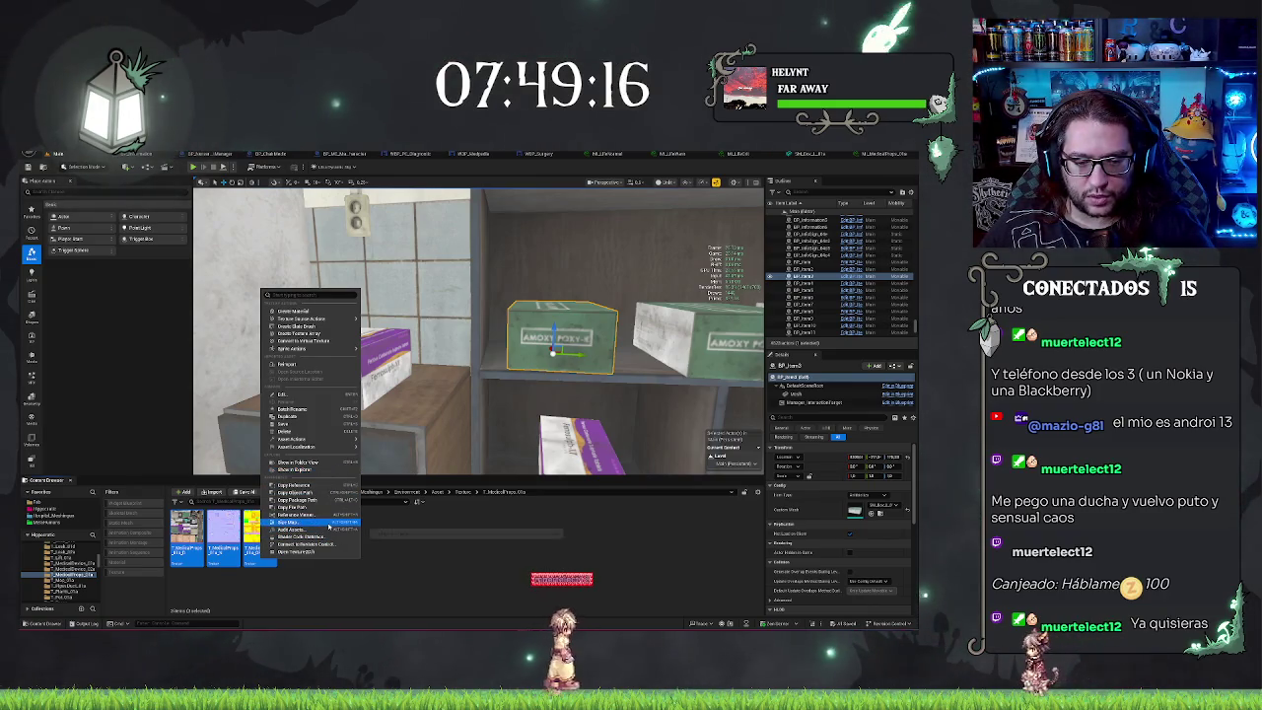
mouse_move(316, 439)
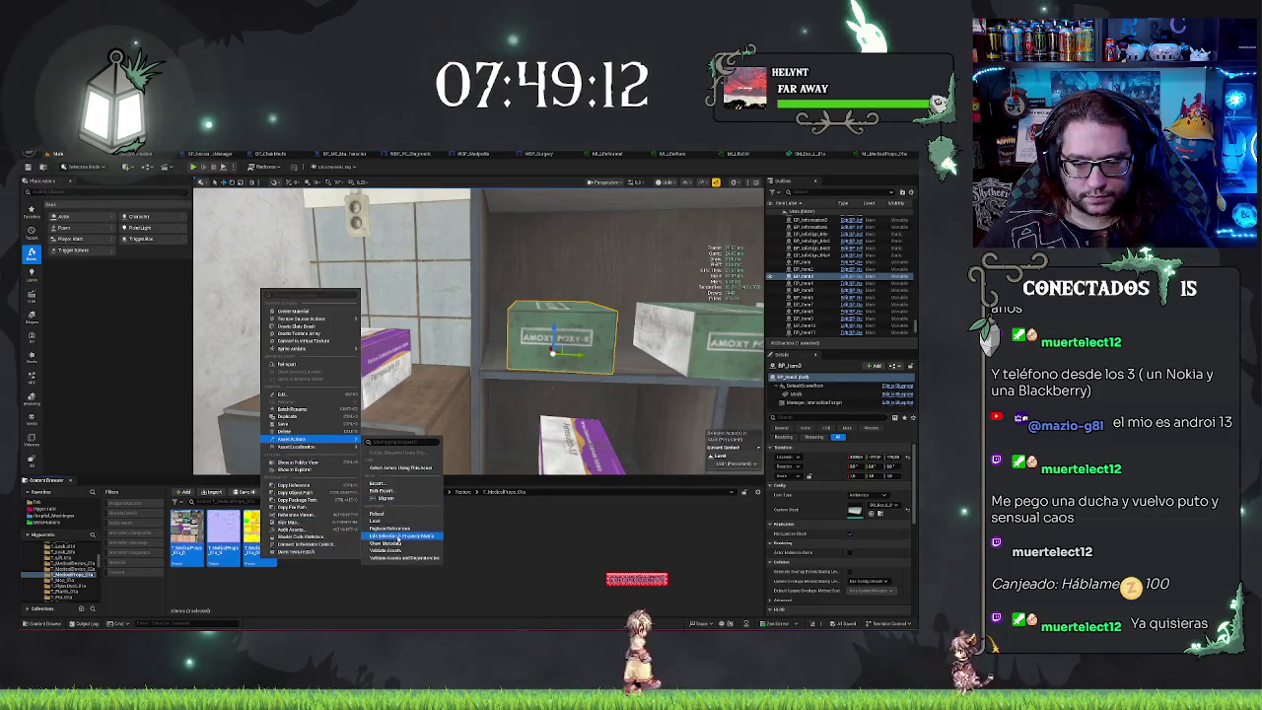
left_click(399, 538)
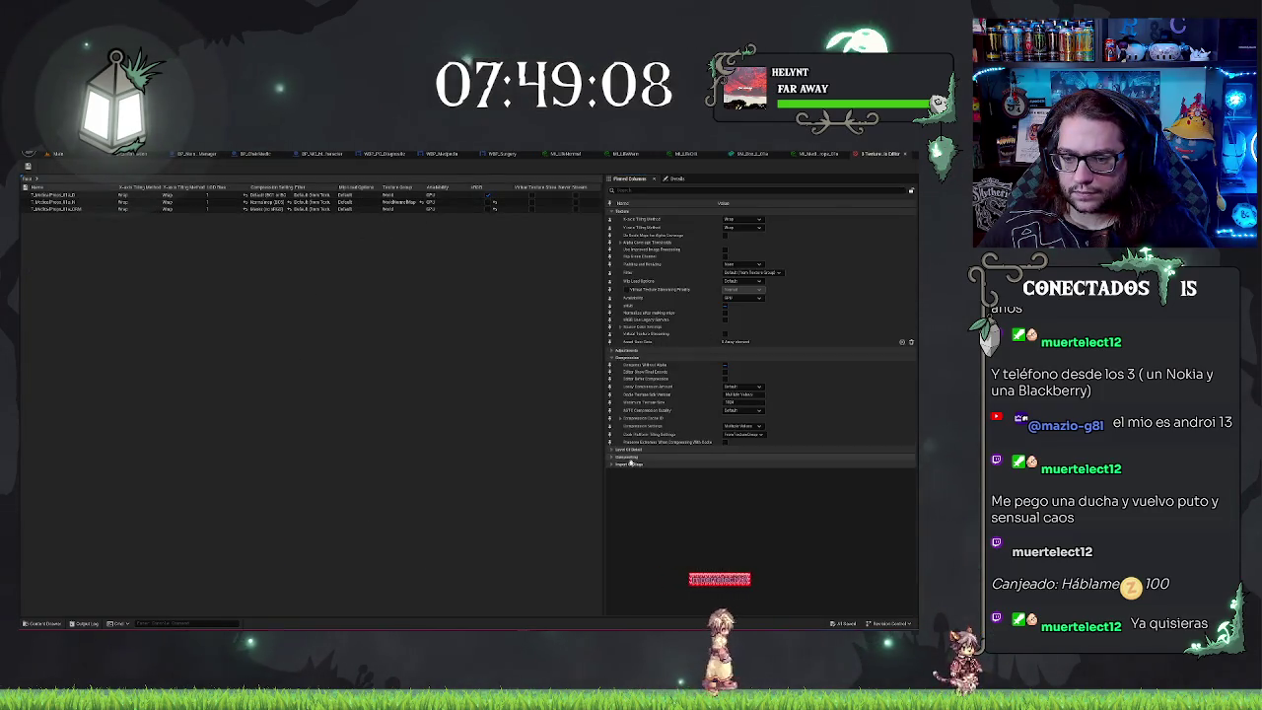
Step: Search 'max' in the Property Matrix and pin Maximum Texture Size as a column
left_click(613, 465)
left_click(613, 457)
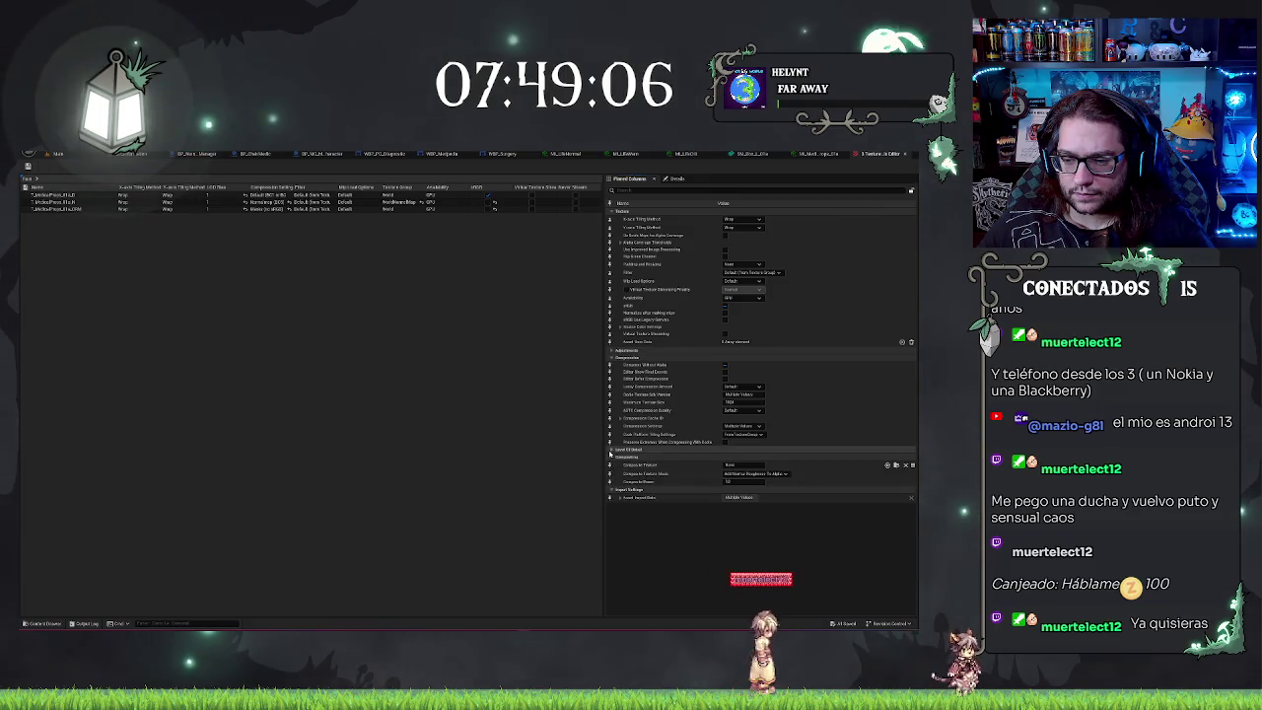
left_click(610, 450)
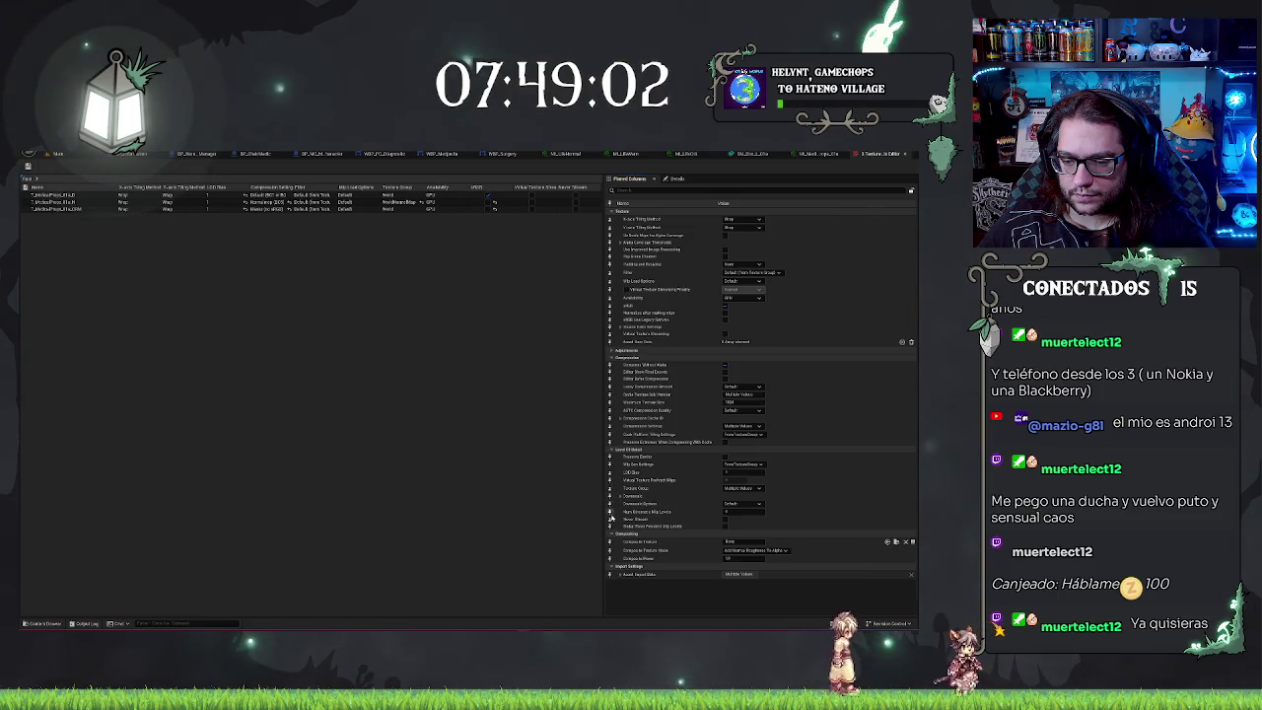
type("max")
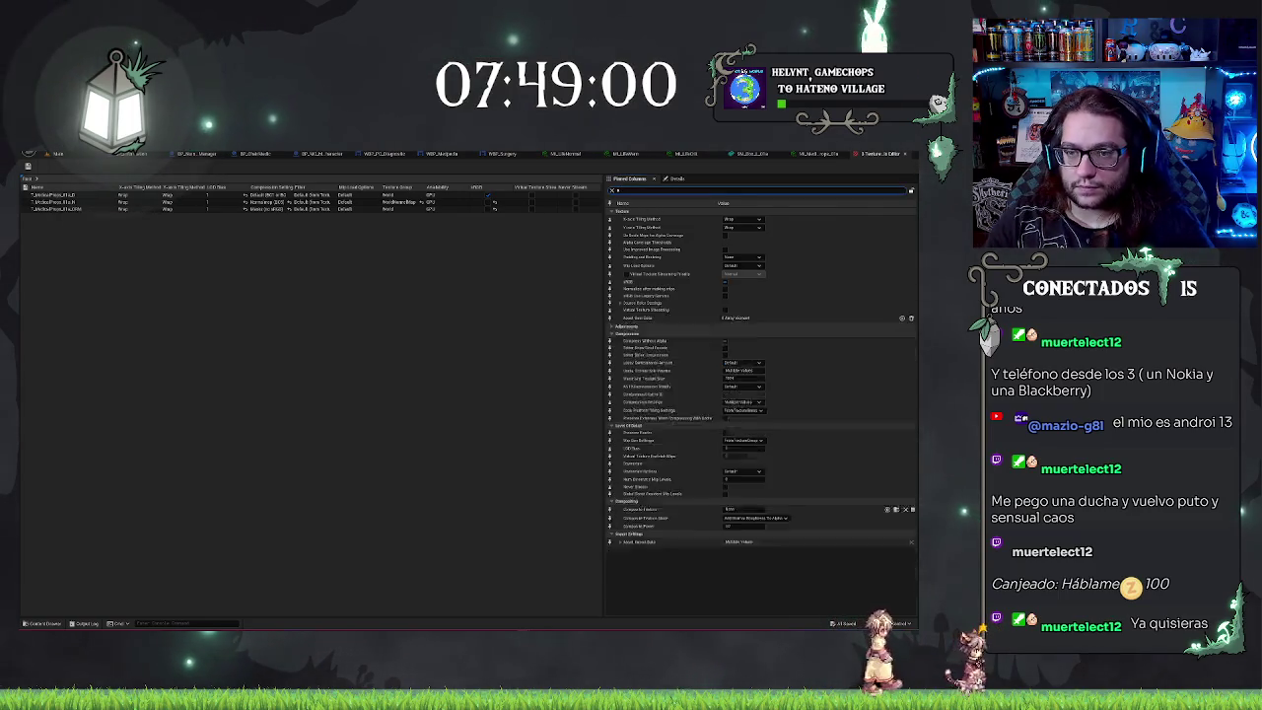
left_click(610, 226)
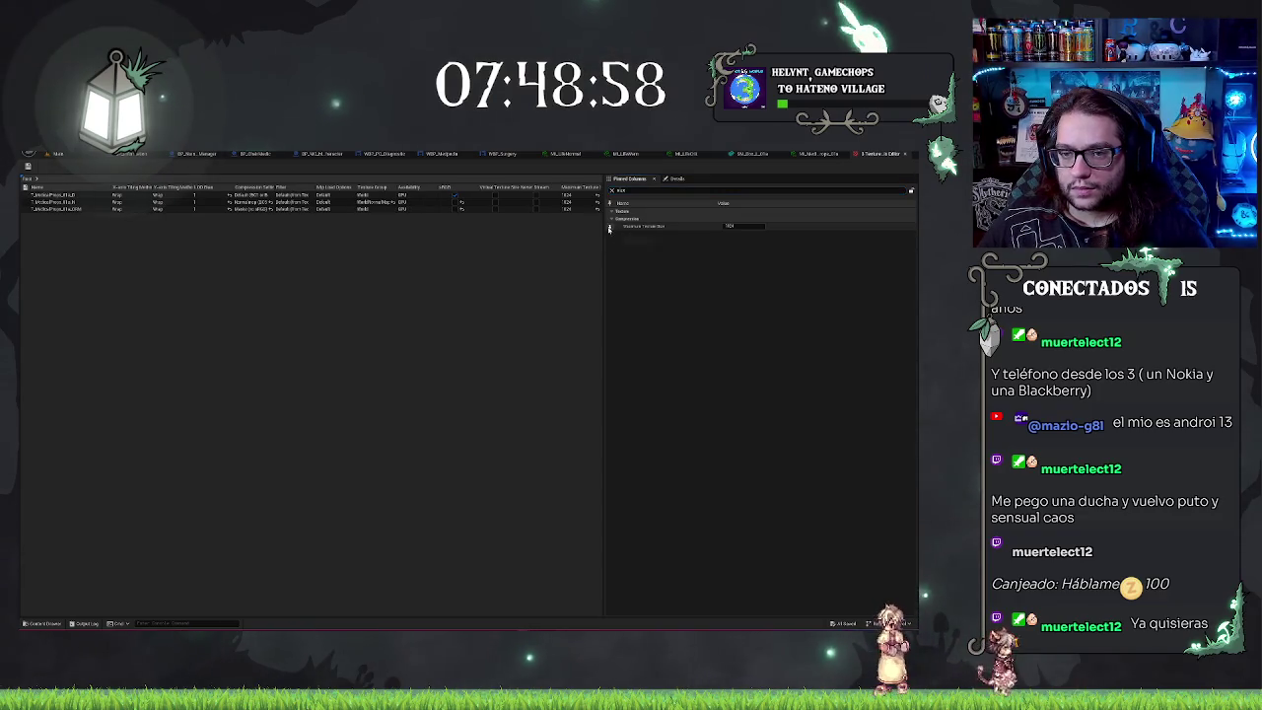
Step: Set Maximum Texture Size to 2048 for two textures, then return to the level
left_click(568, 195)
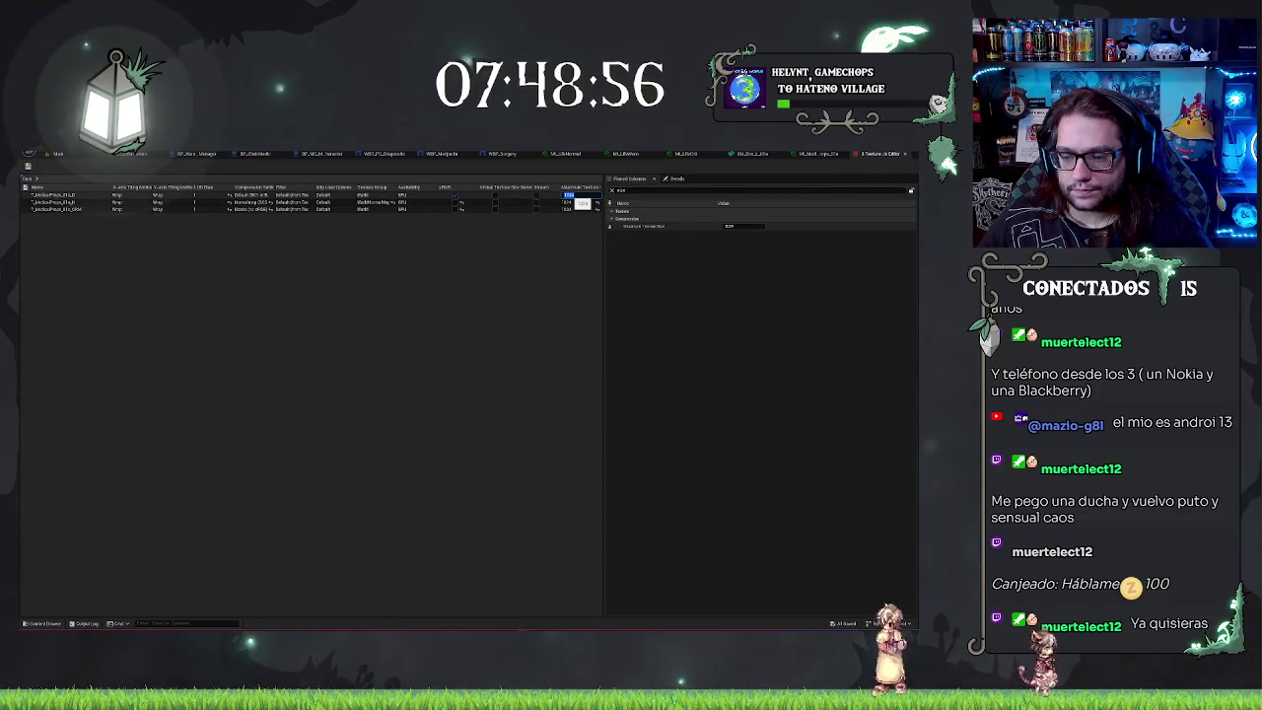
type("2048")
key("Return")
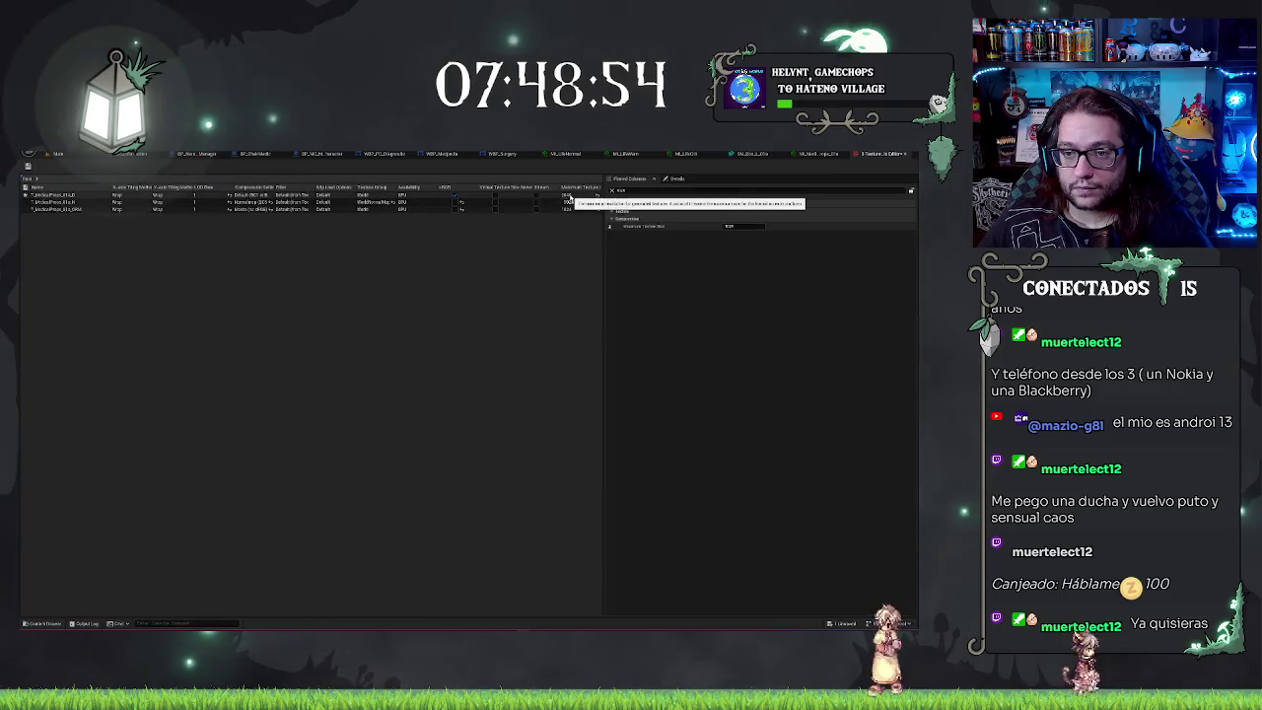
left_click(569, 202)
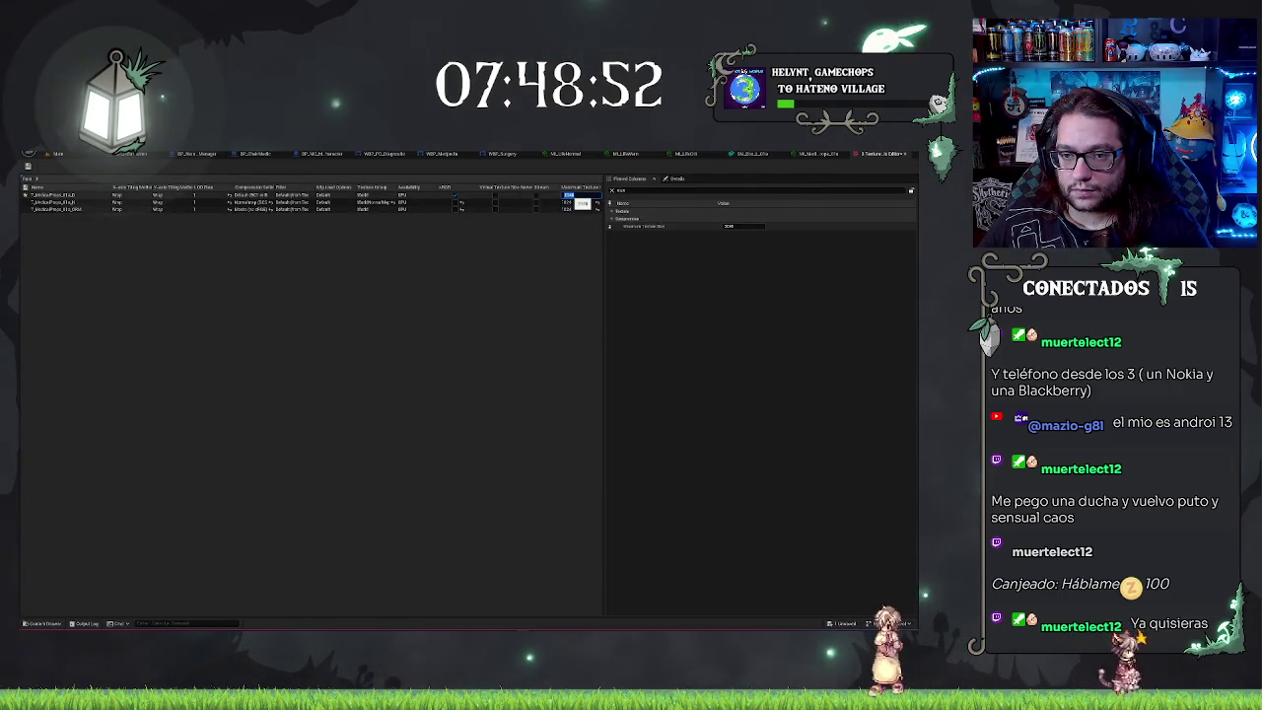
type("2048")
key("Return")
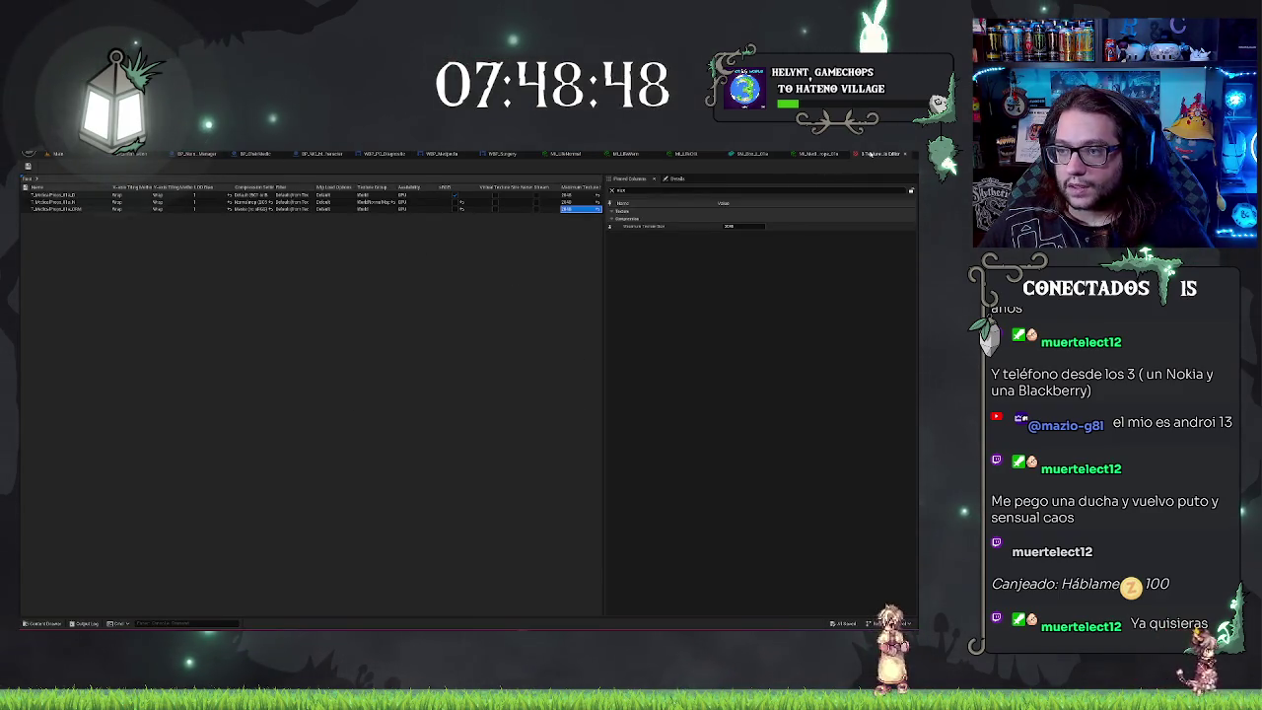
left_click(864, 155)
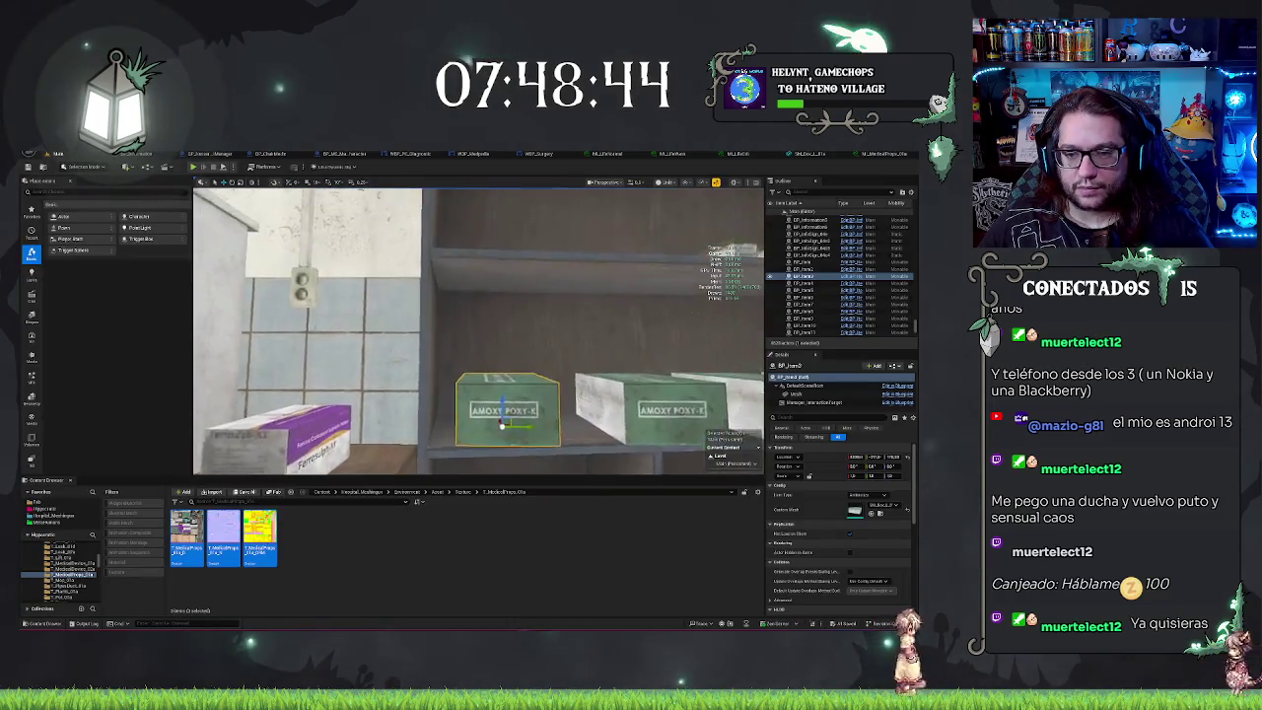
key("f")
mouse_move(479, 330)
left_mouse_down()
mouse_move(320, 340)
mouse_move(310, 389)
mouse_move(335, 336)
mouse_move(576, 308)
left_mouse_up()
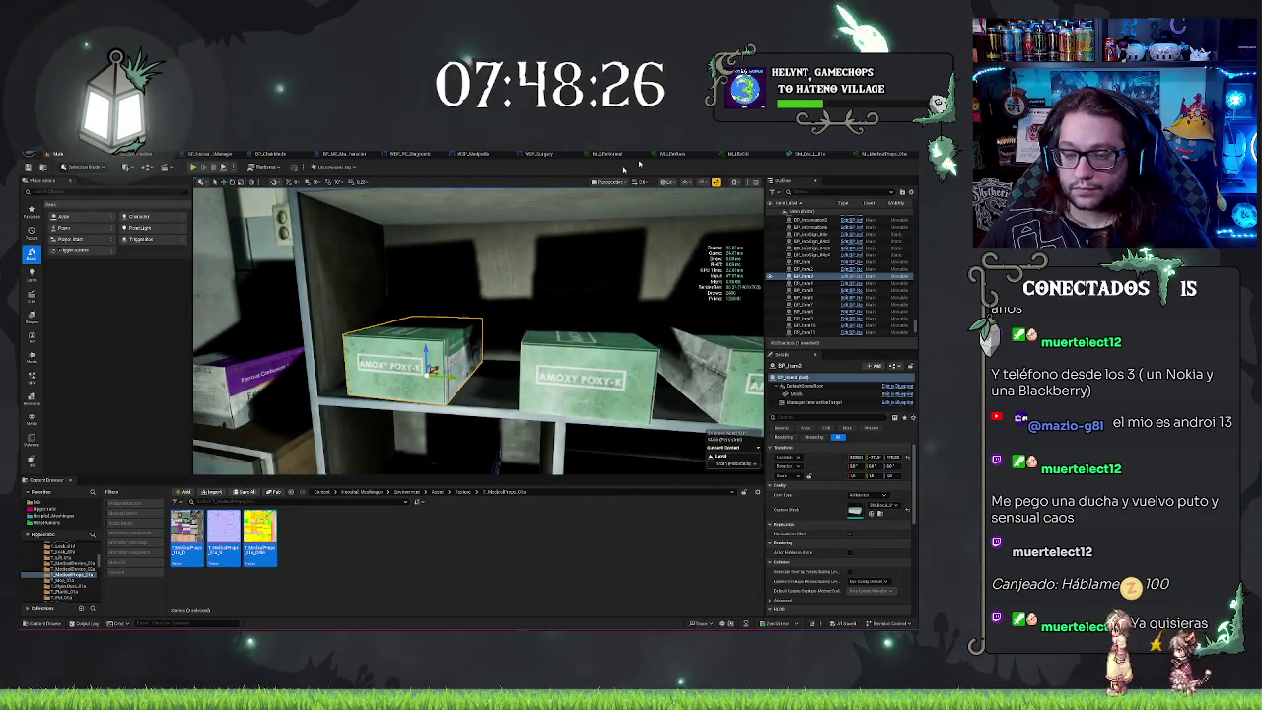
left_click(881, 154)
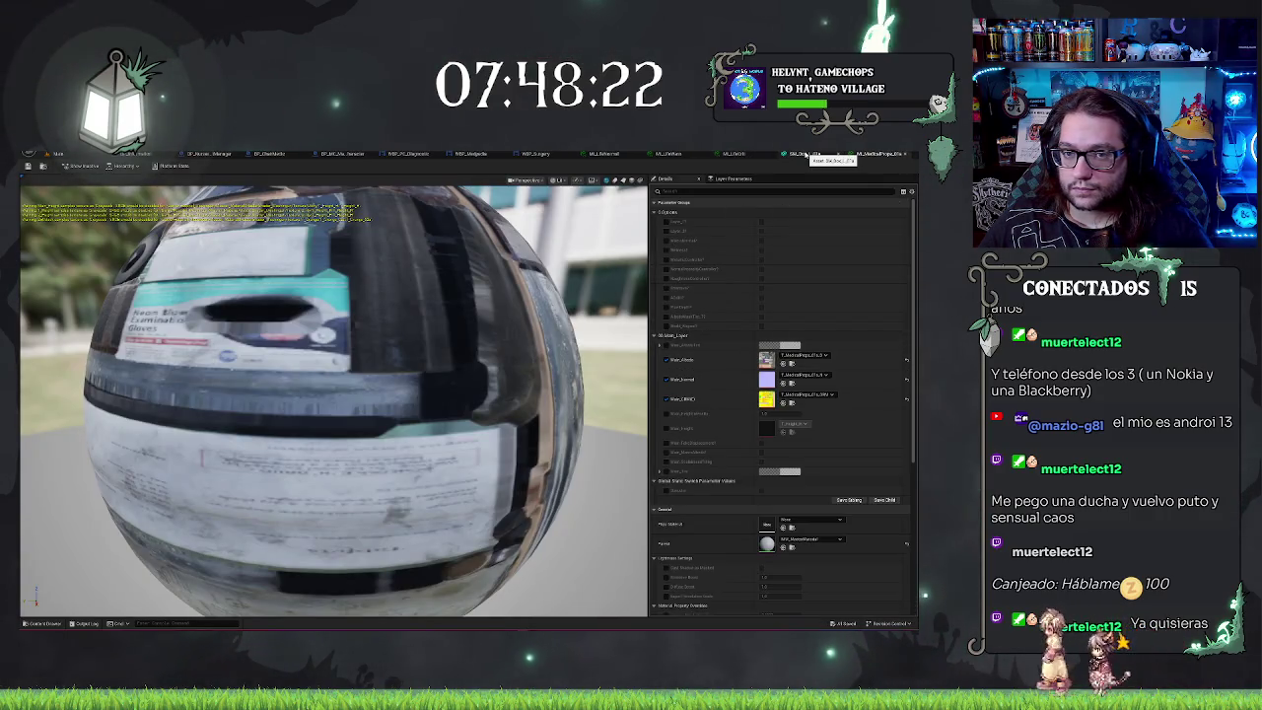
left_click(59, 154)
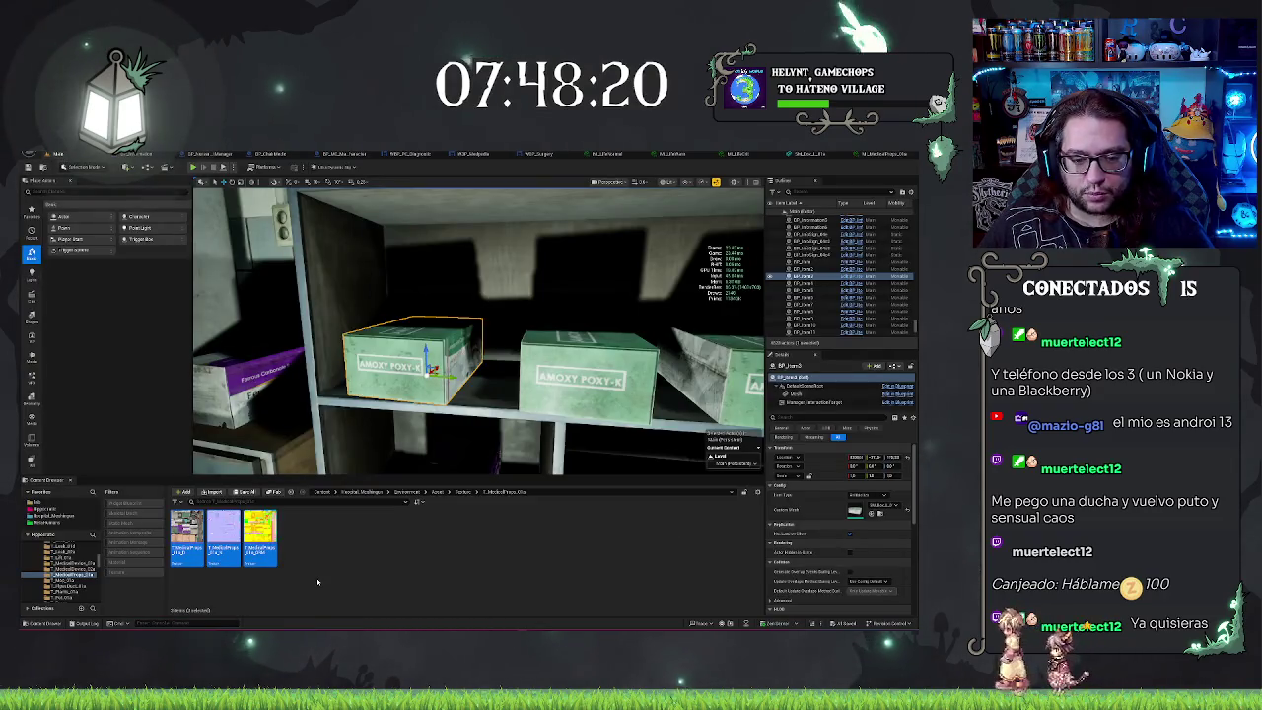
Step: Leave the medical props textures and move up to the parent Textures folder via the breadcrumb
right_click(272, 541)
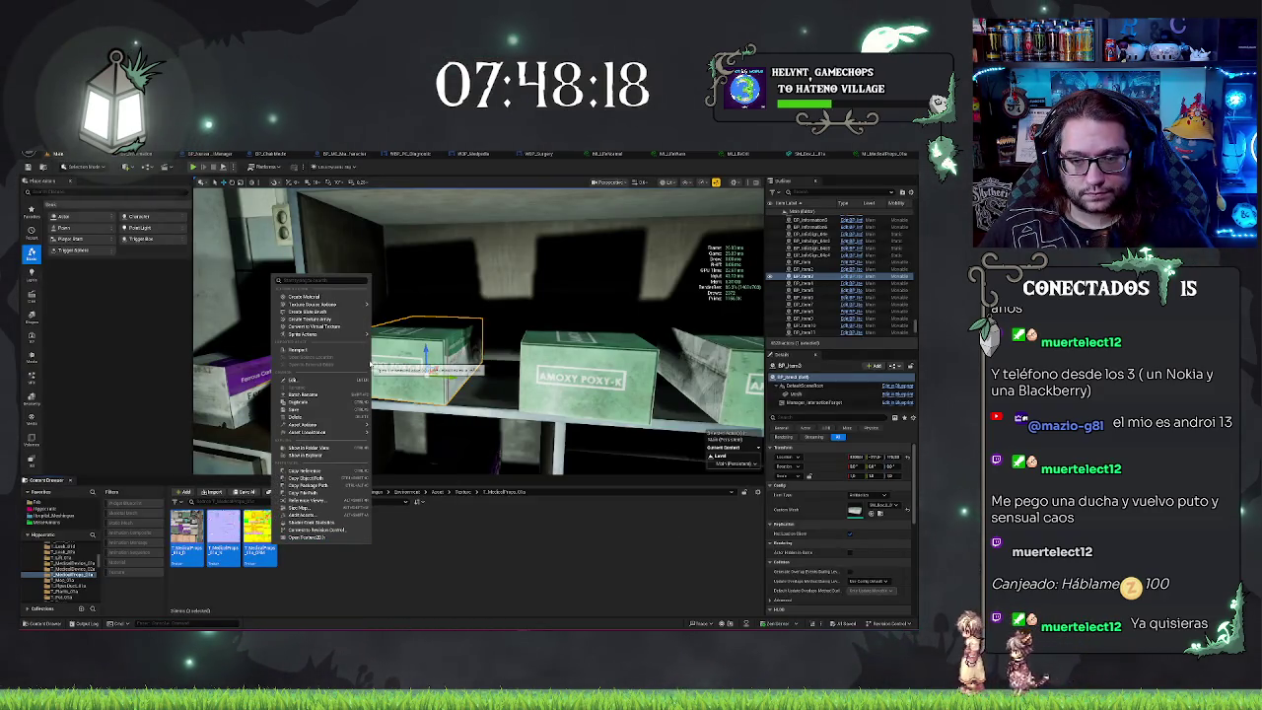
mouse_move(367, 371)
left_mouse_down()
mouse_move(276, 355)
mouse_move(390, 365)
mouse_move(350, 363)
left_mouse_up()
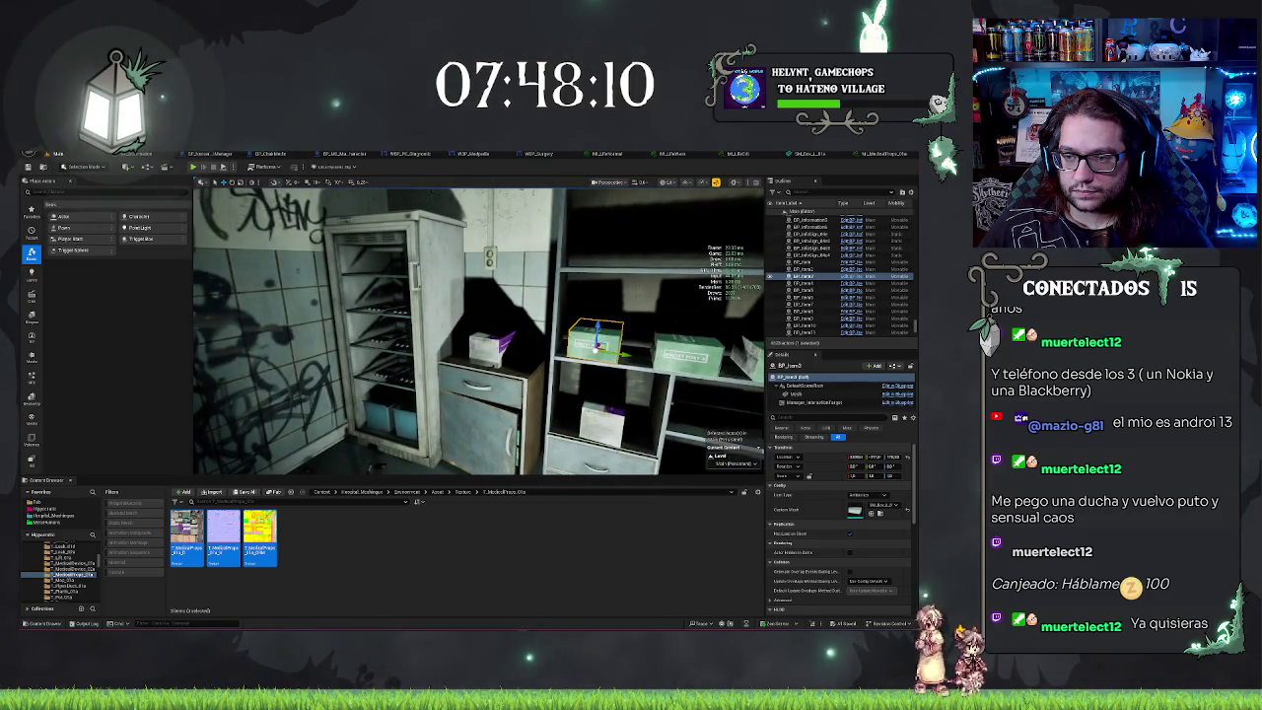
right_click(259, 538)
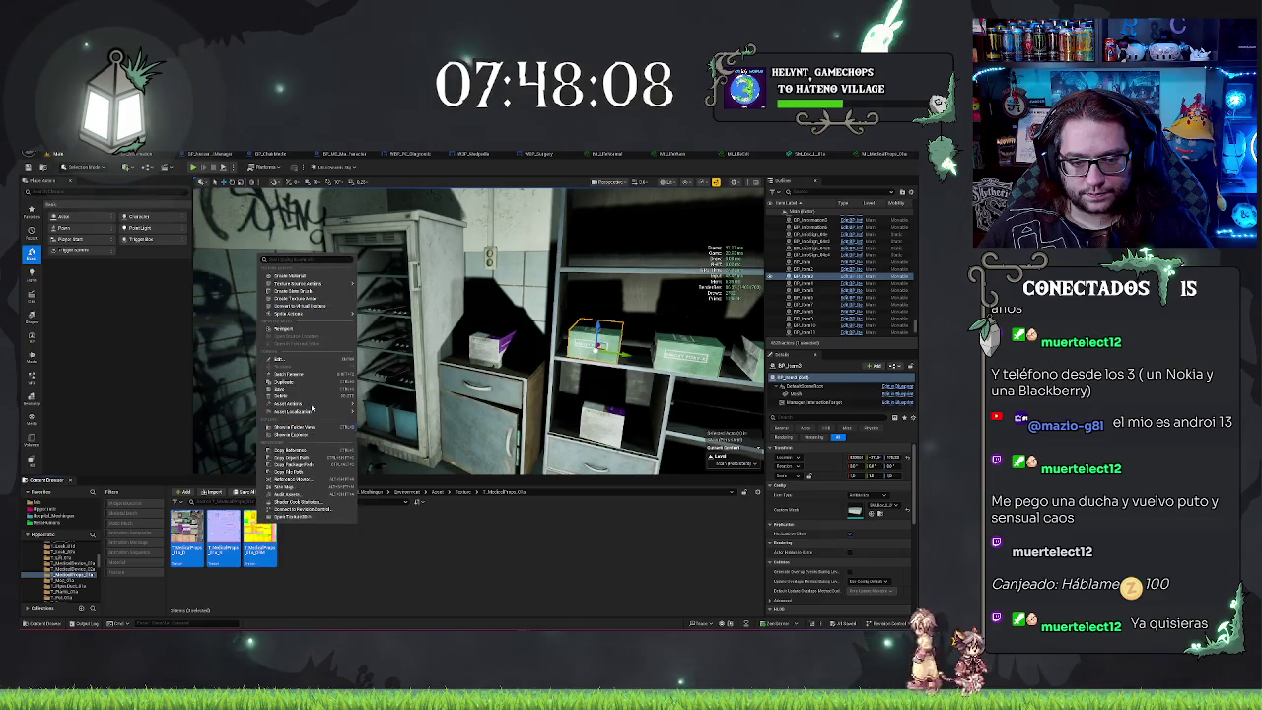
mouse_move(304, 405)
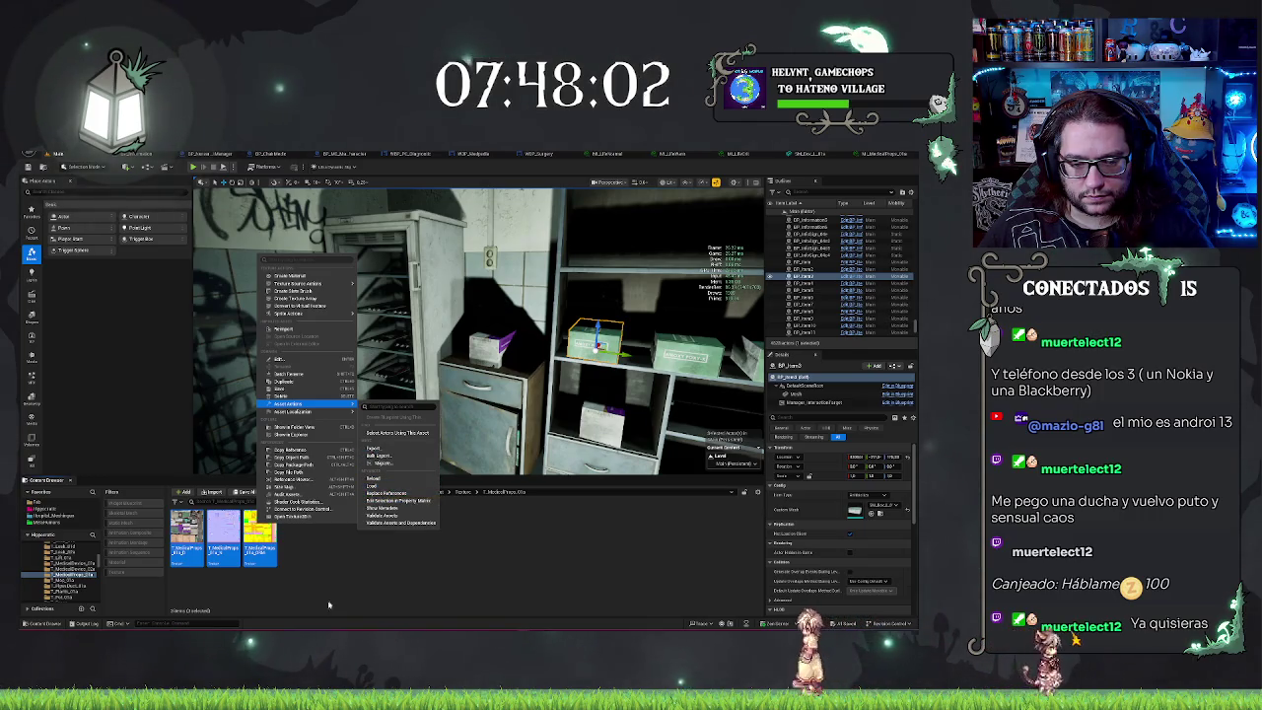
left_click(456, 496)
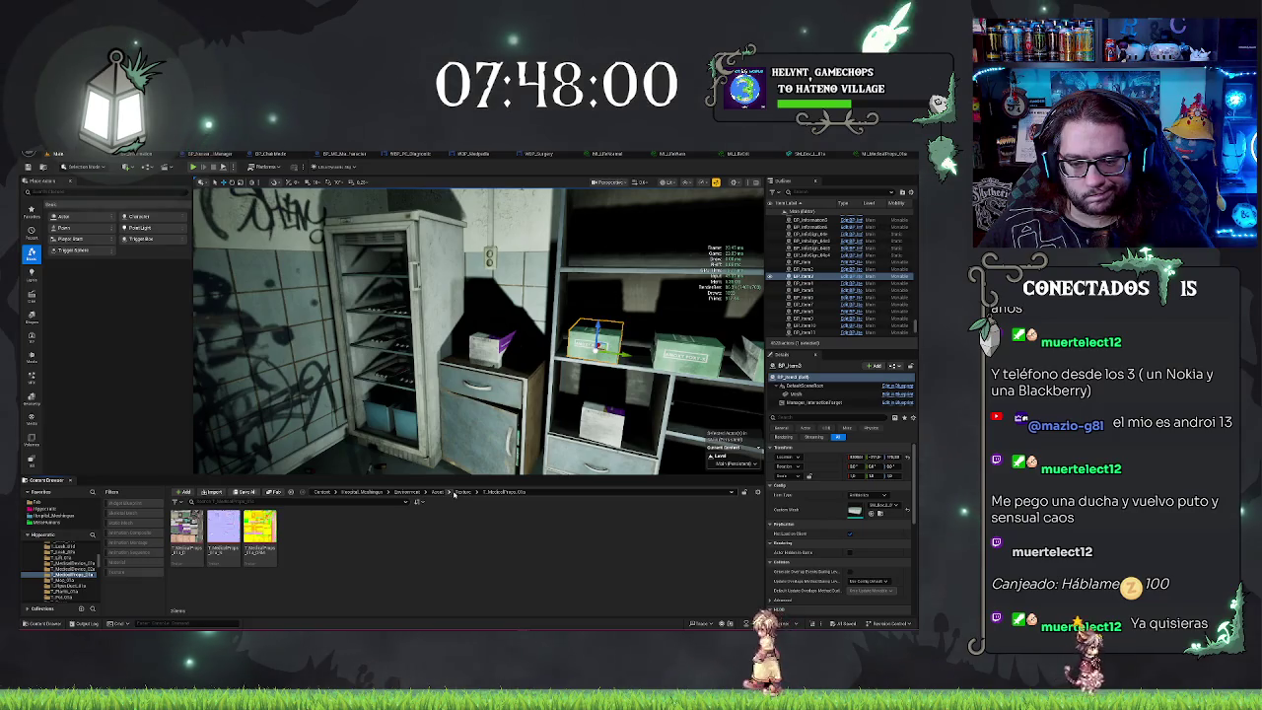
left_click(461, 492)
left_click(197, 501)
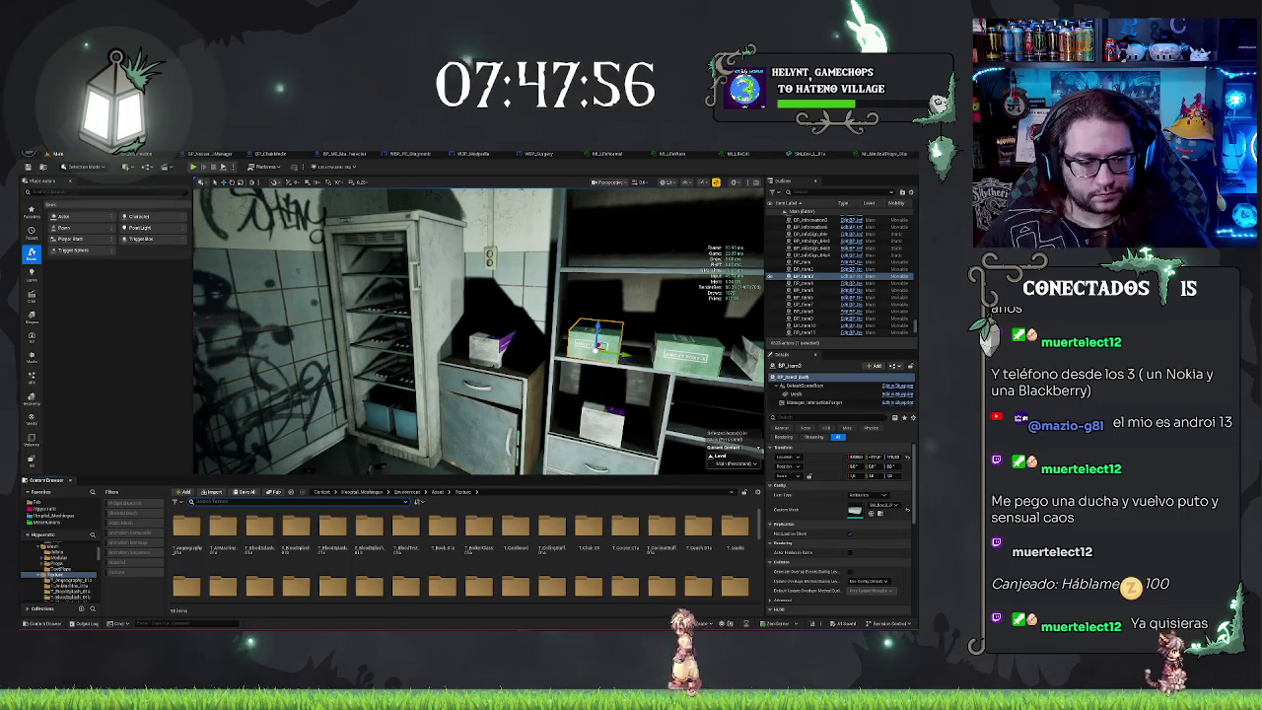
Step: Select all textures in the Textures folder and open them in the Property Matrix, accepting the load
left_click(131, 573)
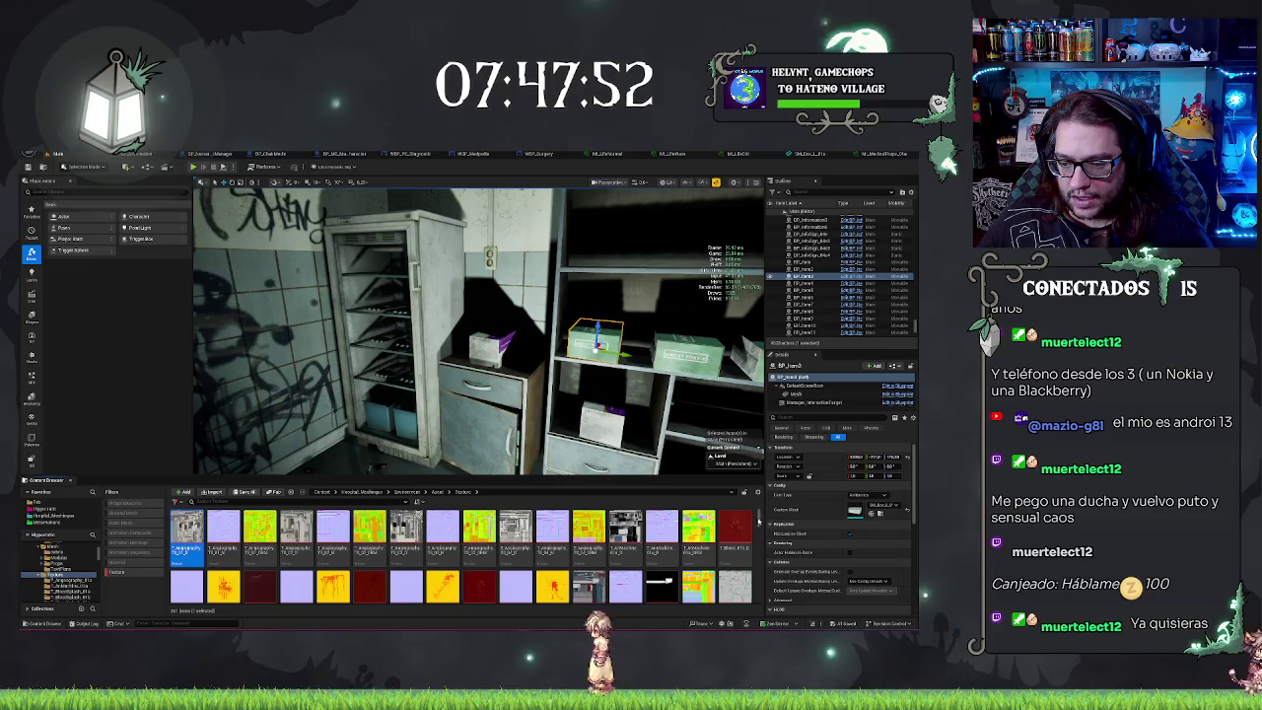
left_click_drag(759, 519, 764, 624)
key("ctrl+a")
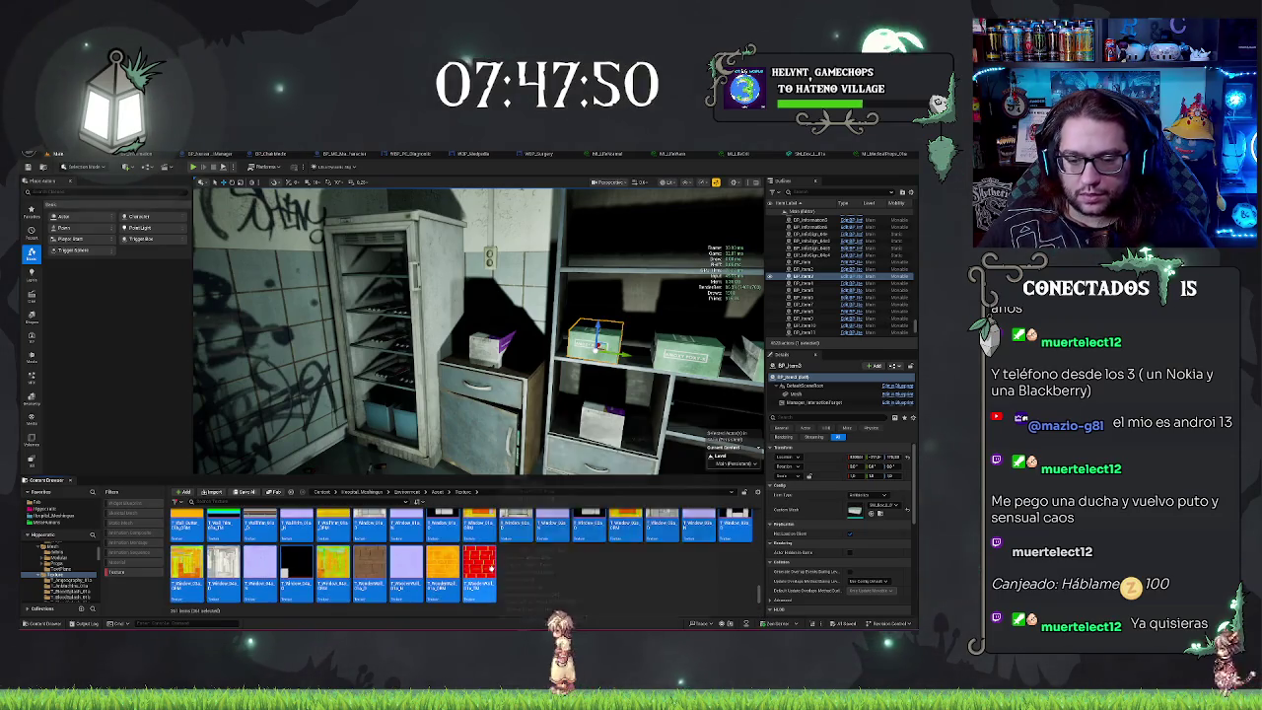
right_click(493, 568)
mouse_move(552, 449)
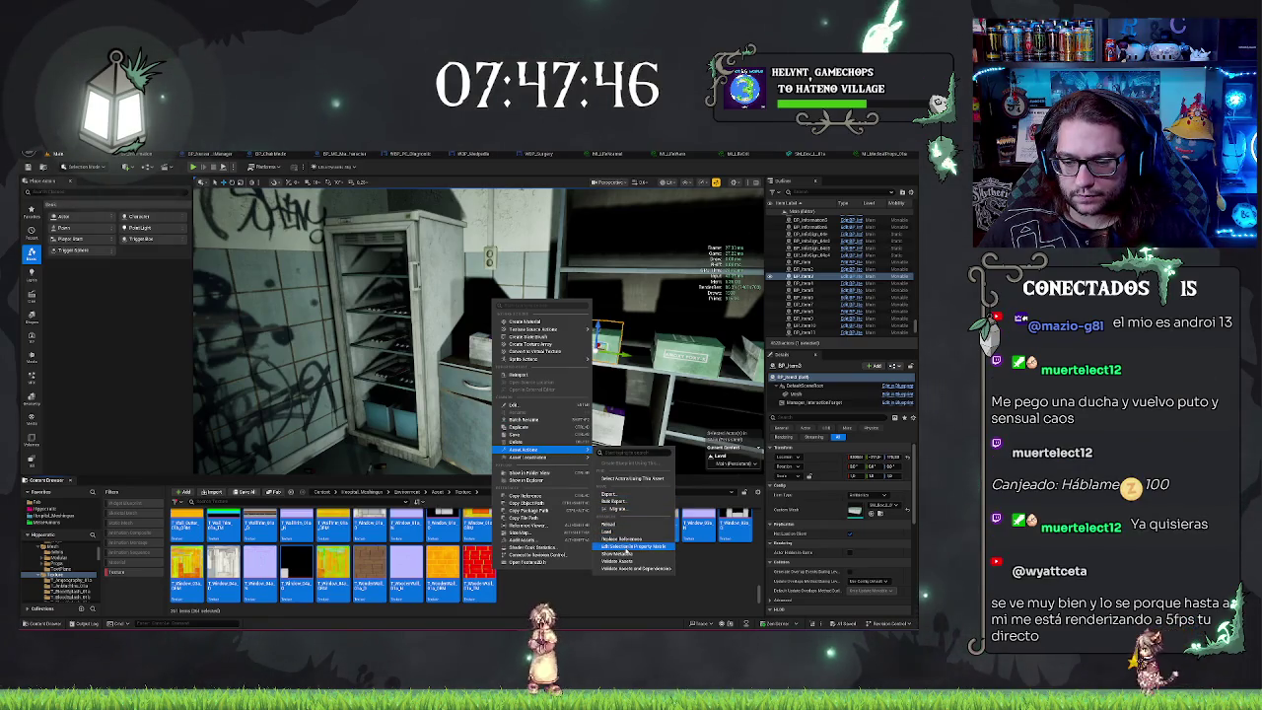
left_click(627, 549)
left_click(491, 401)
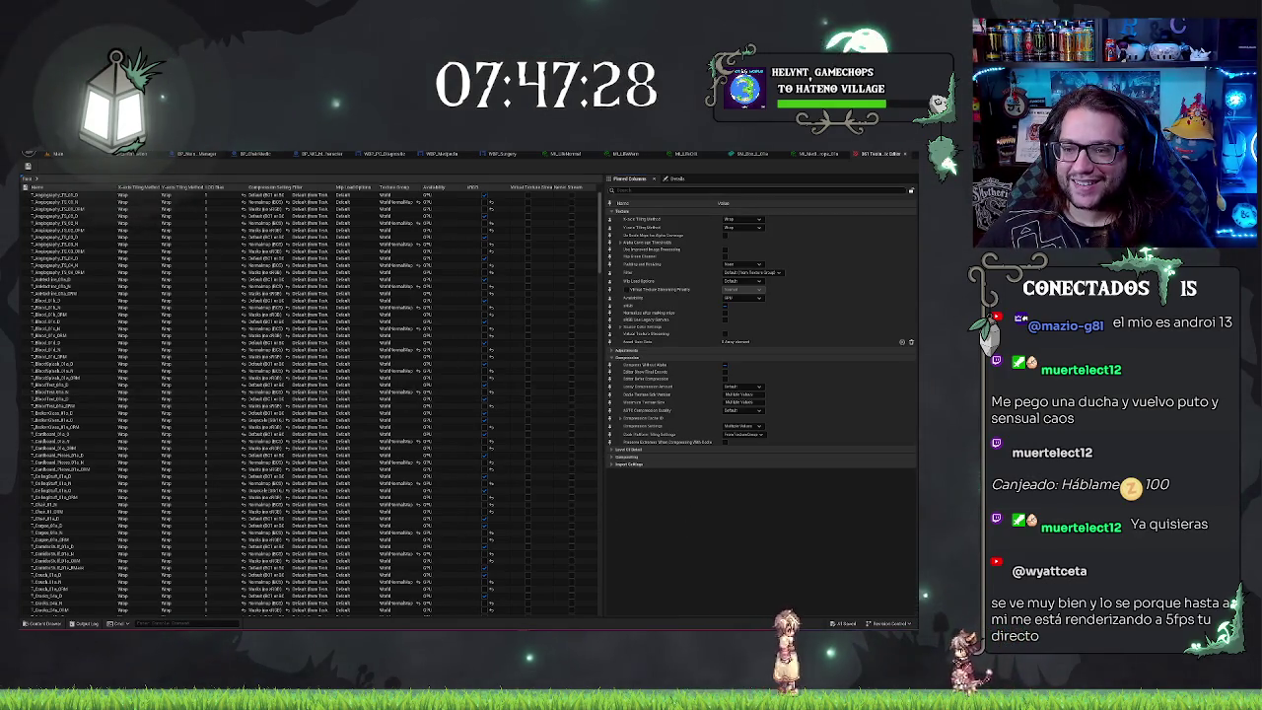
Step: Pin Maximum Texture Size as a column in the Property Matrix and commit the first value
type("max")
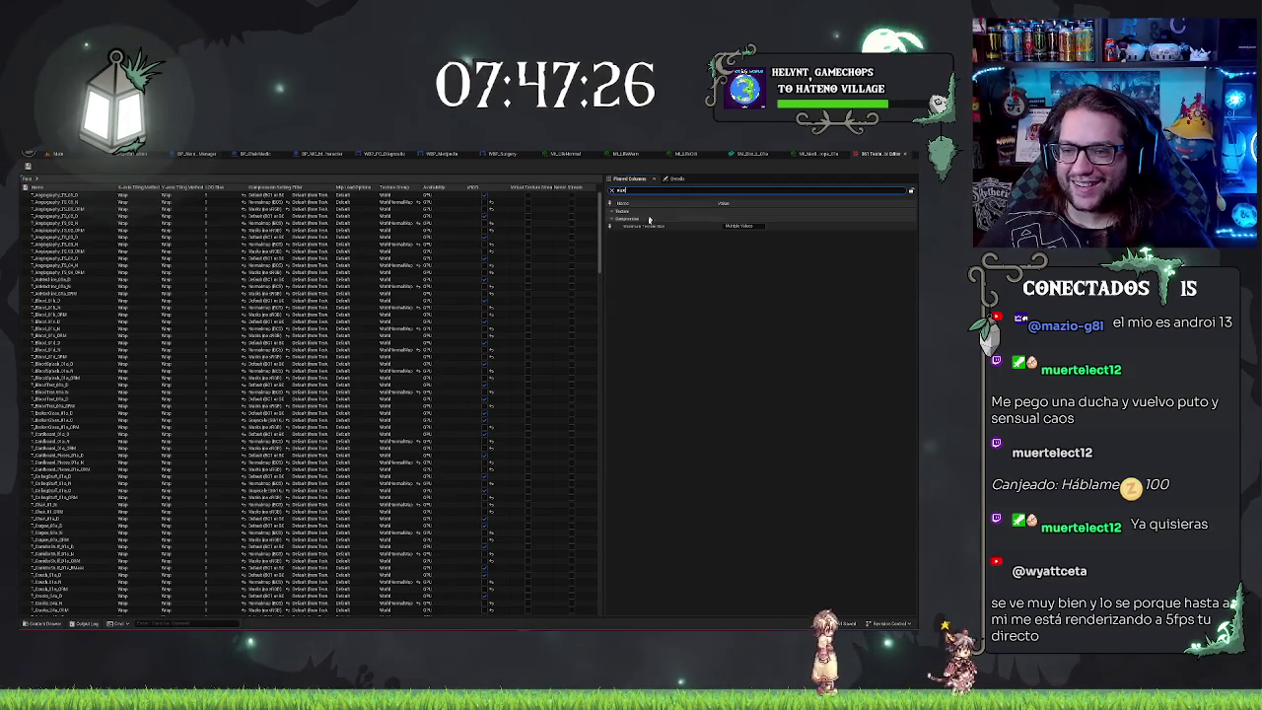
left_click(611, 226)
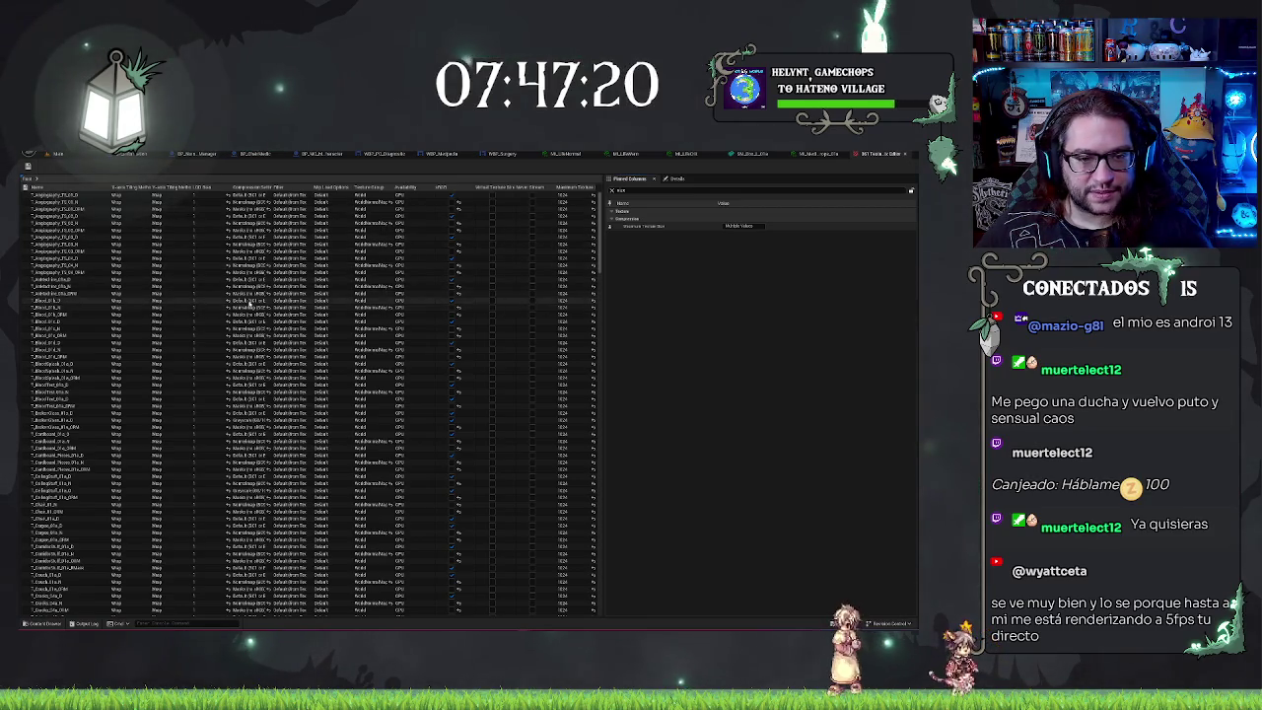
left_click(562, 310)
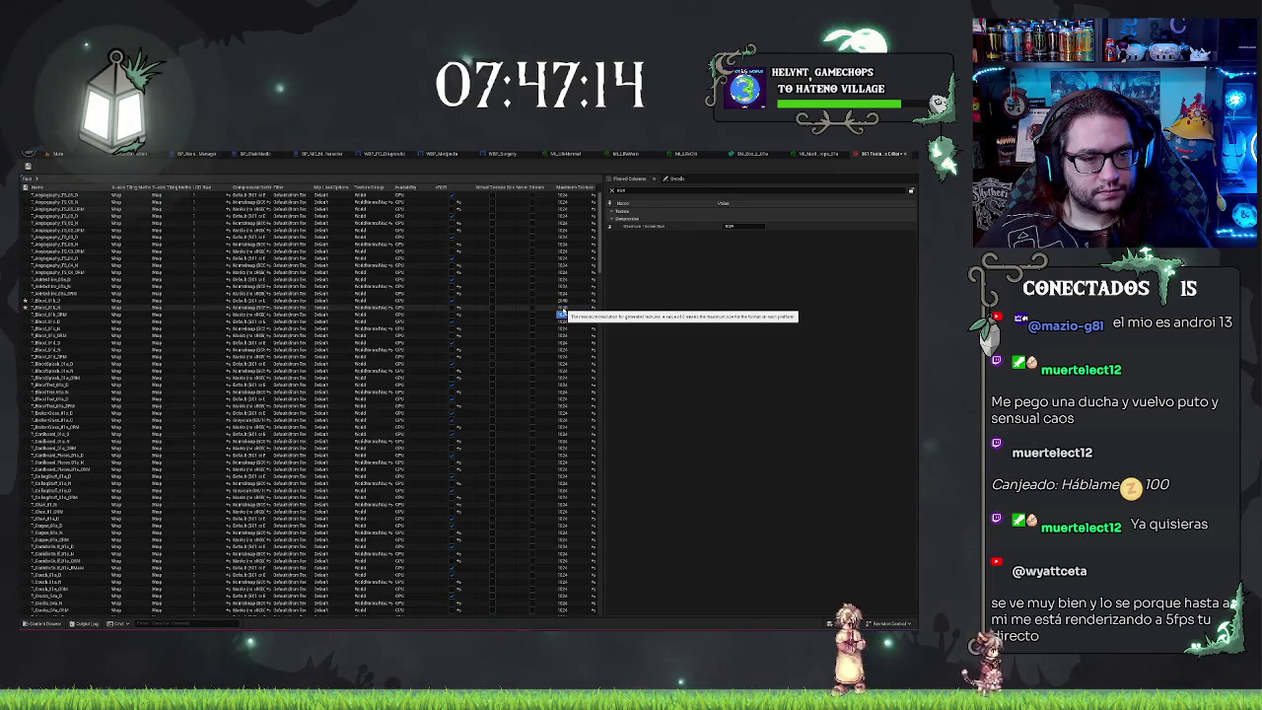
Step: Set the next eight textures' Maximum Texture Size to 2048, one after another
left_click(578, 322)
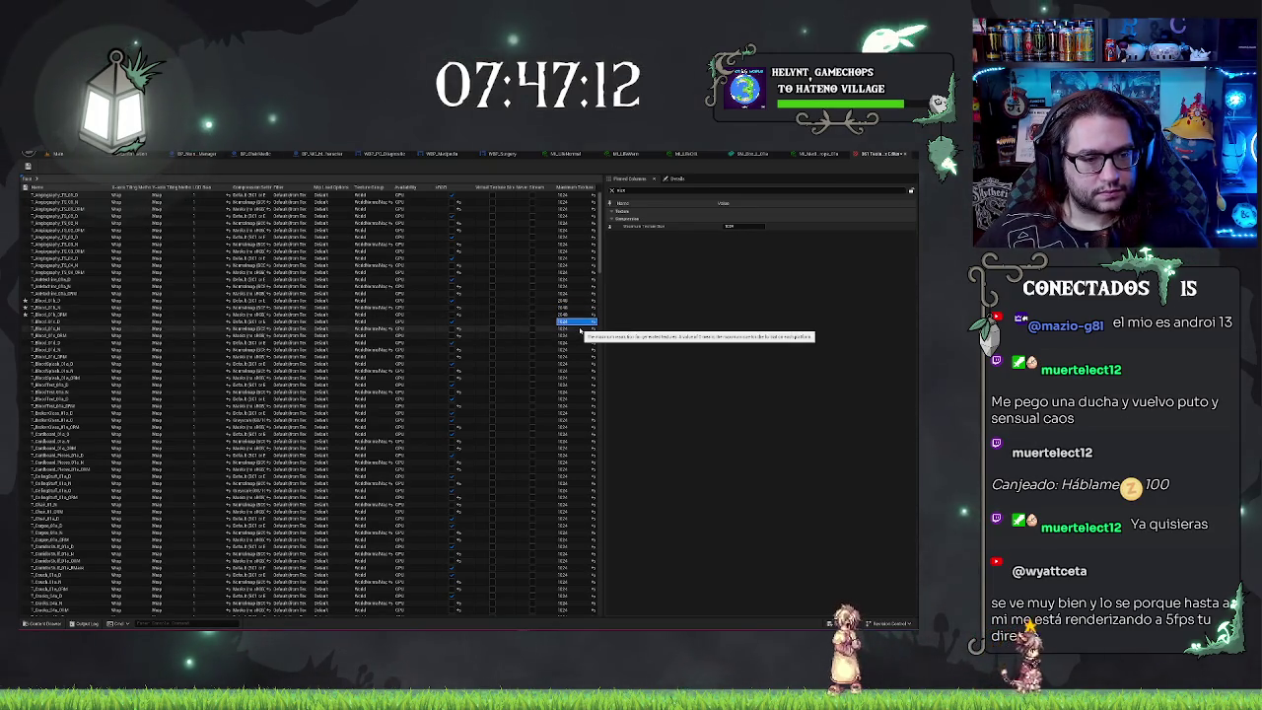
type("2048")
key("Return")
type("2048")
key("Return")
type("2048")
key("Return")
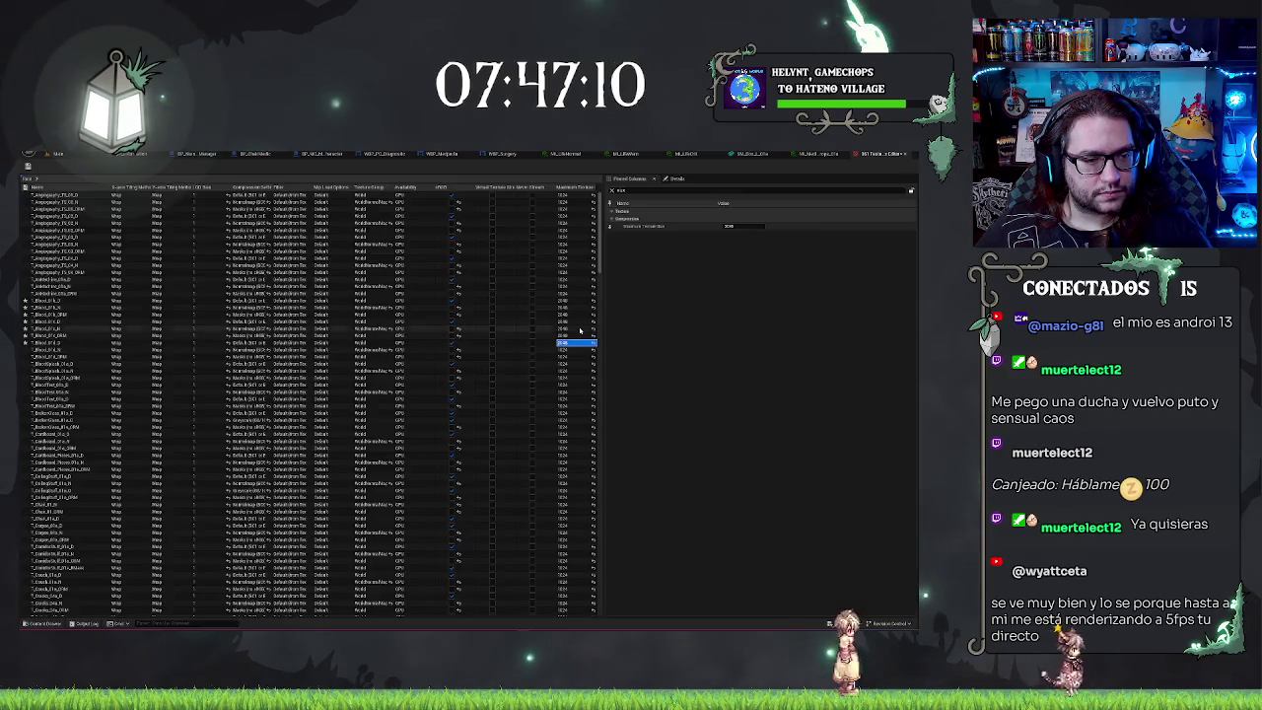
type("2048")
key("Return")
type("2048")
key("Return")
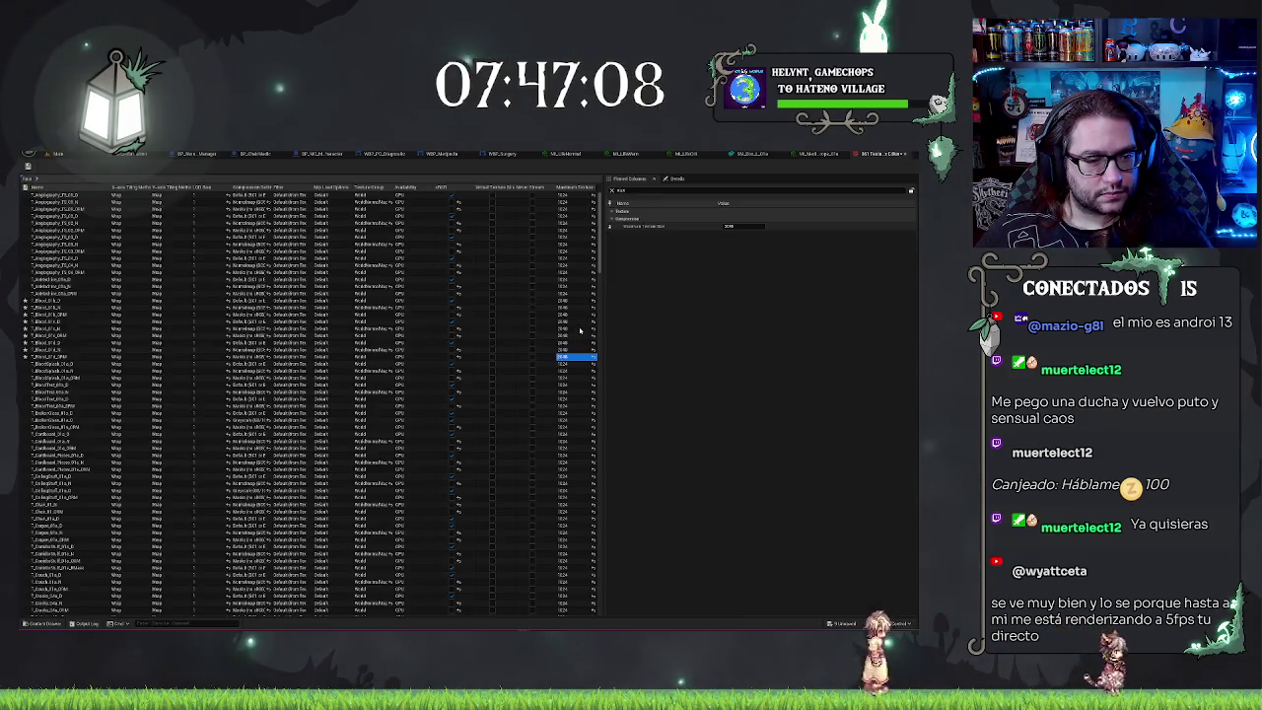
type("2048")
key("Return")
type("2048")
key("Return")
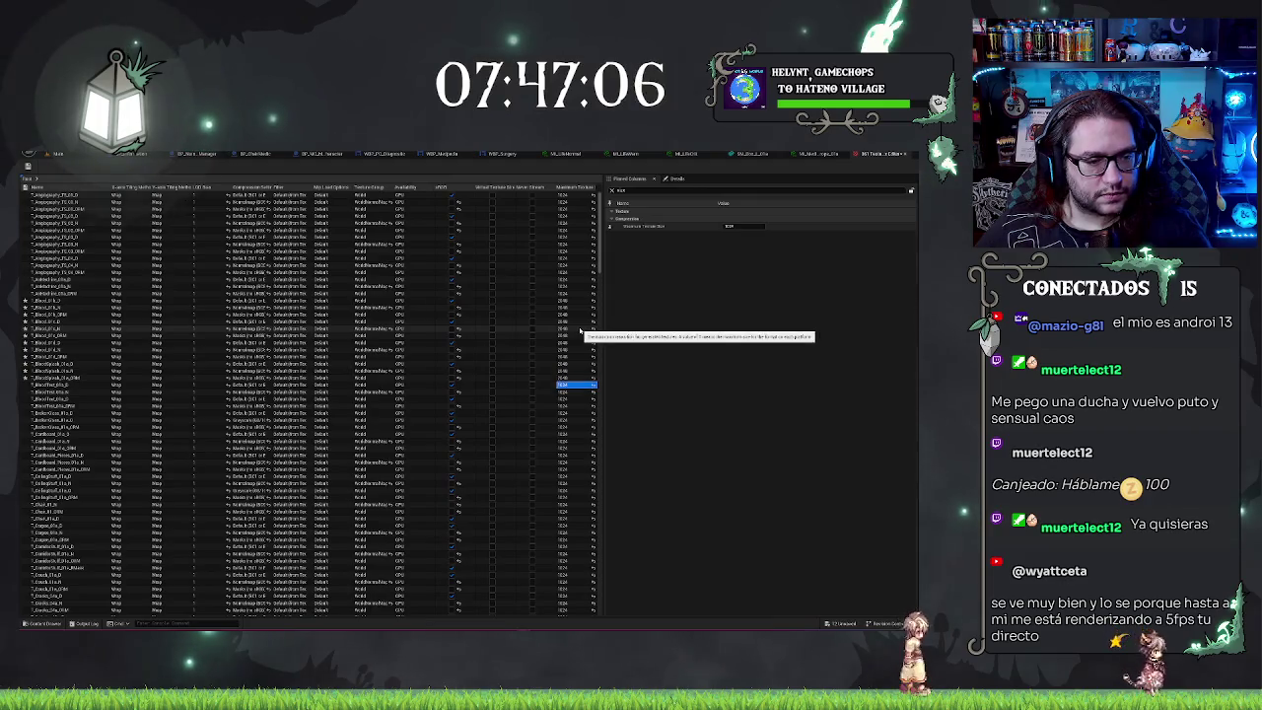
type("2048")
key("Return")
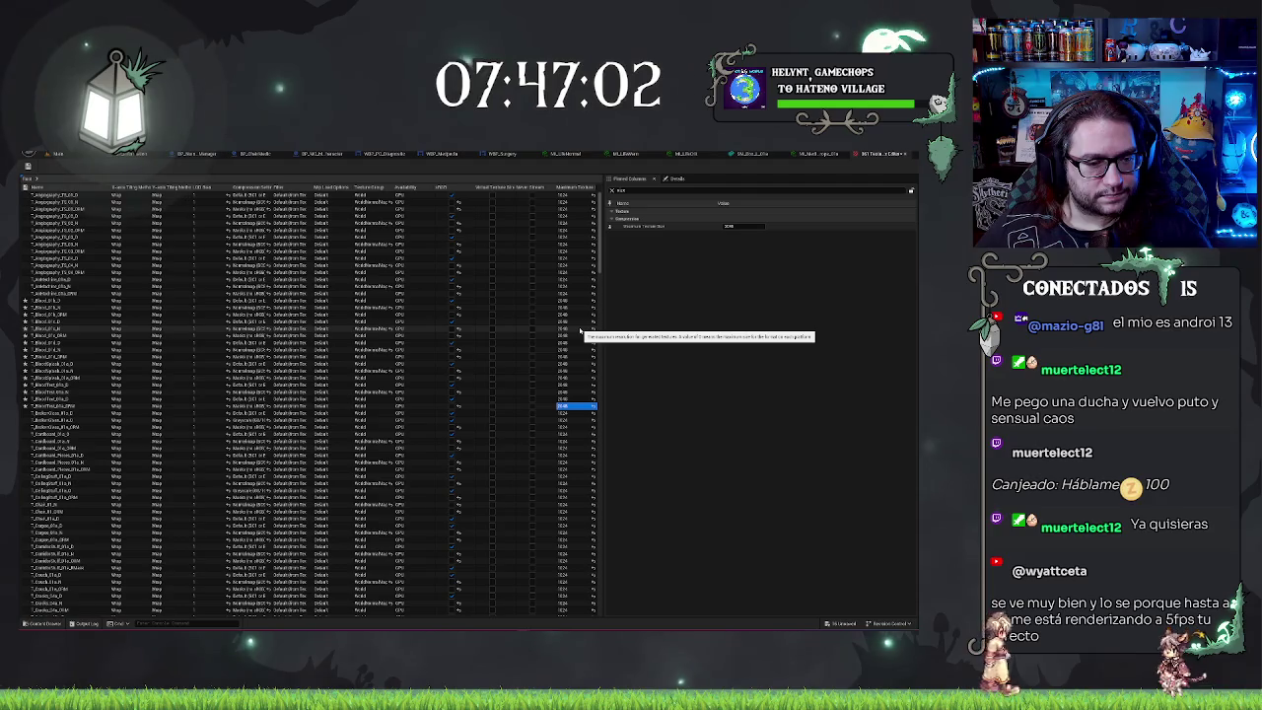
Step: Select a range of Maximum Texture Size cells further down and paste 2048 into them
key("Down")
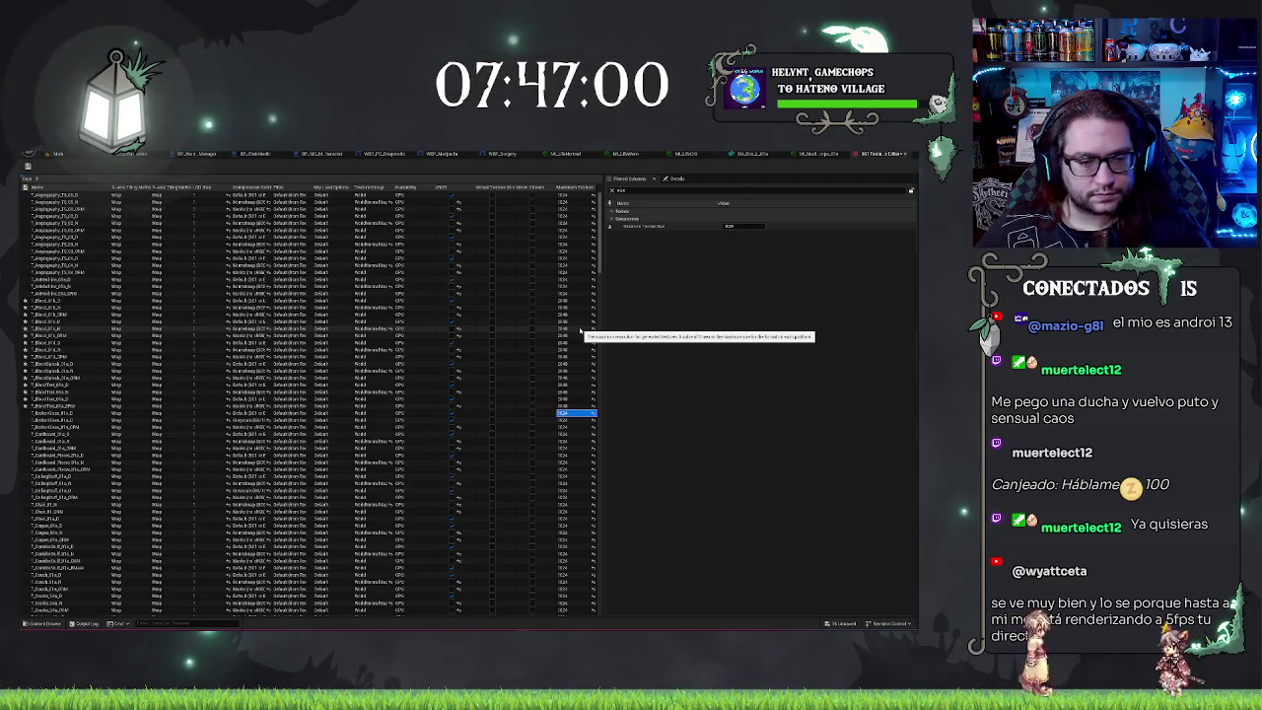
key("Down")
key("Down")
key("Down")
key("Down")
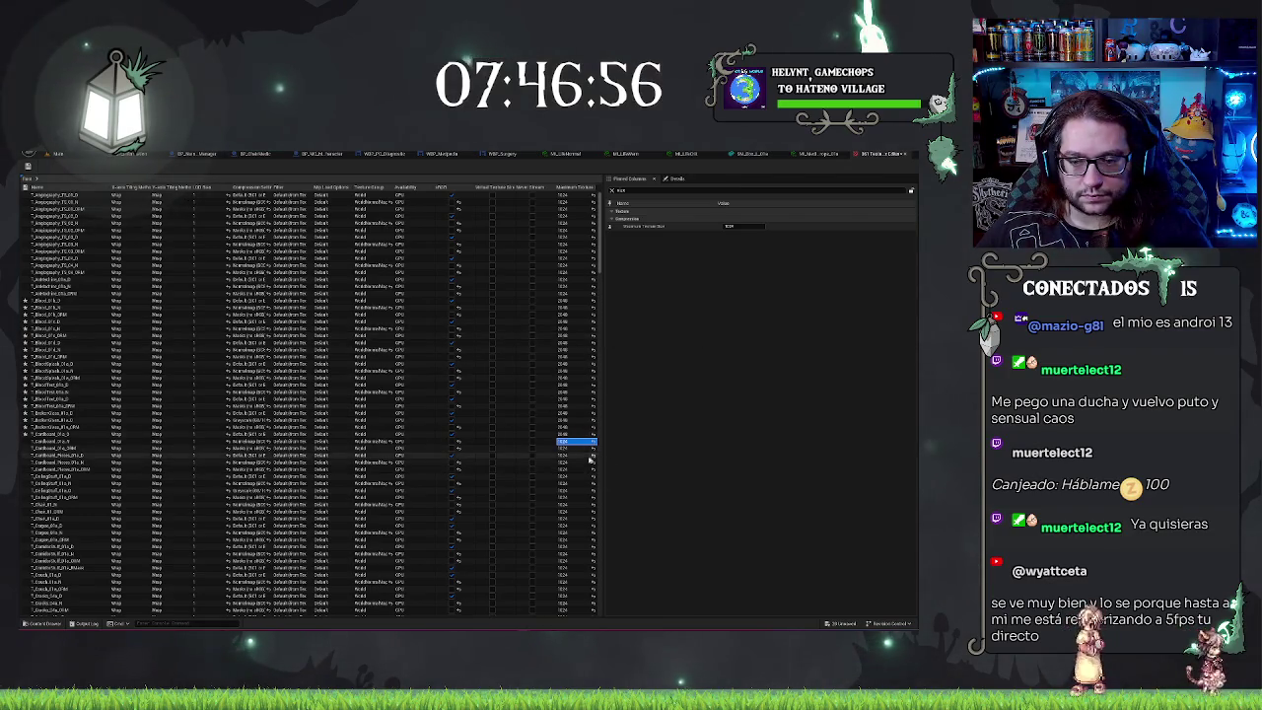
key("Down")
key("Down")
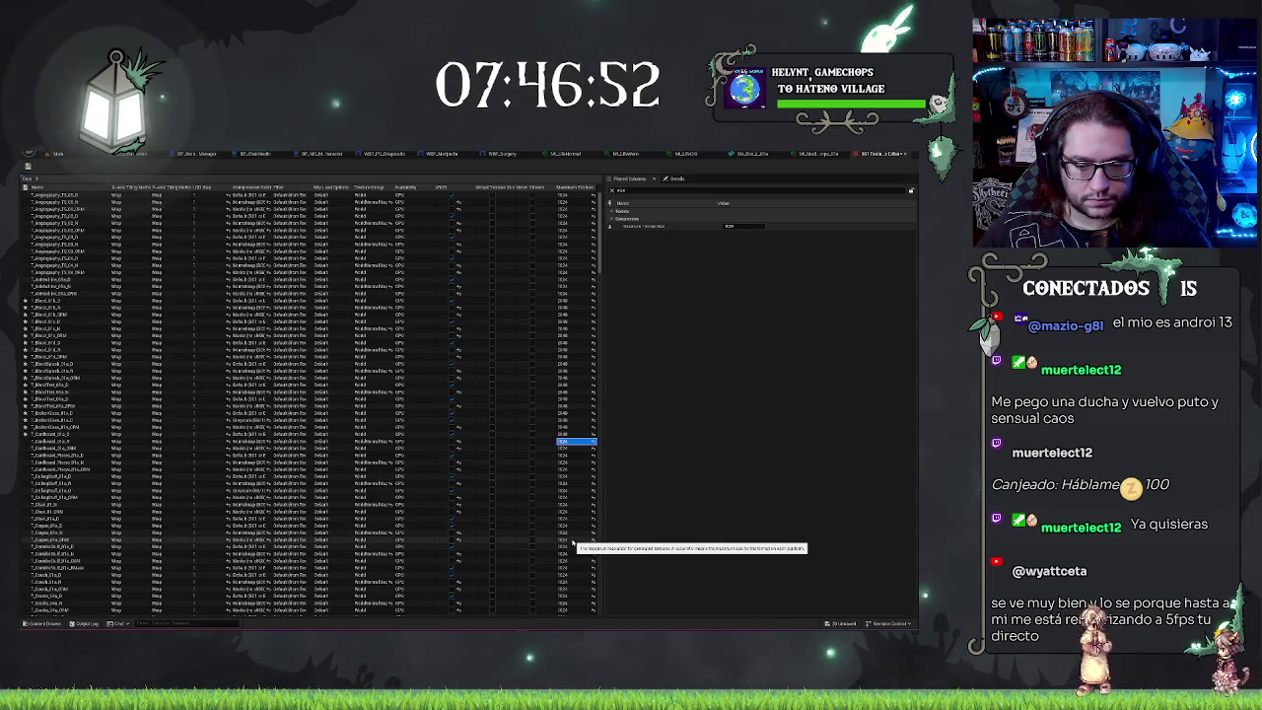
left_click(573, 541, "shift")
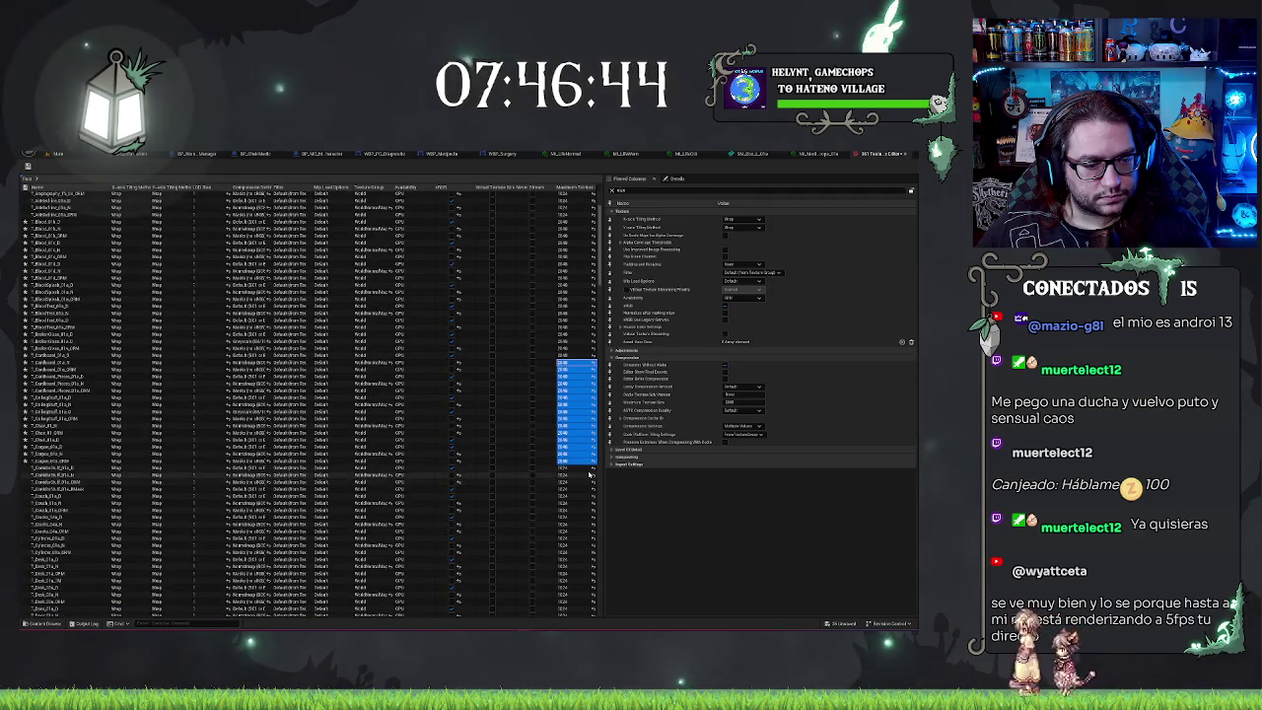
left_click(573, 504)
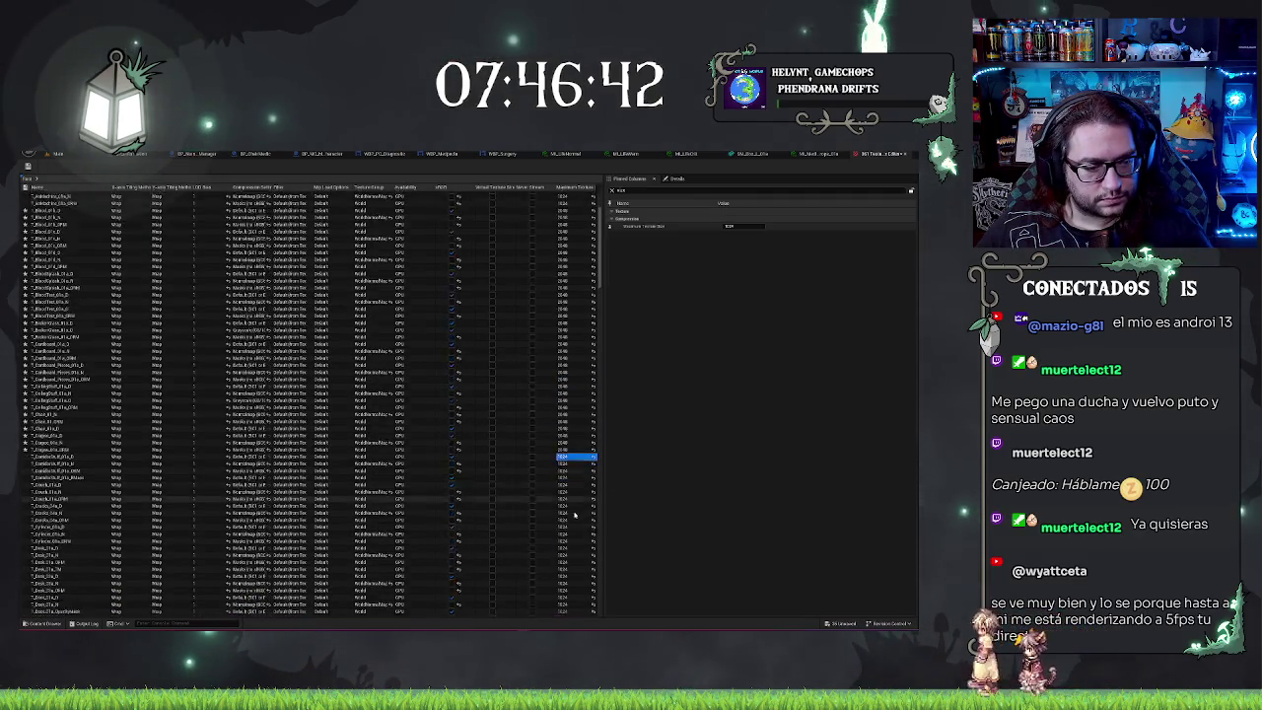
scroll(575, 514, "down", 2)
scroll(572, 511, "down", 5)
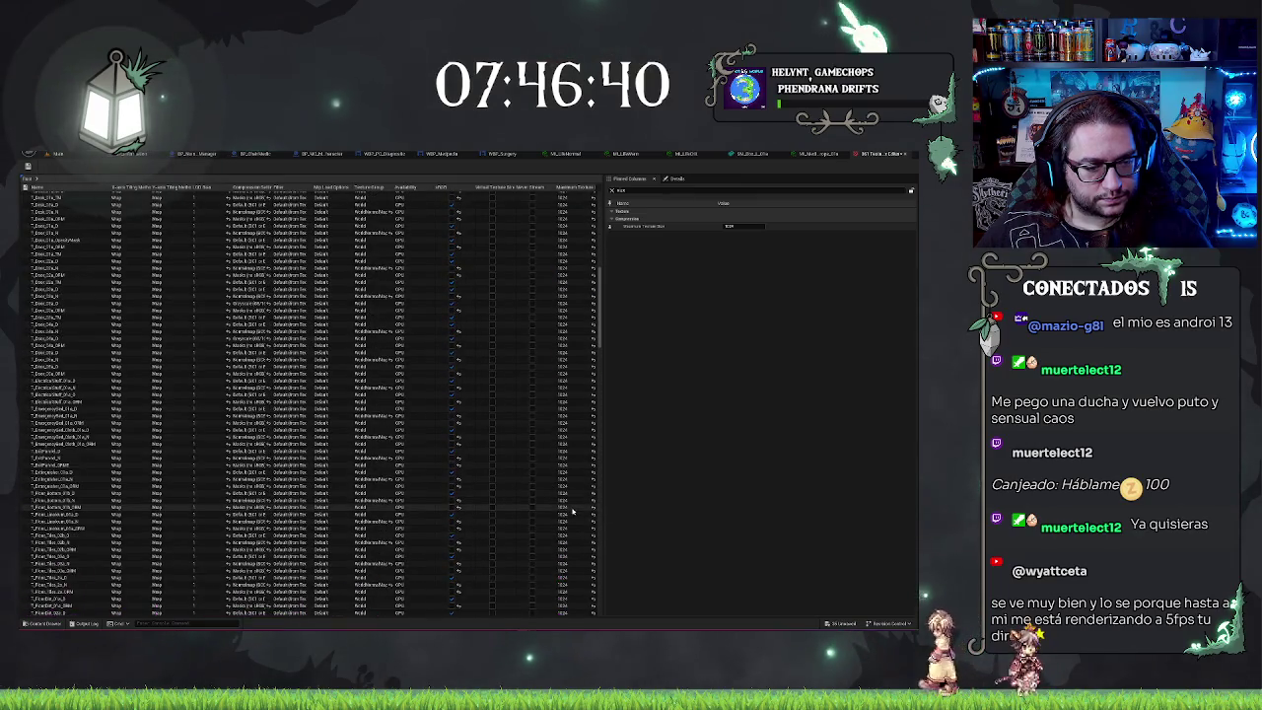
scroll(572, 509, "down", 10)
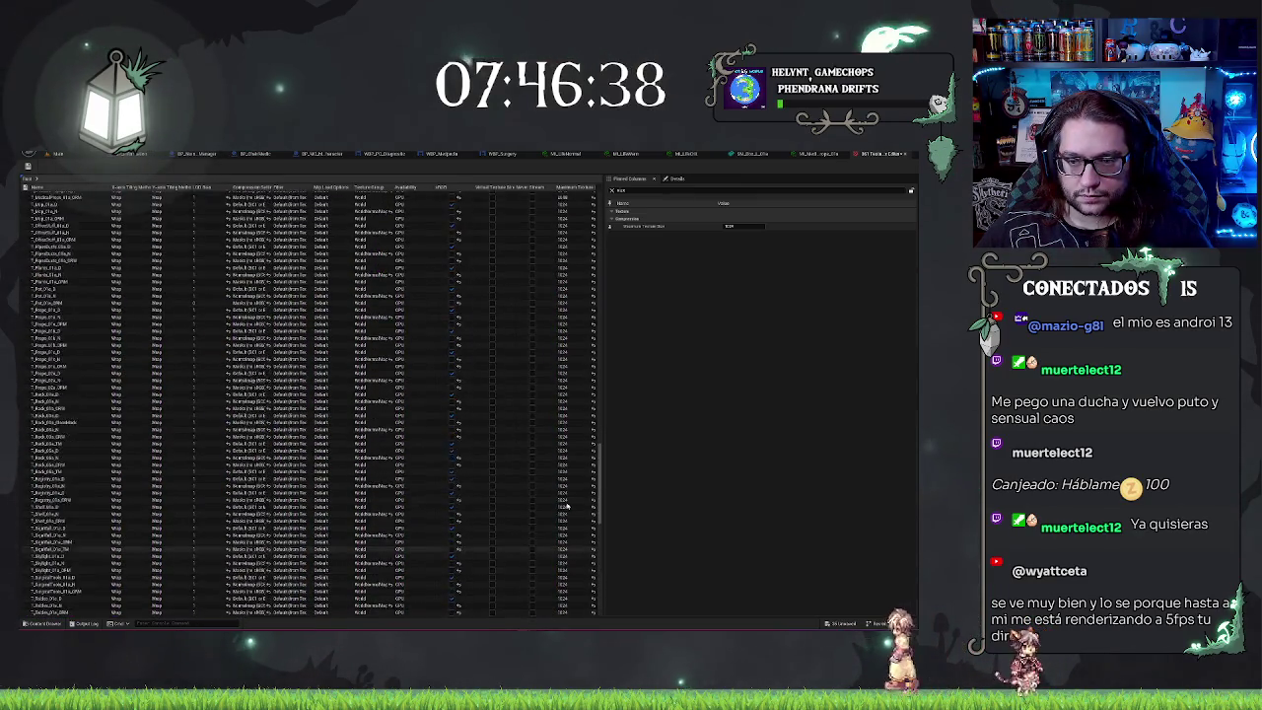
scroll(567, 505, "up", 15)
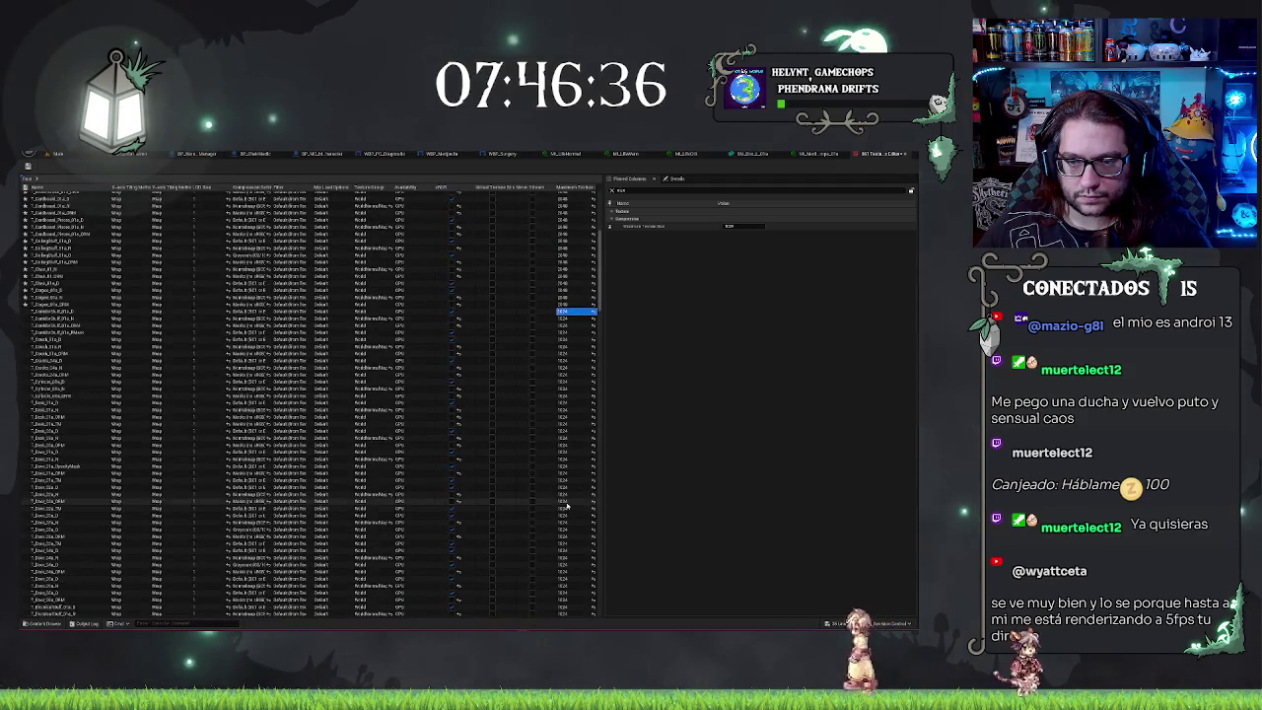
left_click(566, 505, "shift")
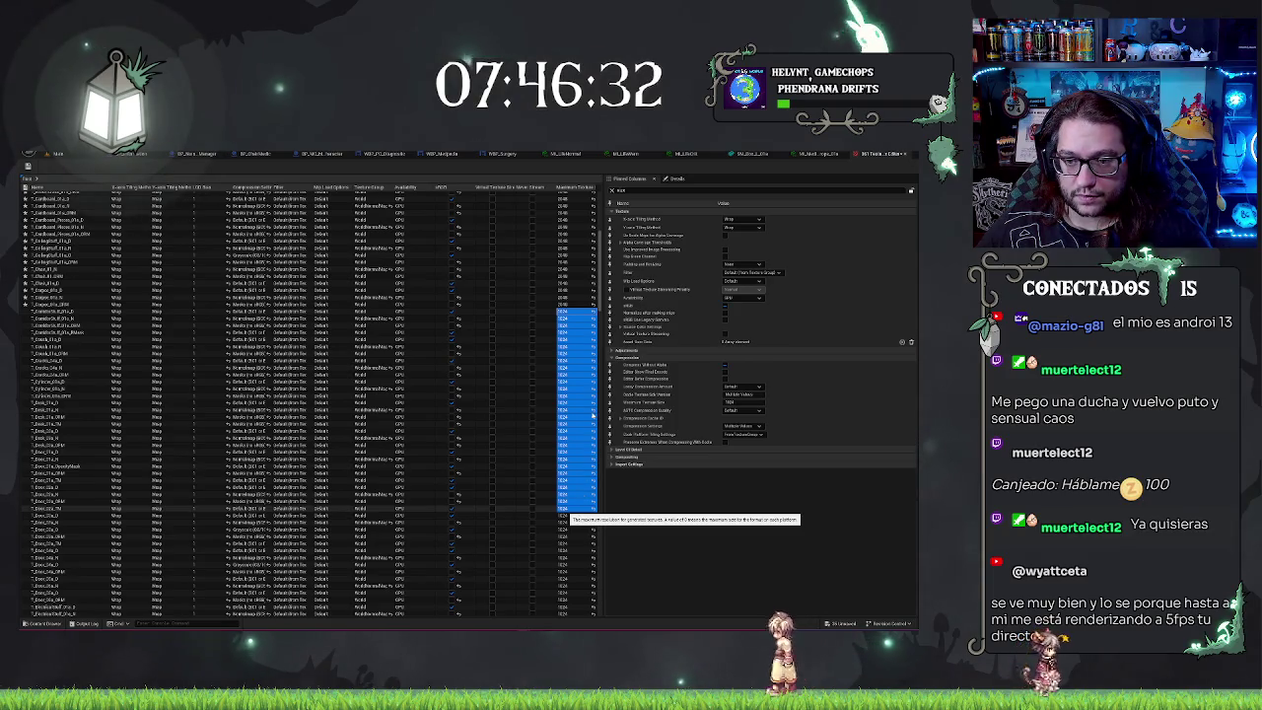
key("ctrl+v")
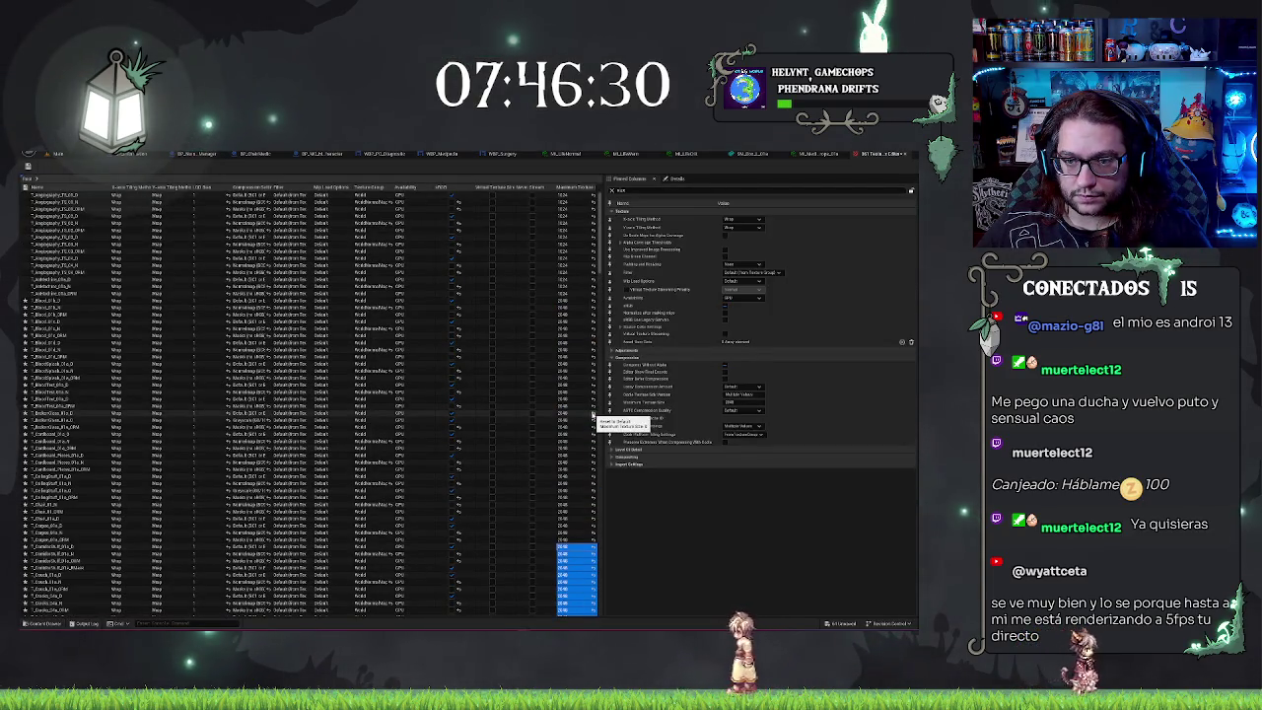
Step: Multi-select another run of 1024-sized Maximum Texture Size cells down the table
left_click(564, 292)
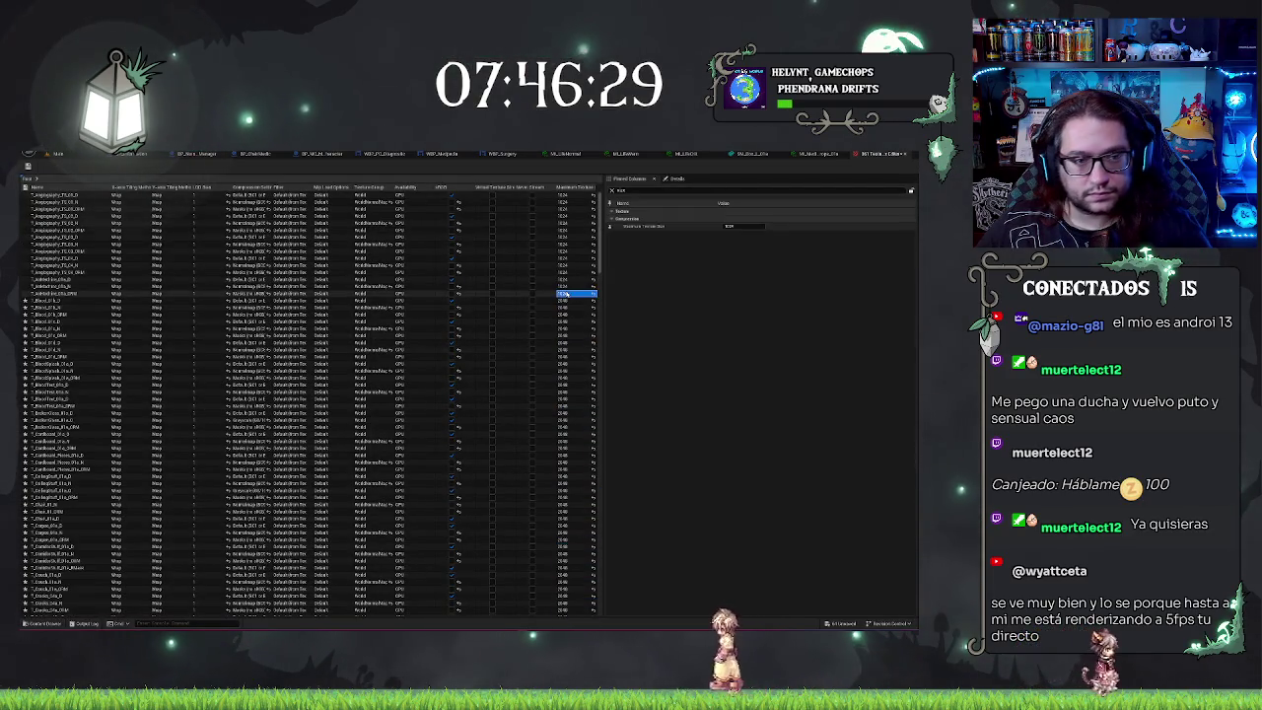
left_click(565, 196, "shift")
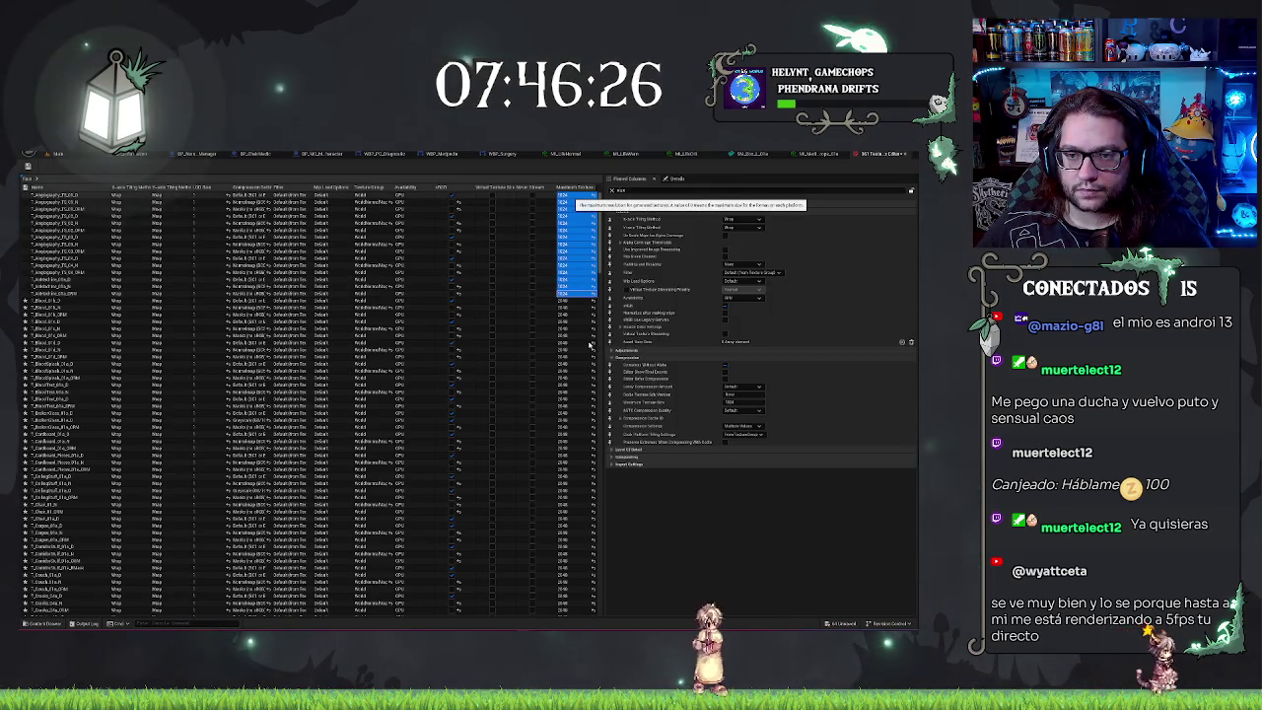
scroll(587, 345, "down", 10)
scroll(581, 343, "down", 5)
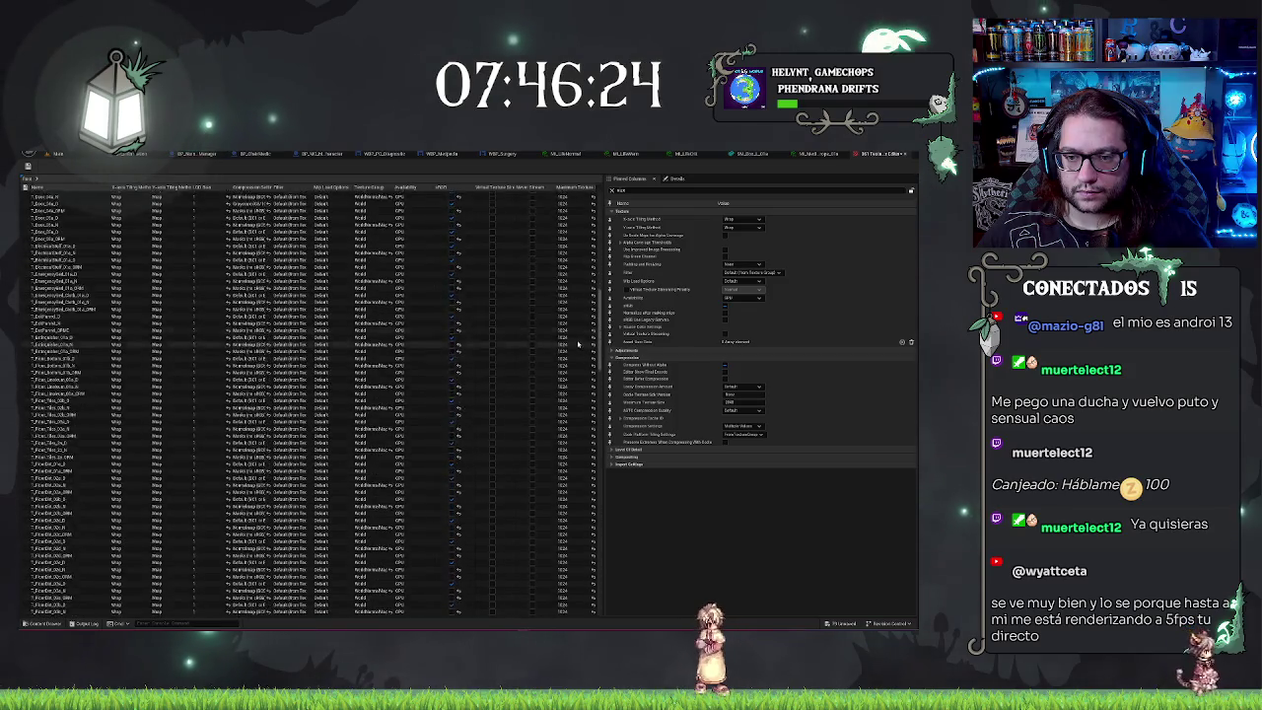
left_click(564, 308)
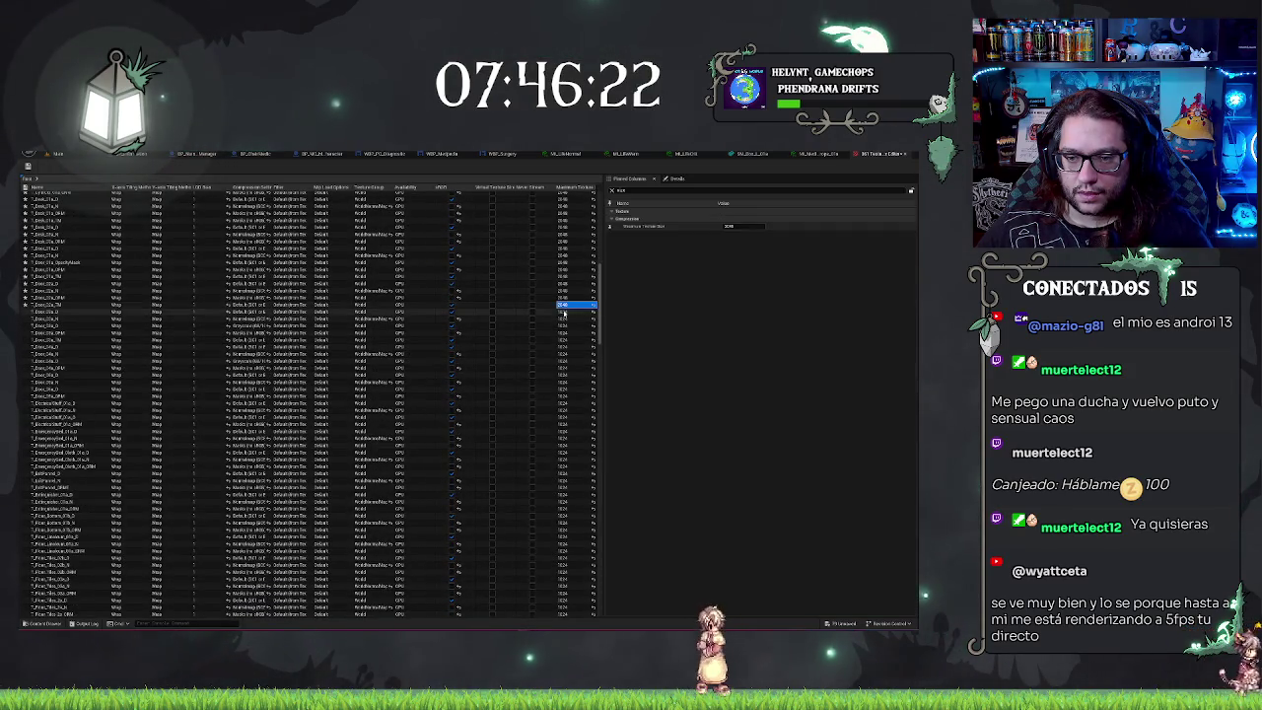
scroll(577, 394, "down", 5)
scroll(577, 402, "down", 3)
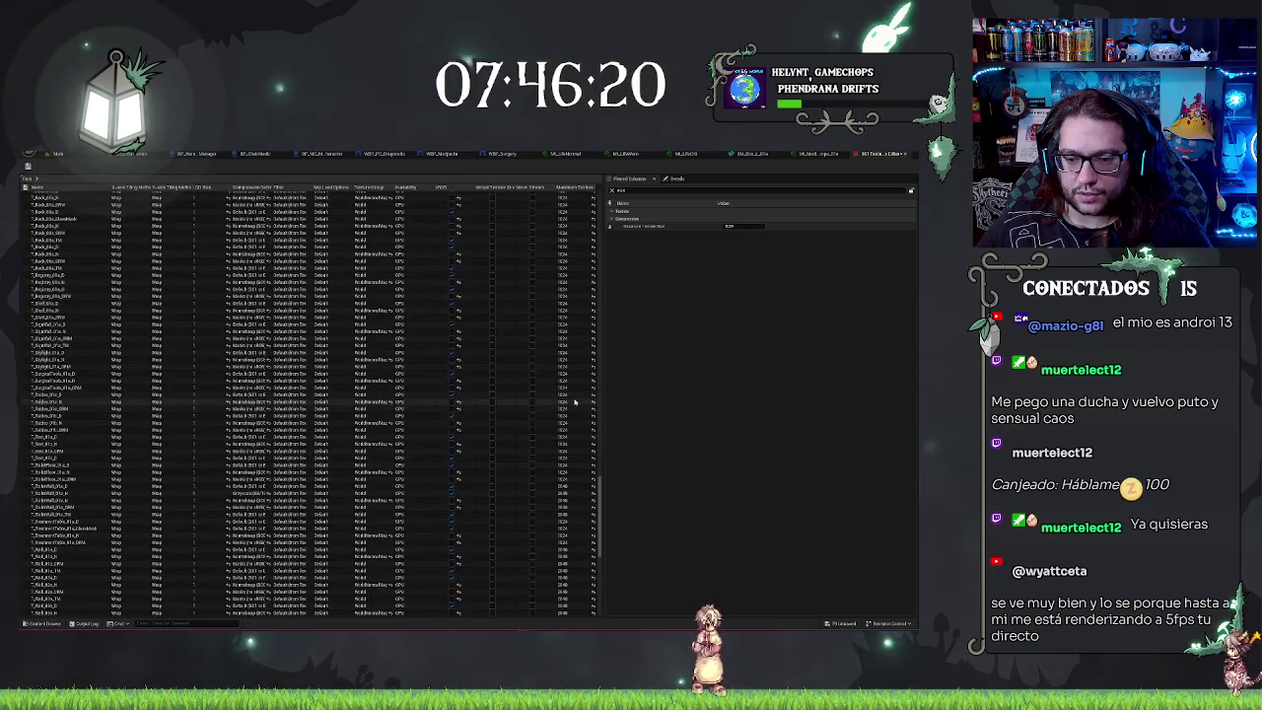
left_click(564, 480, "shift")
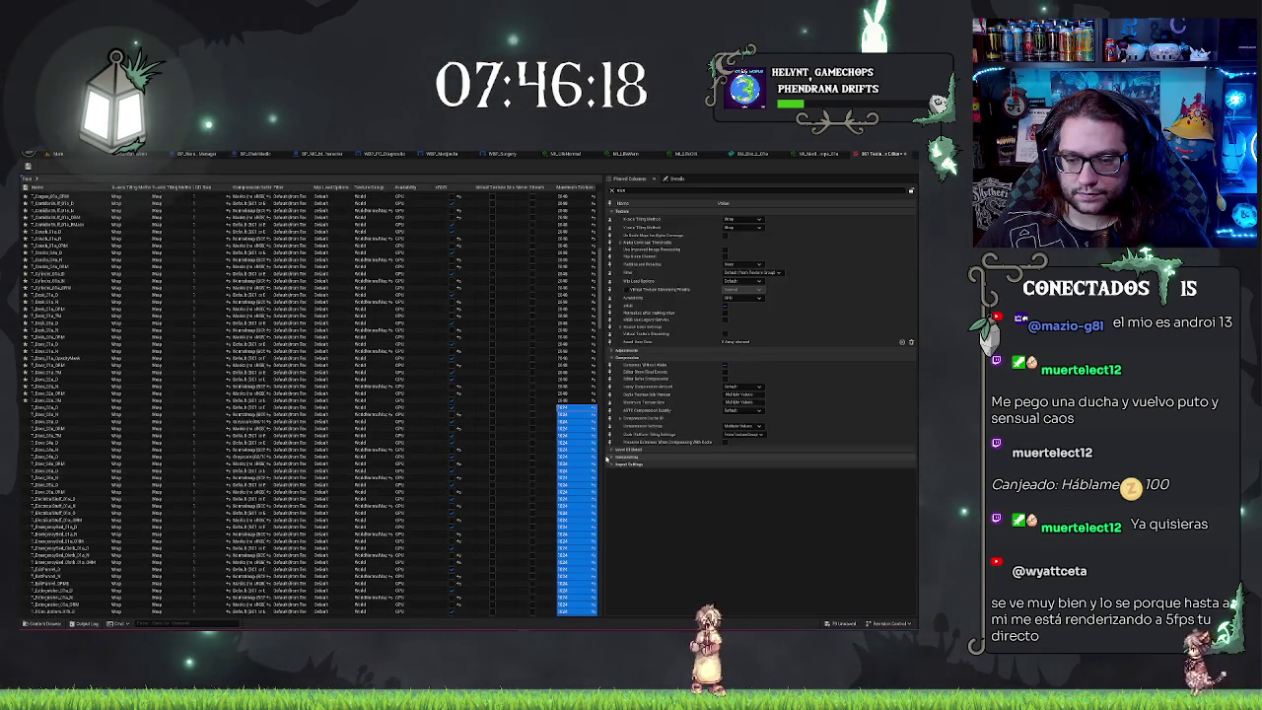
Step: Save the modified texture assets with Ctrl+S and scroll through the matrix
key("ctrl+s")
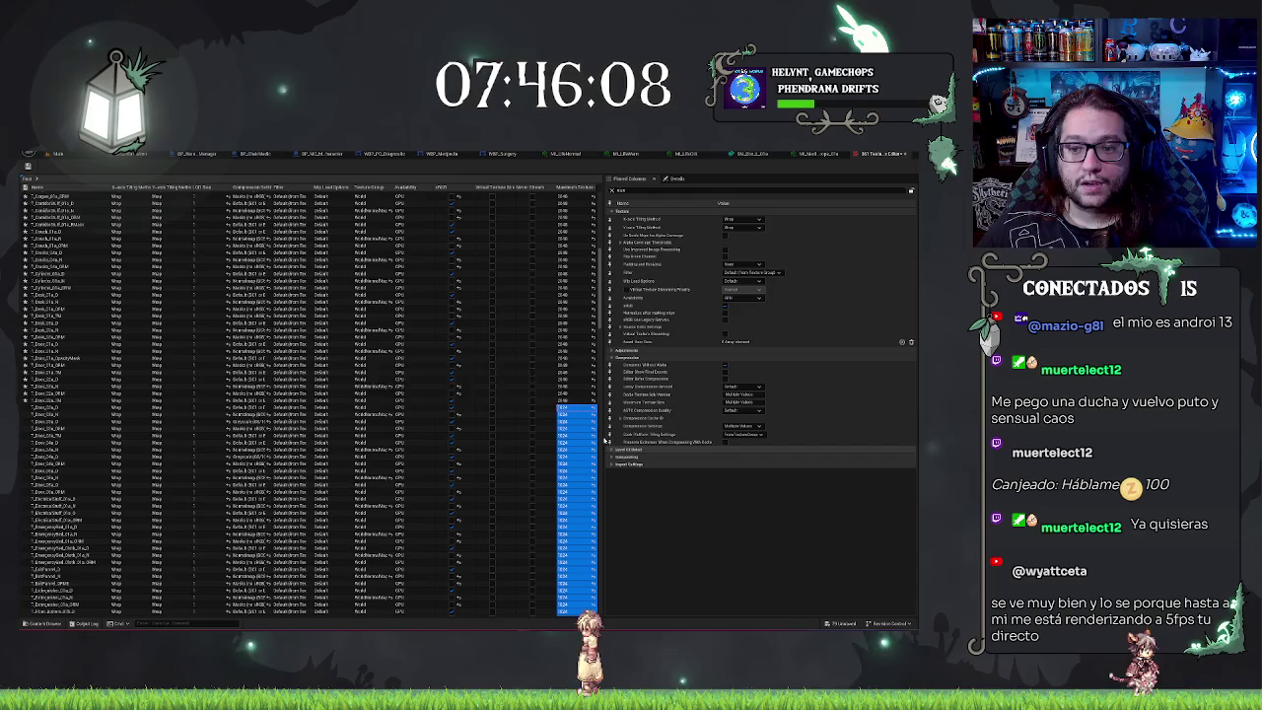
scroll(526, 358, "down", 2)
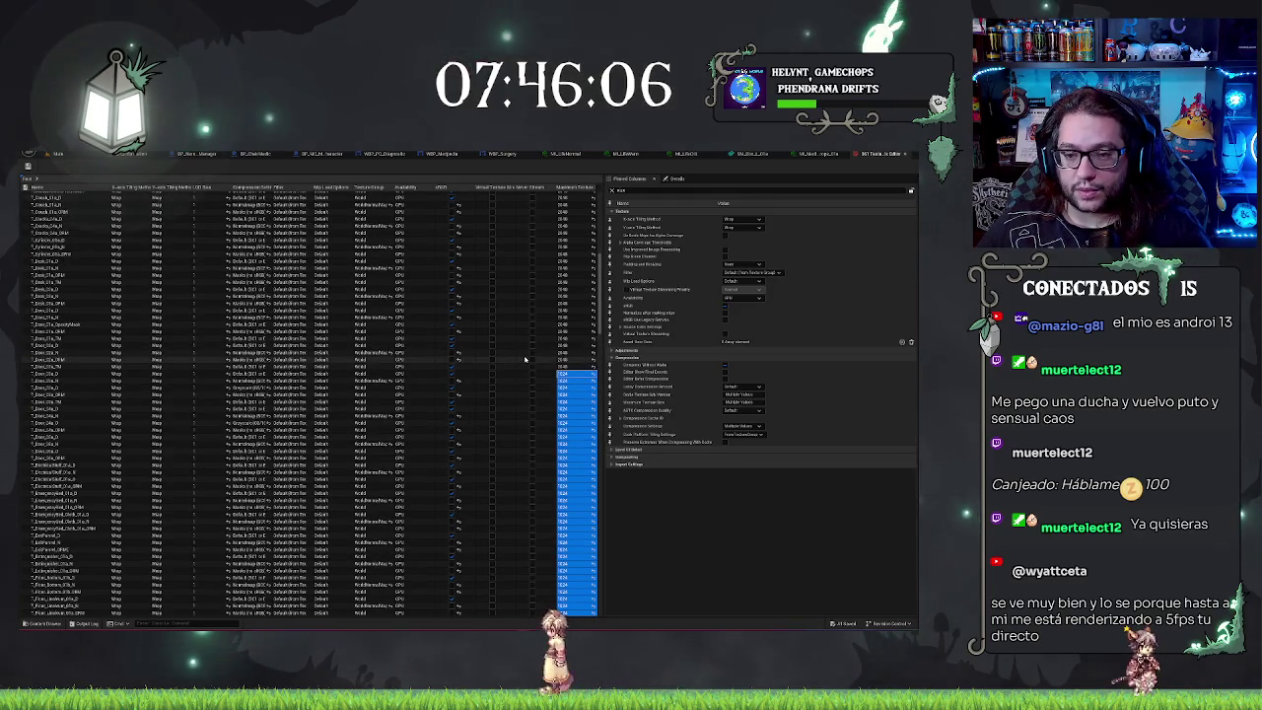
scroll(600, 342, "down", 5)
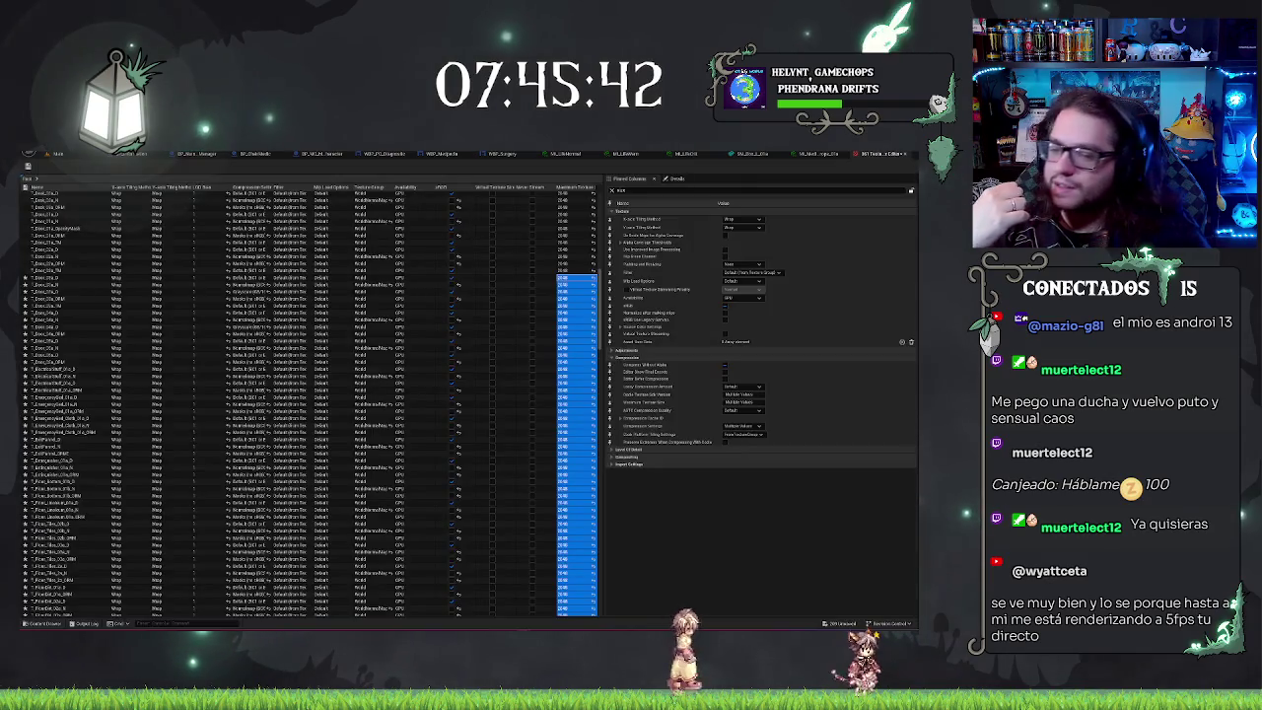
scroll(362, 398, "up", 5)
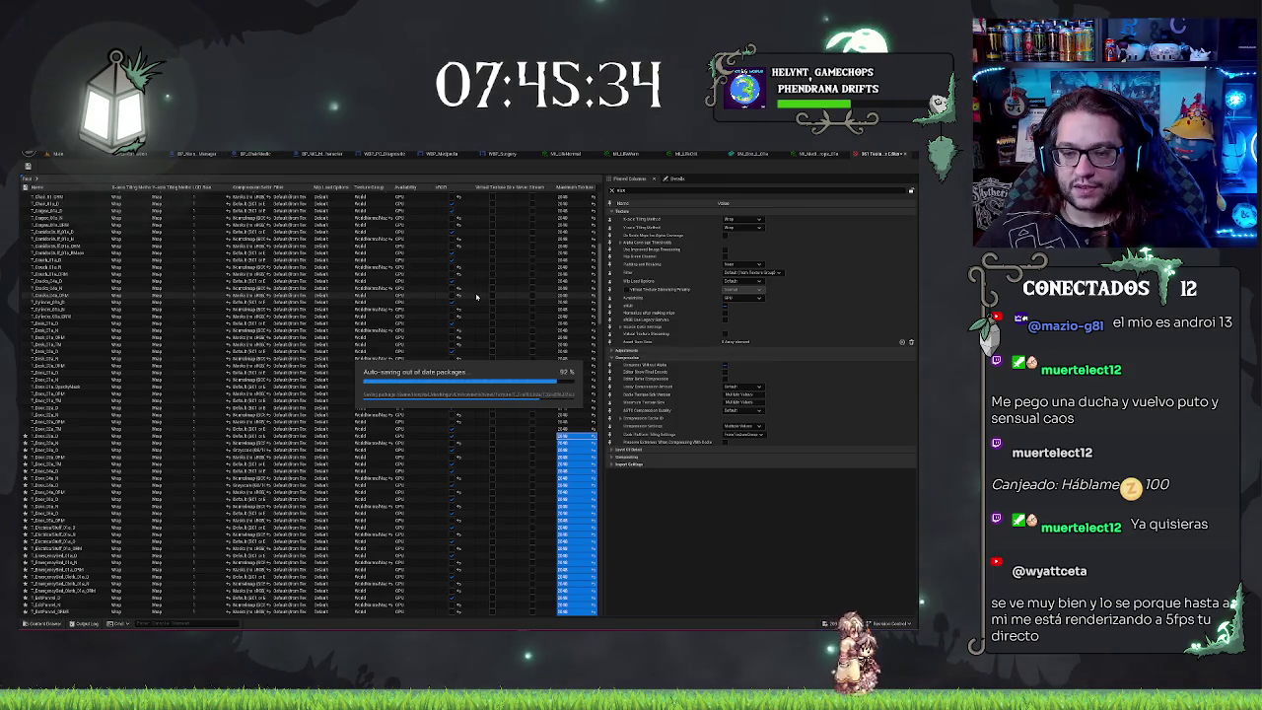
scroll(476, 296, "down", 10)
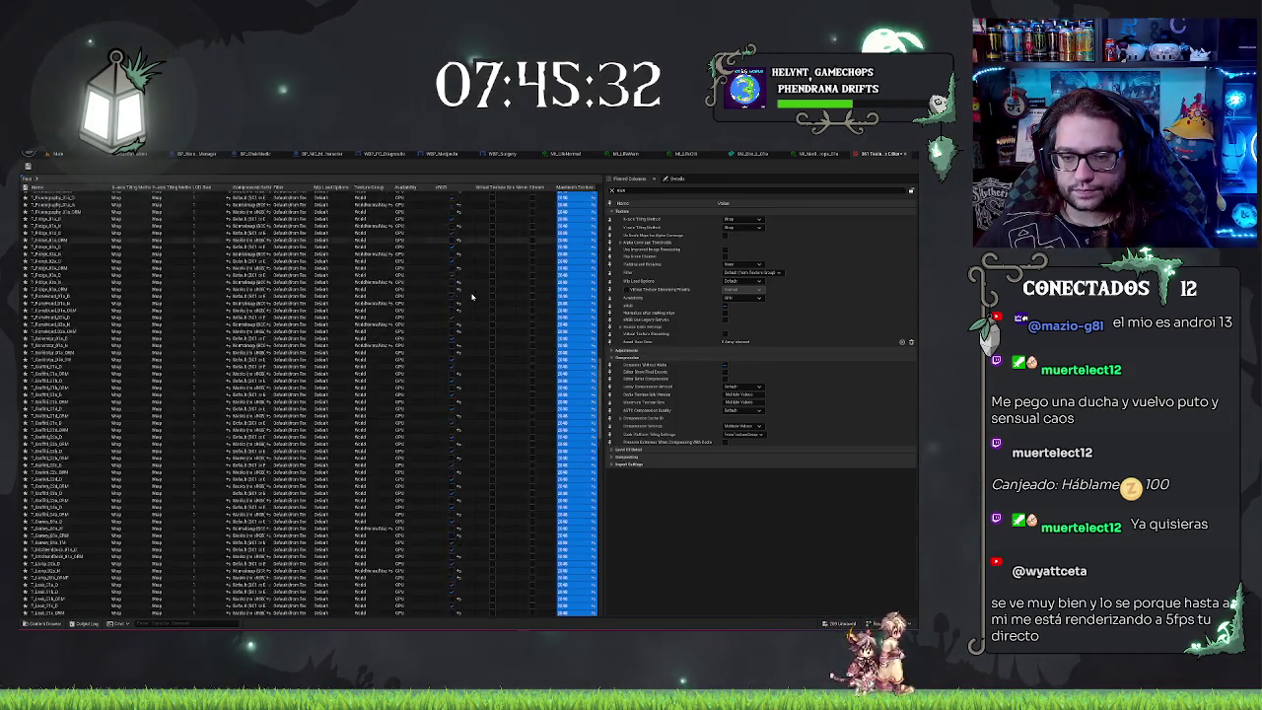
scroll(472, 296, "down", 5)
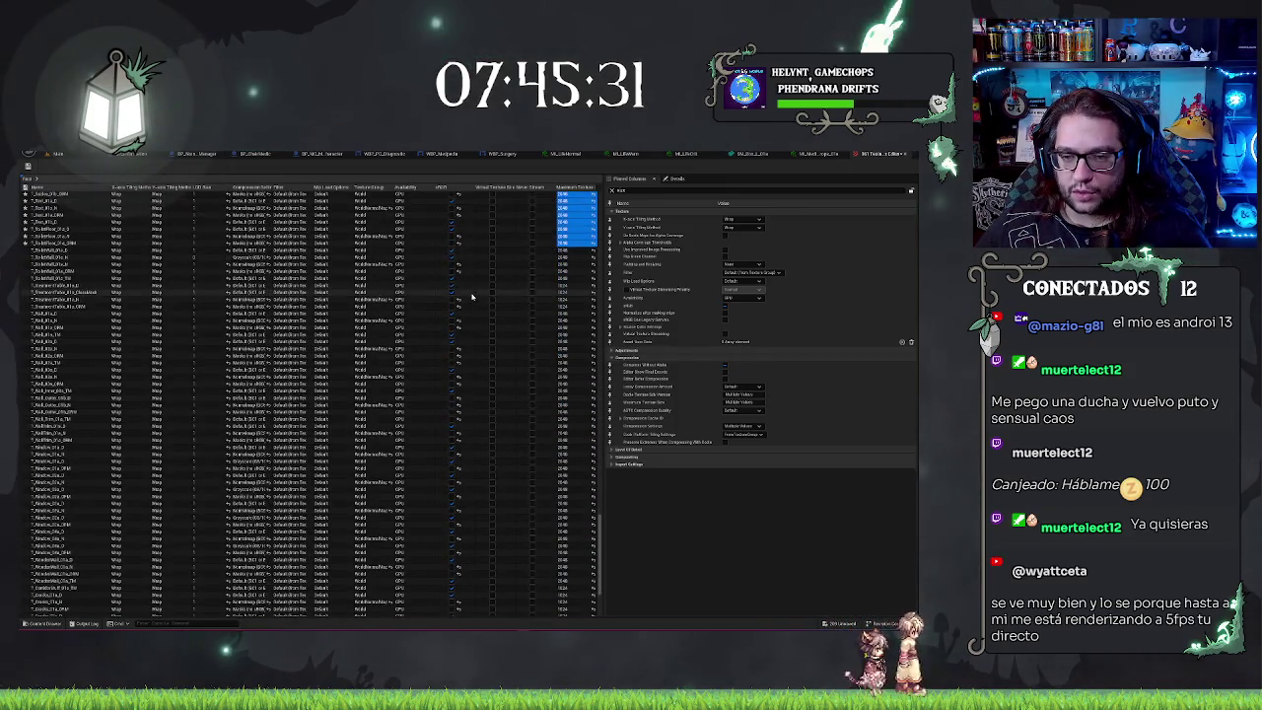
Step: Select another block of Maximum Texture Size cells, set them to 2048, and save
left_click(572, 286)
left_click(568, 307, "shift")
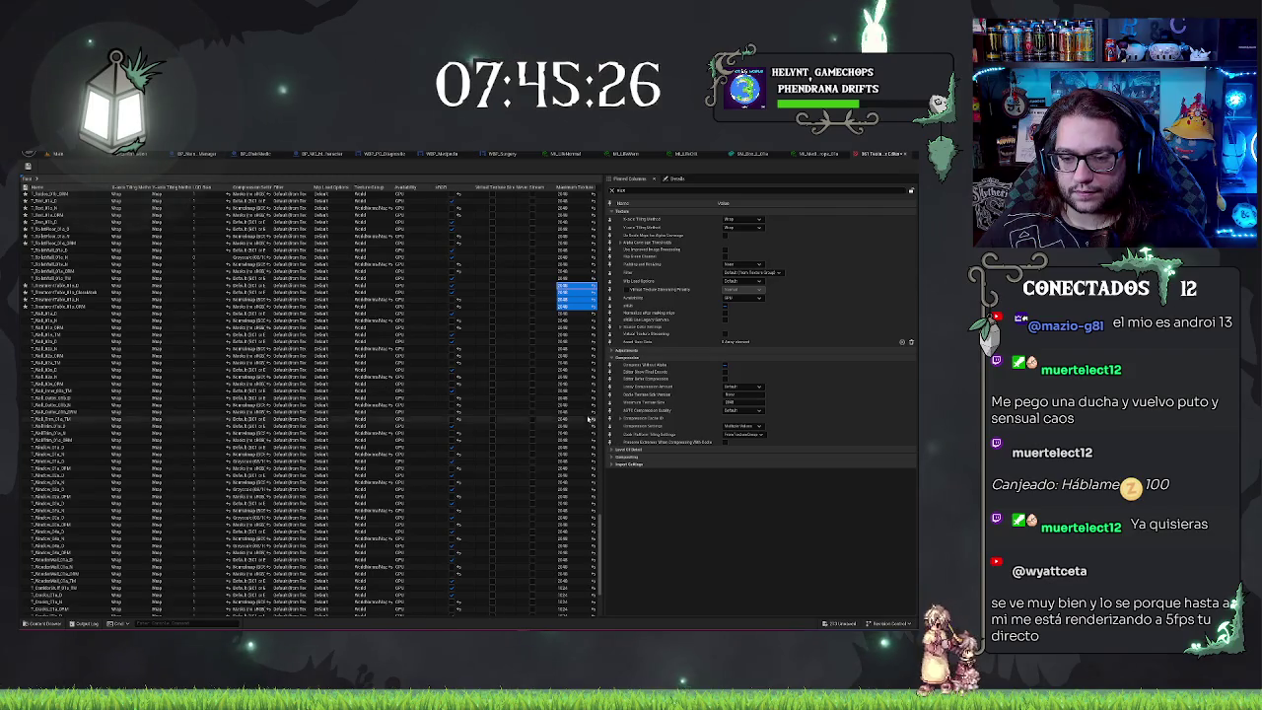
scroll(567, 424, "down", 5)
left_click(572, 464)
left_click(565, 495, "shift")
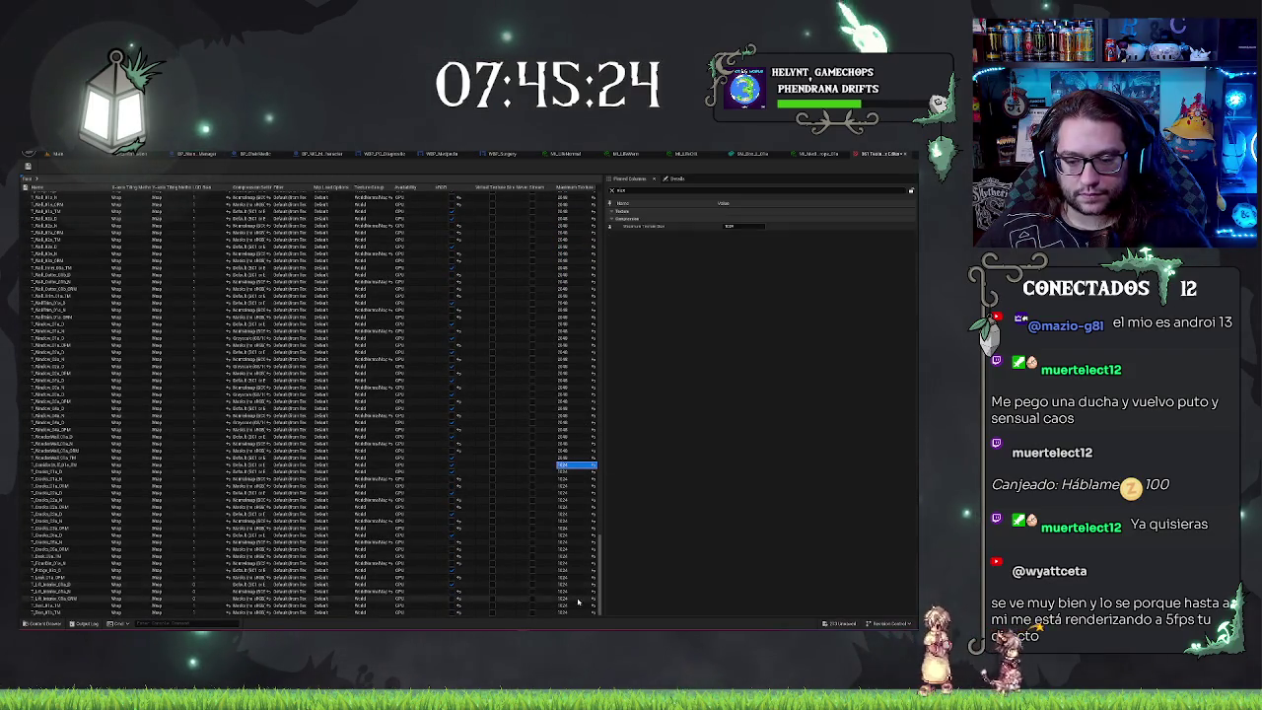
key("shift+End")
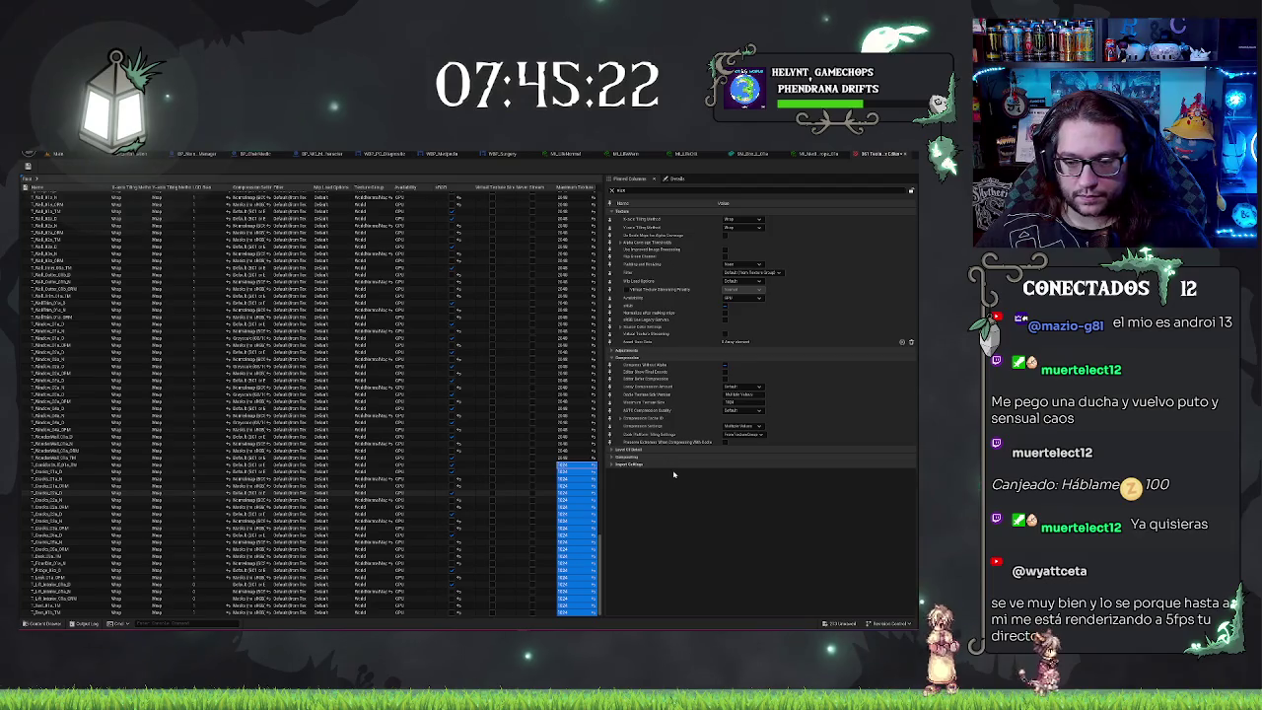
key("ctrl+z")
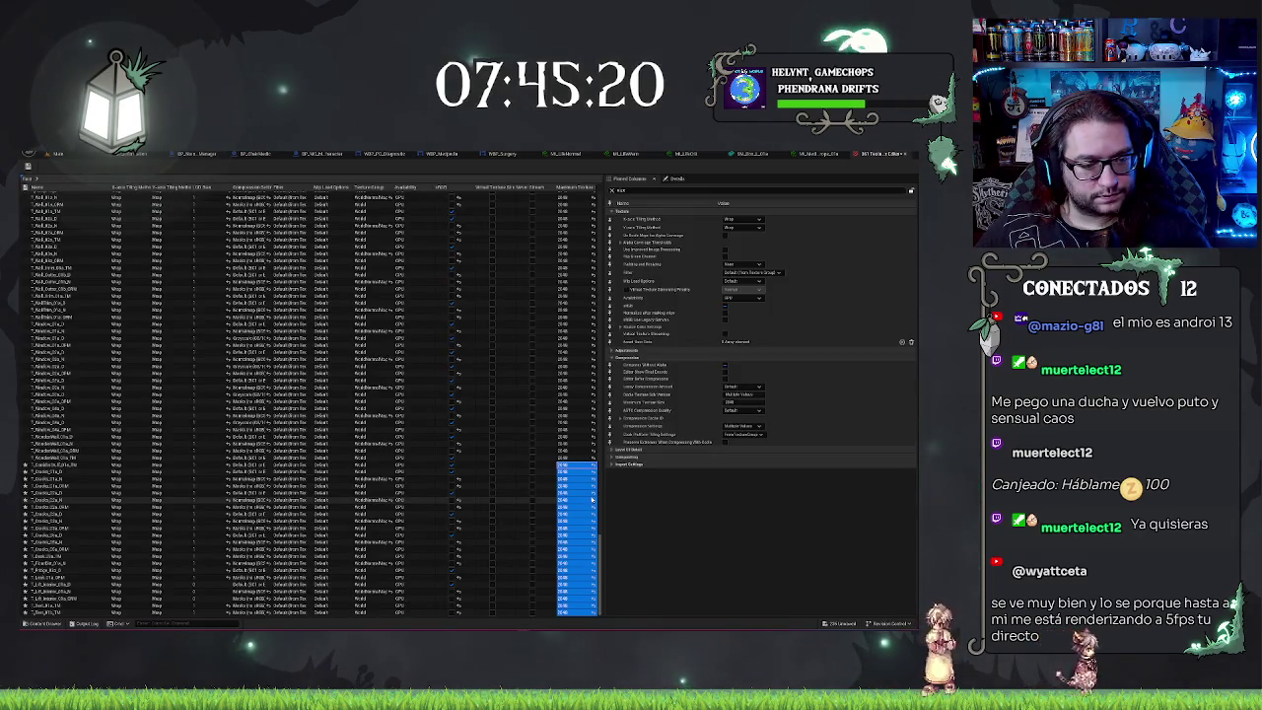
key("ctrl+s")
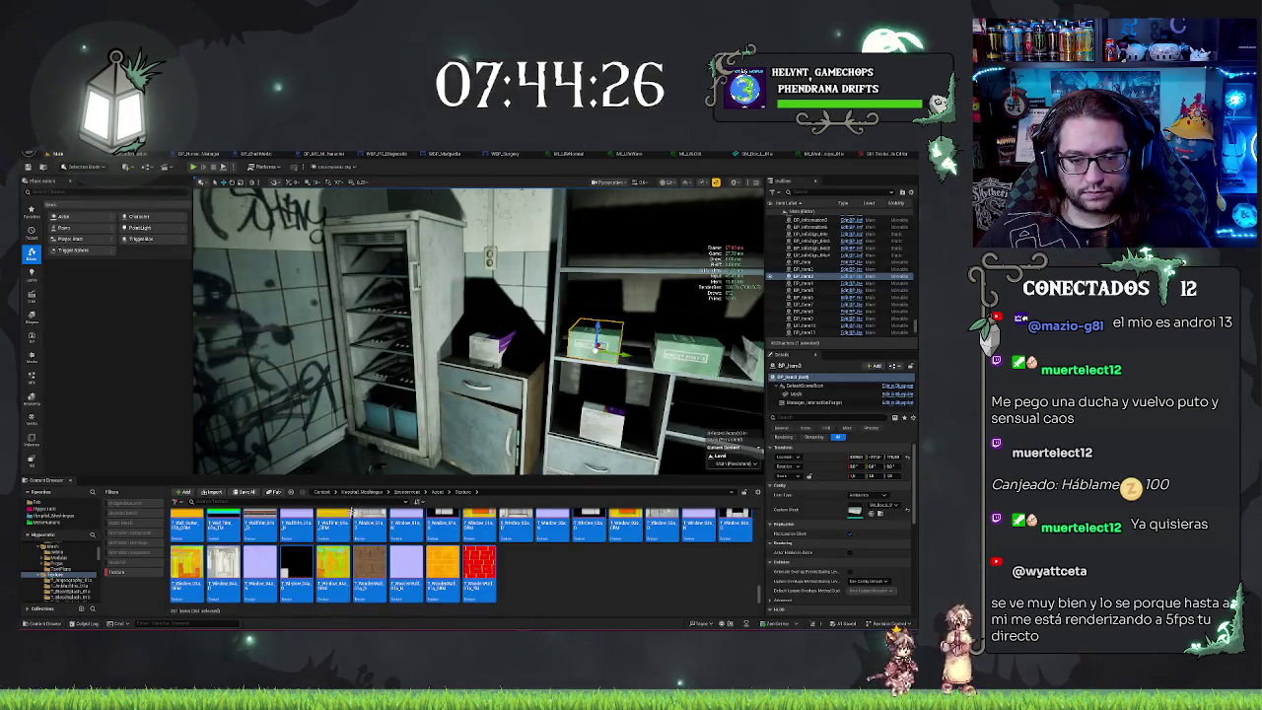
Step: Filter the Content Browser by 'pared', select all matches, and open them via Bulk Edit via Property Matrix
type("pared")
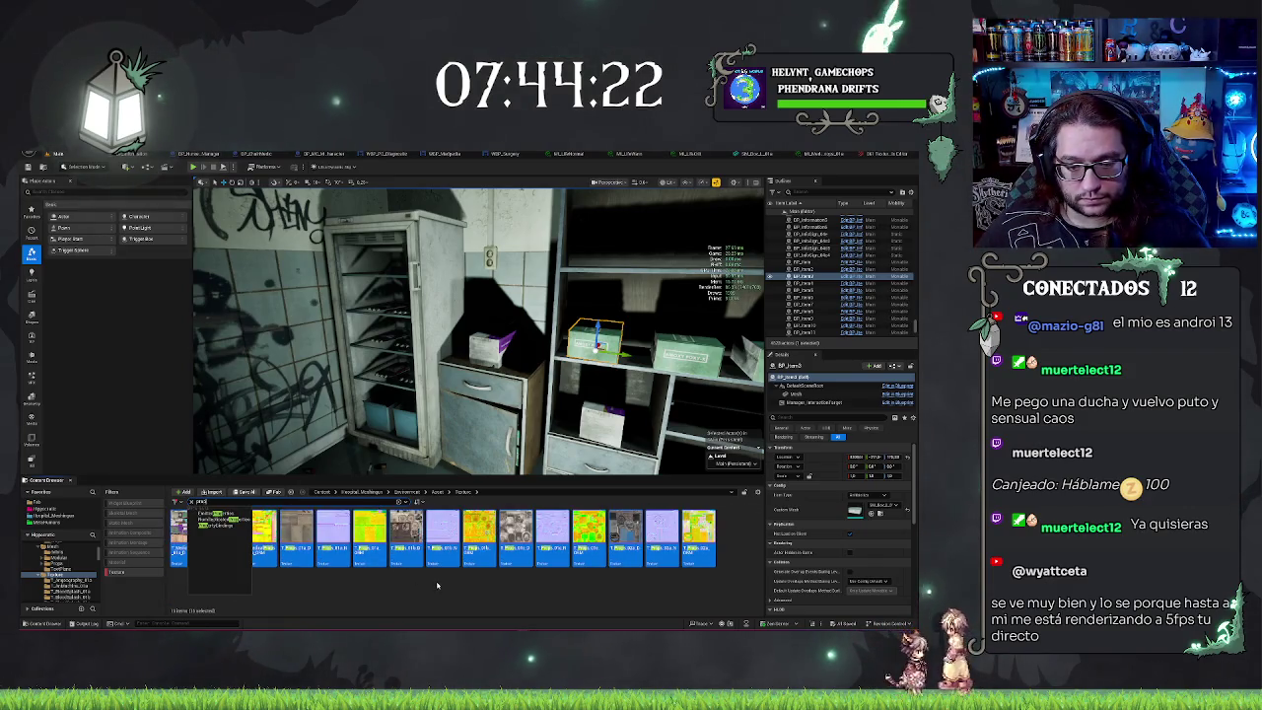
key("Escape")
left_click(699, 537, "shift")
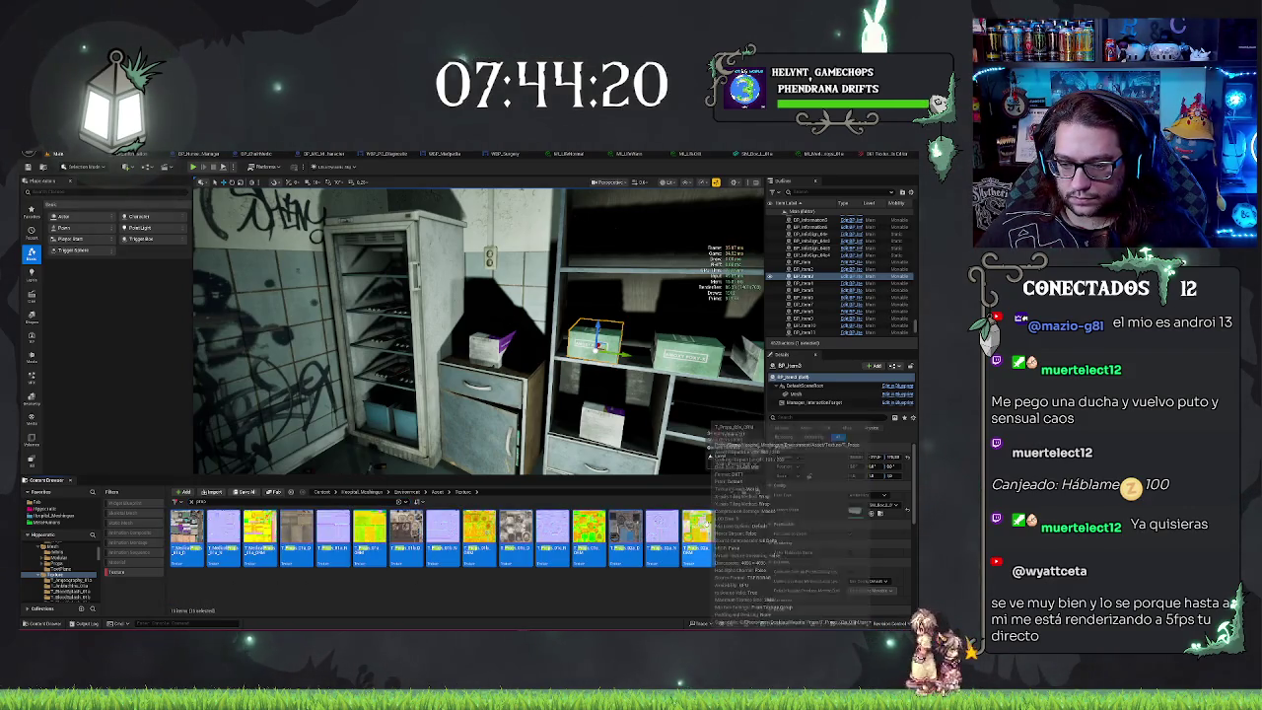
right_click(700, 540)
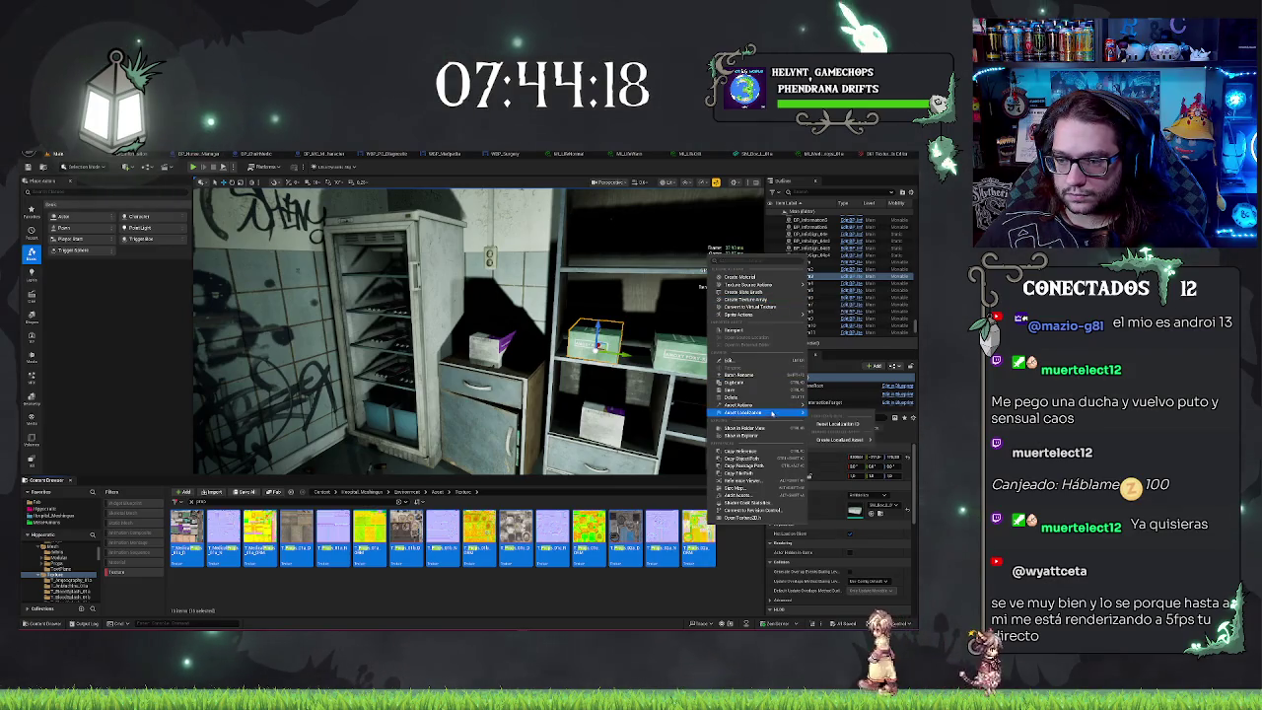
mouse_move(779, 405)
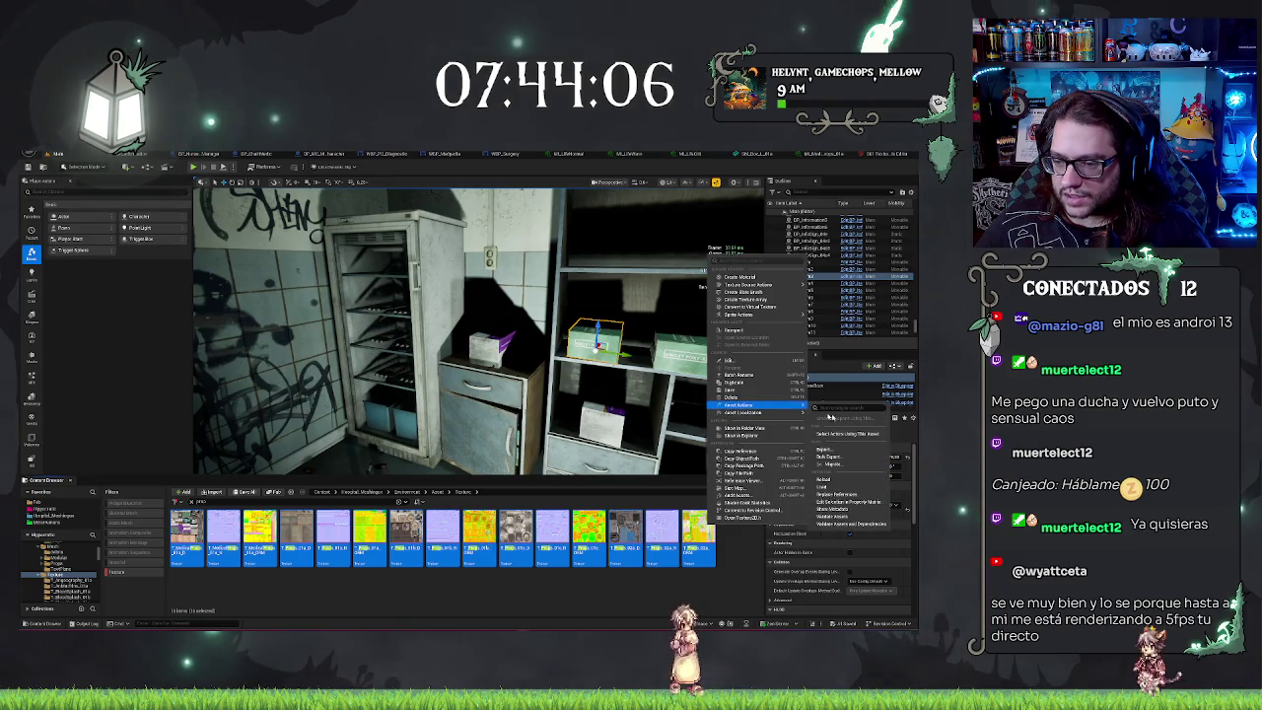
left_click(534, 348)
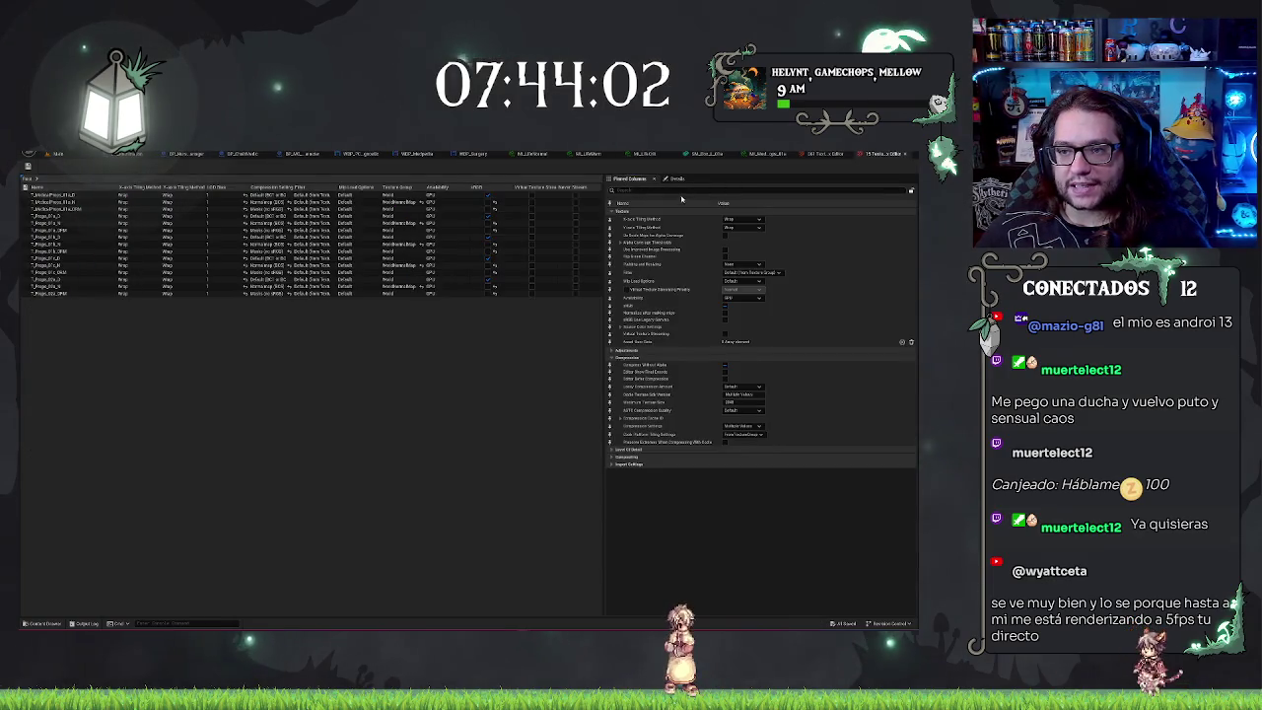
Step: Pin Maximum Texture Size as a column, apply the new size to every filtered texture, and save
type("max")
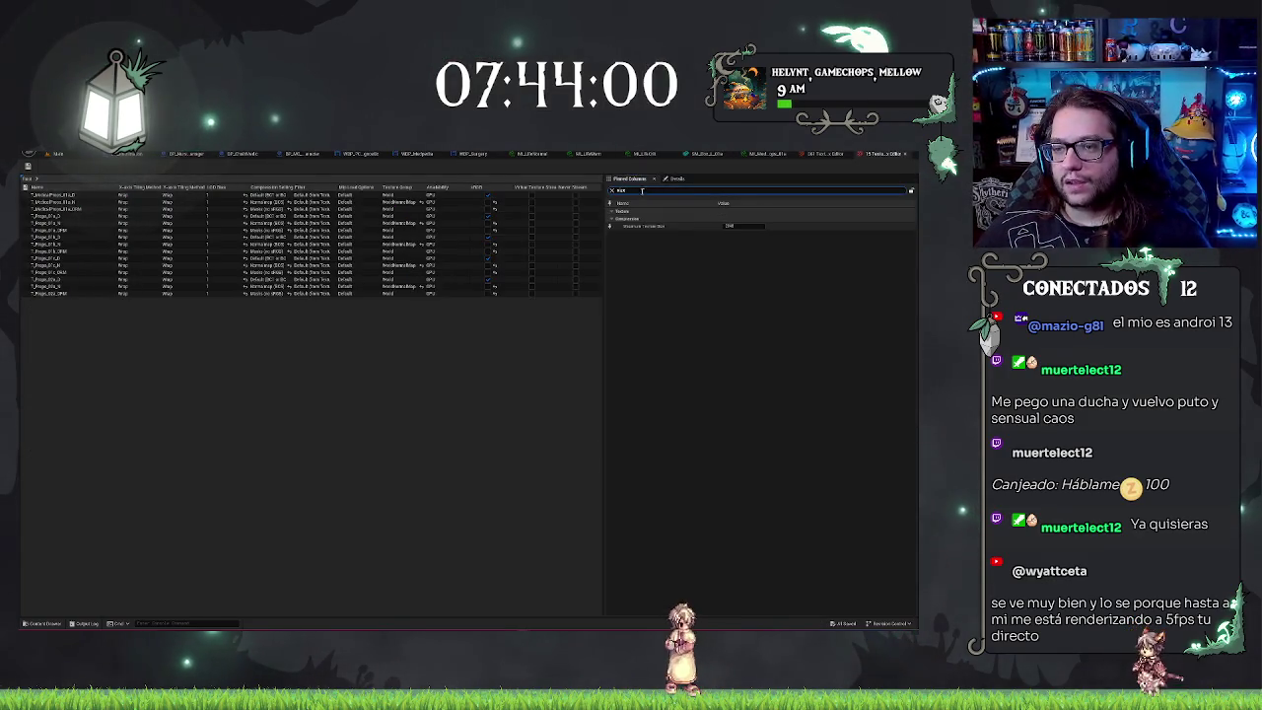
left_click(610, 227)
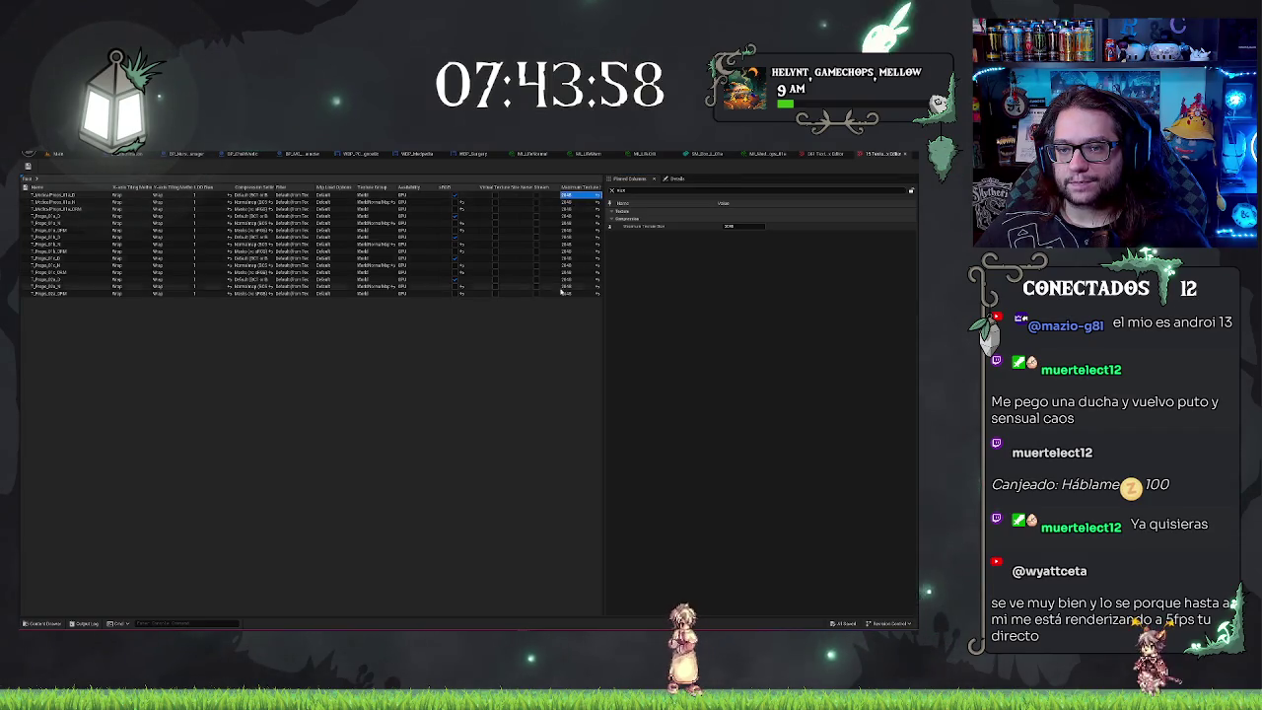
left_click(568, 195)
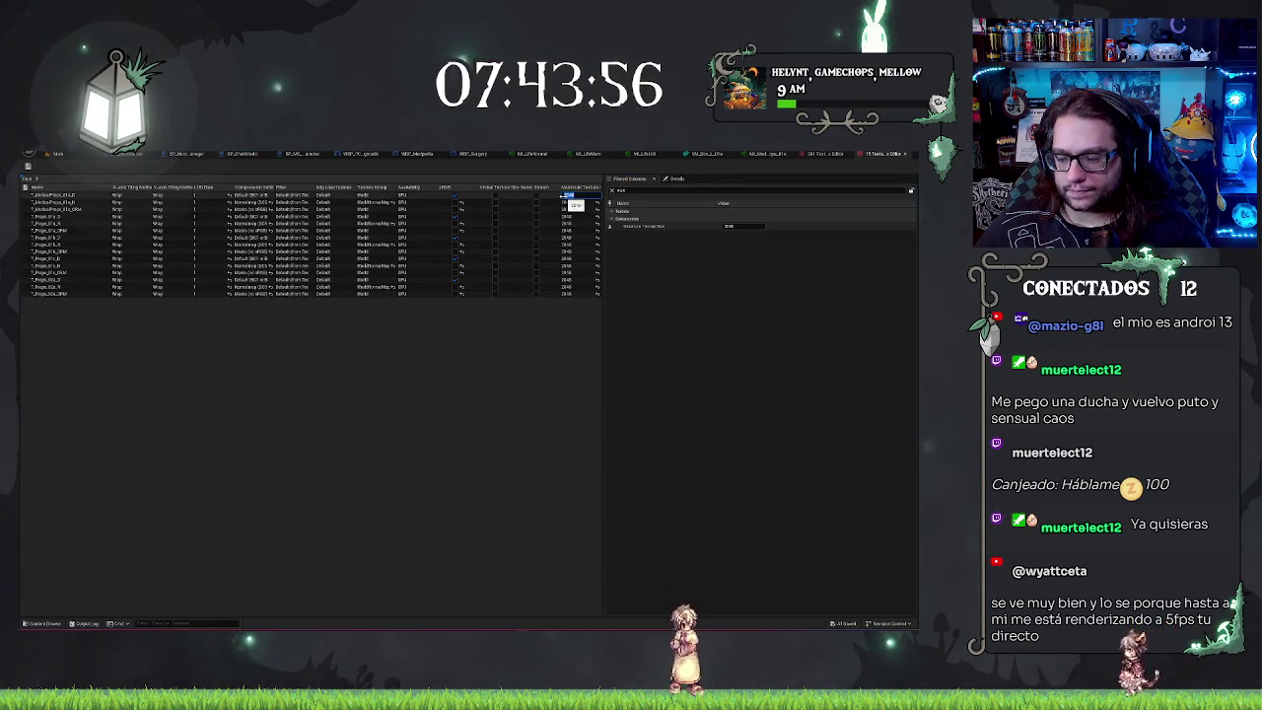
key("Return")
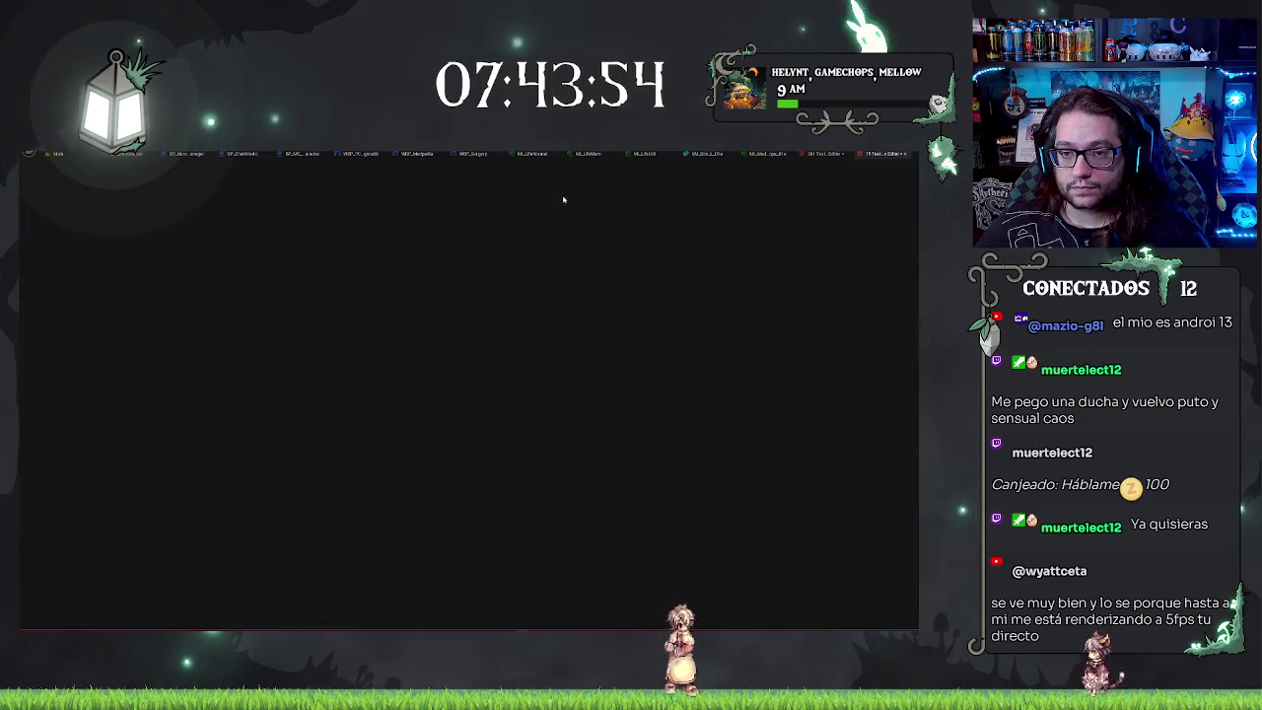
left_click(570, 196)
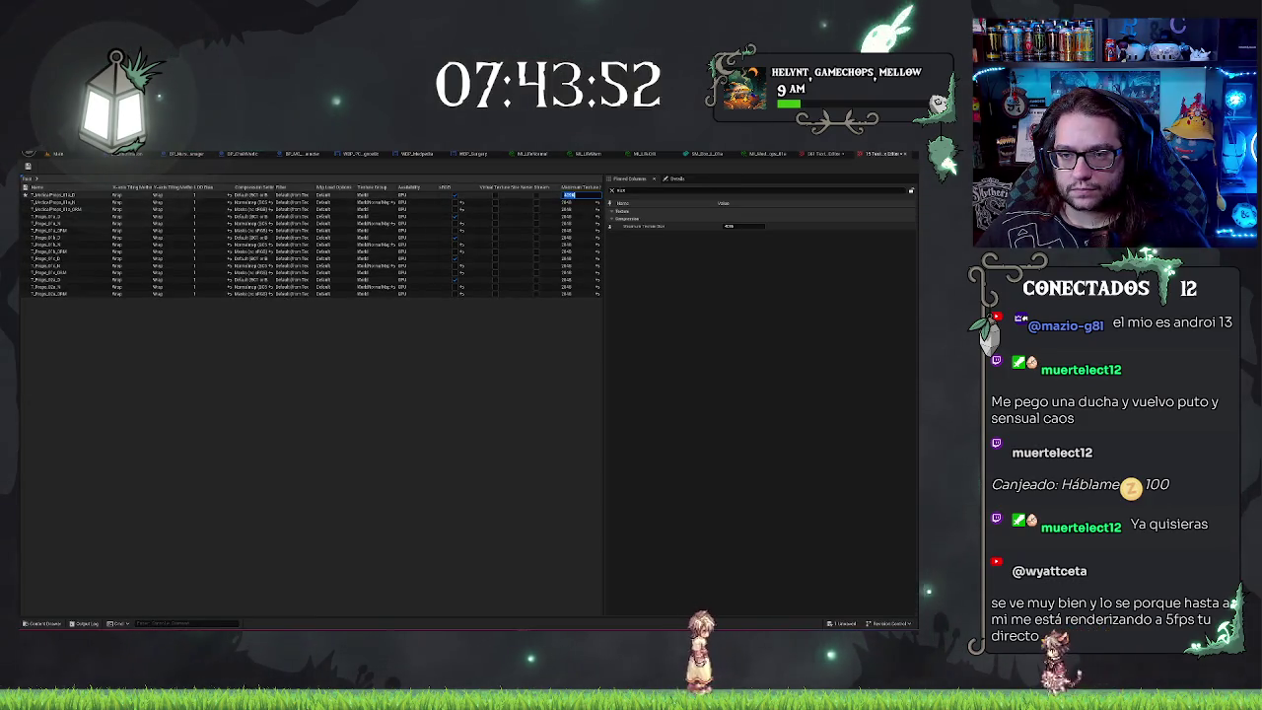
left_click(570, 293, "shift")
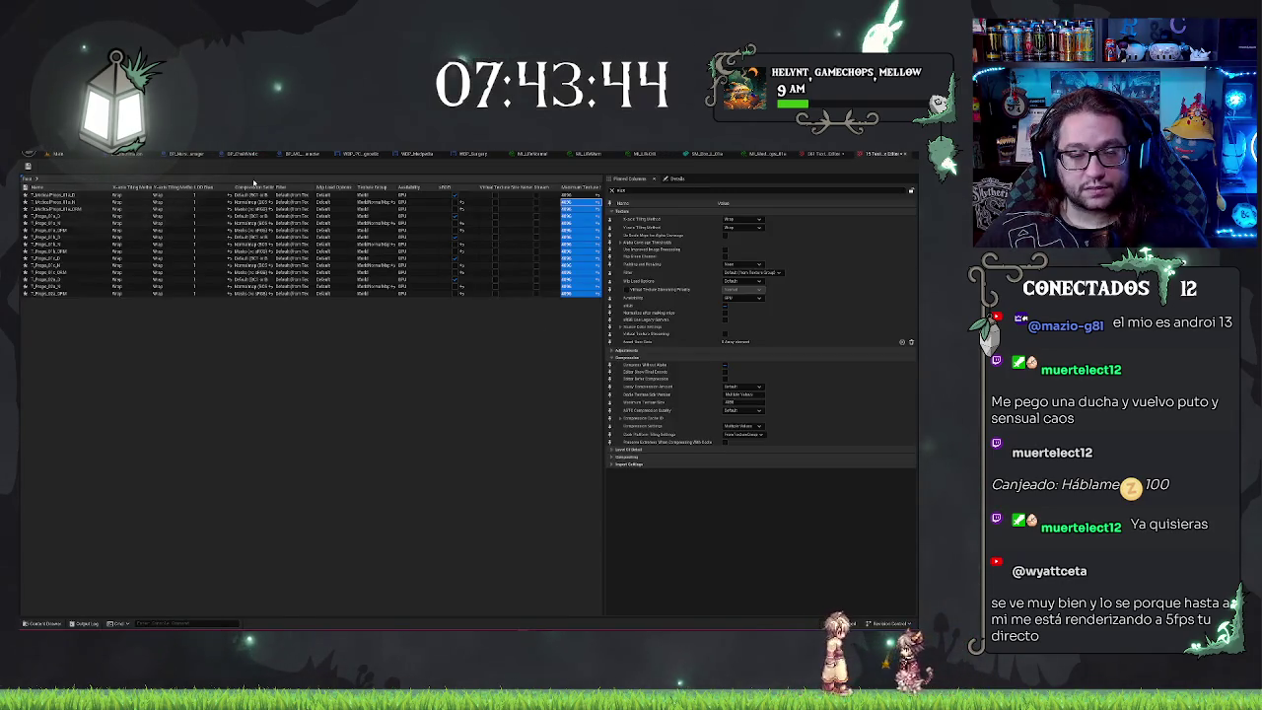
key("ctrl+s")
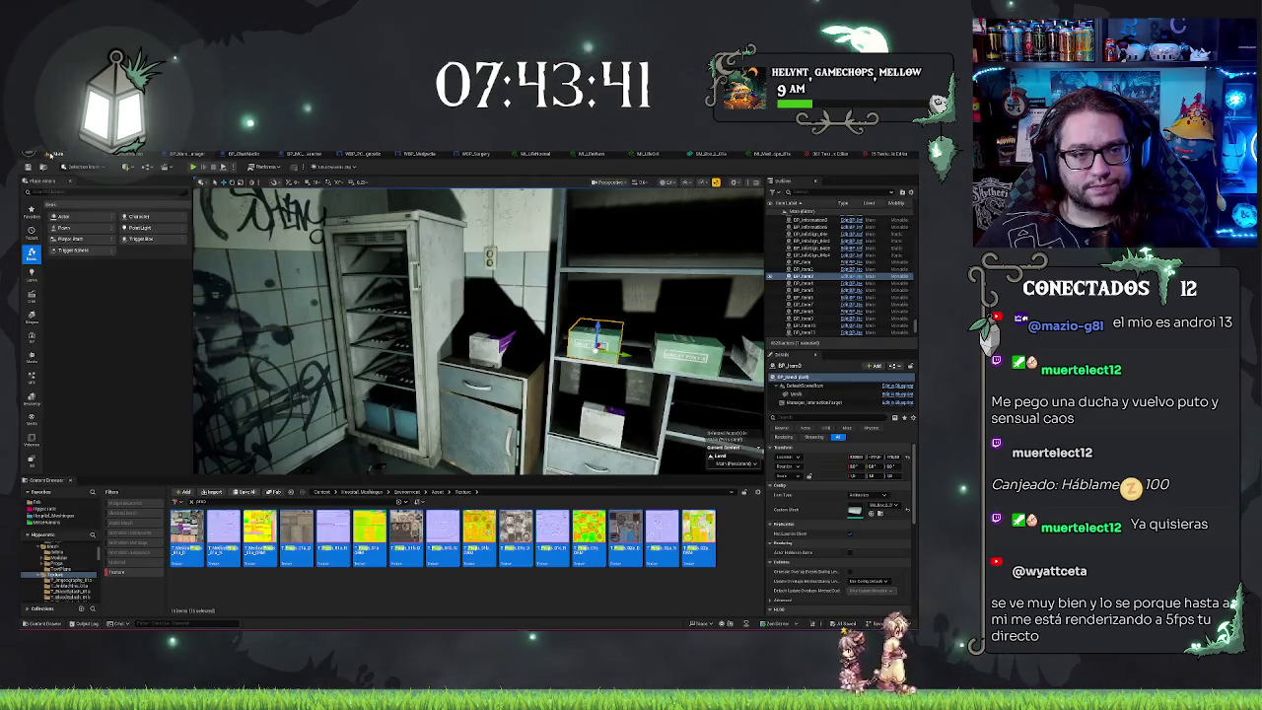
Step: Return to the level and fly the camera up close to the box on the shelf
left_click(49, 155)
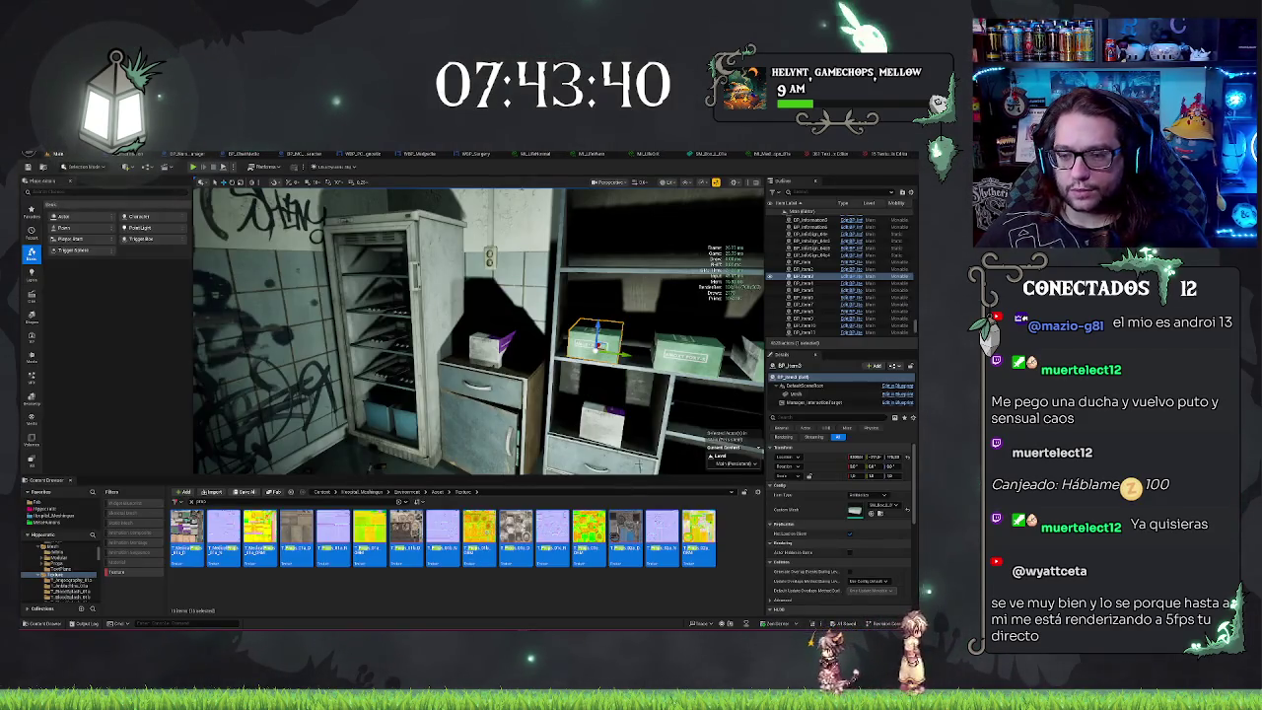
left_click_drag(575, 424, 651, 424)
mouse_move(479, 331)
left_mouse_down()
mouse_move(523, 350)
mouse_move(694, 304)
left_mouse_up()
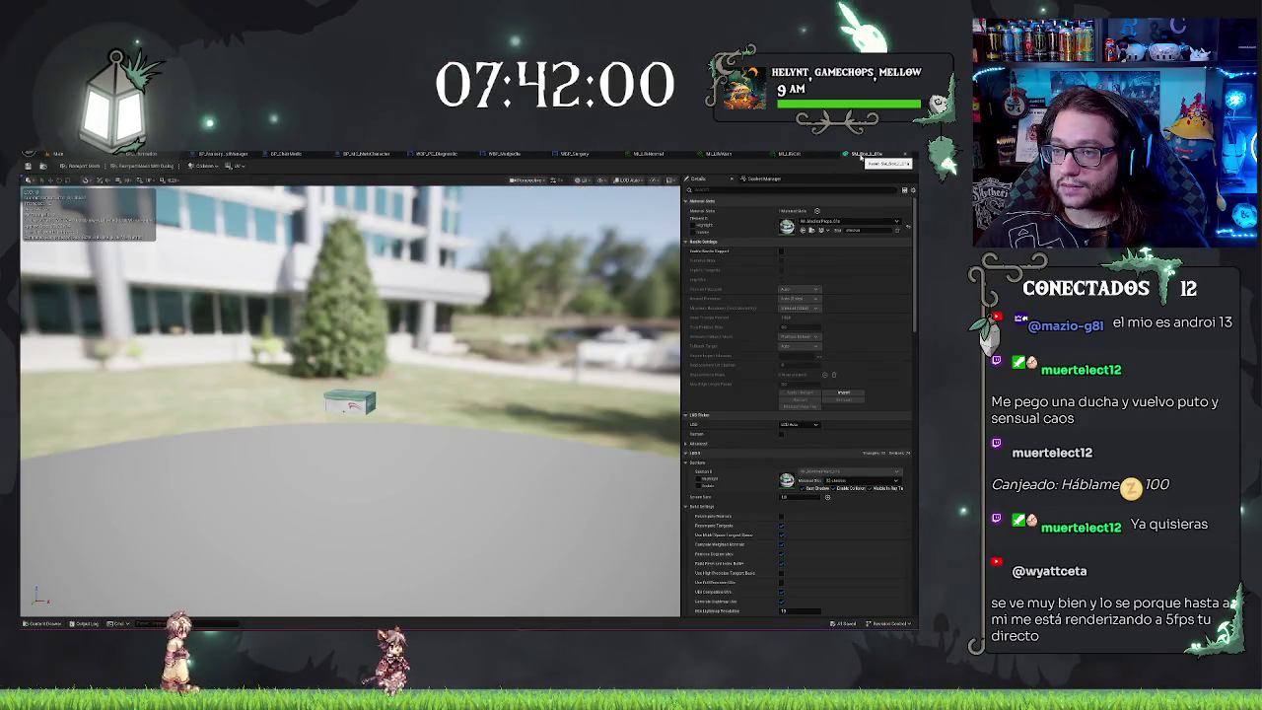
Step: Close the Static Mesh Editor and switch to the WBP_Surgery widget blueprint
left_click(879, 154)
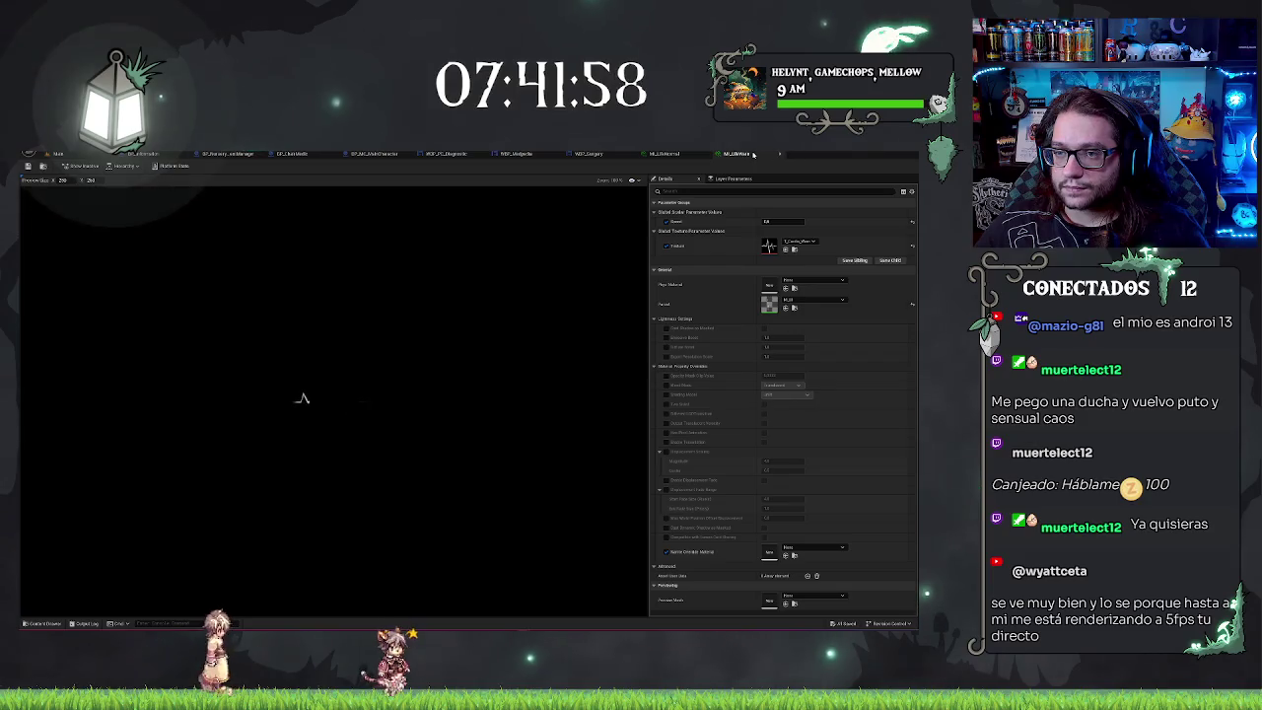
left_click(592, 154)
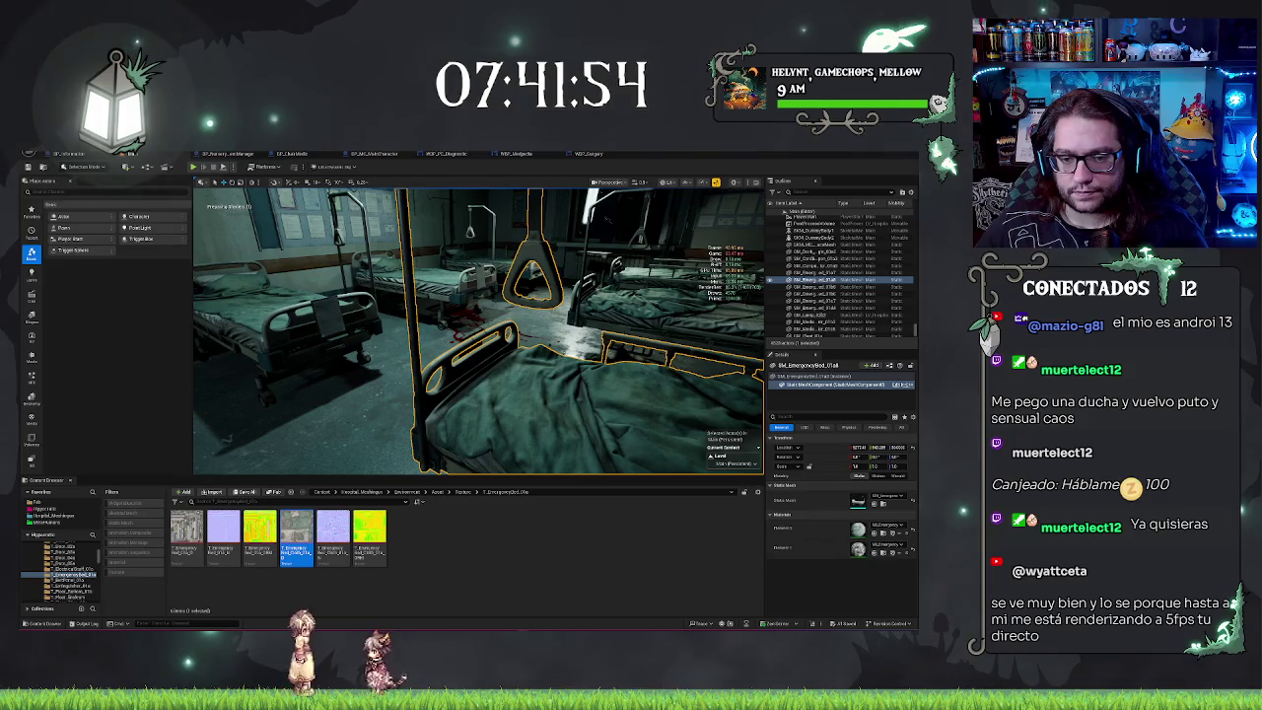
right_click(558, 380)
left_click_drag(591, 394, 459, 333)
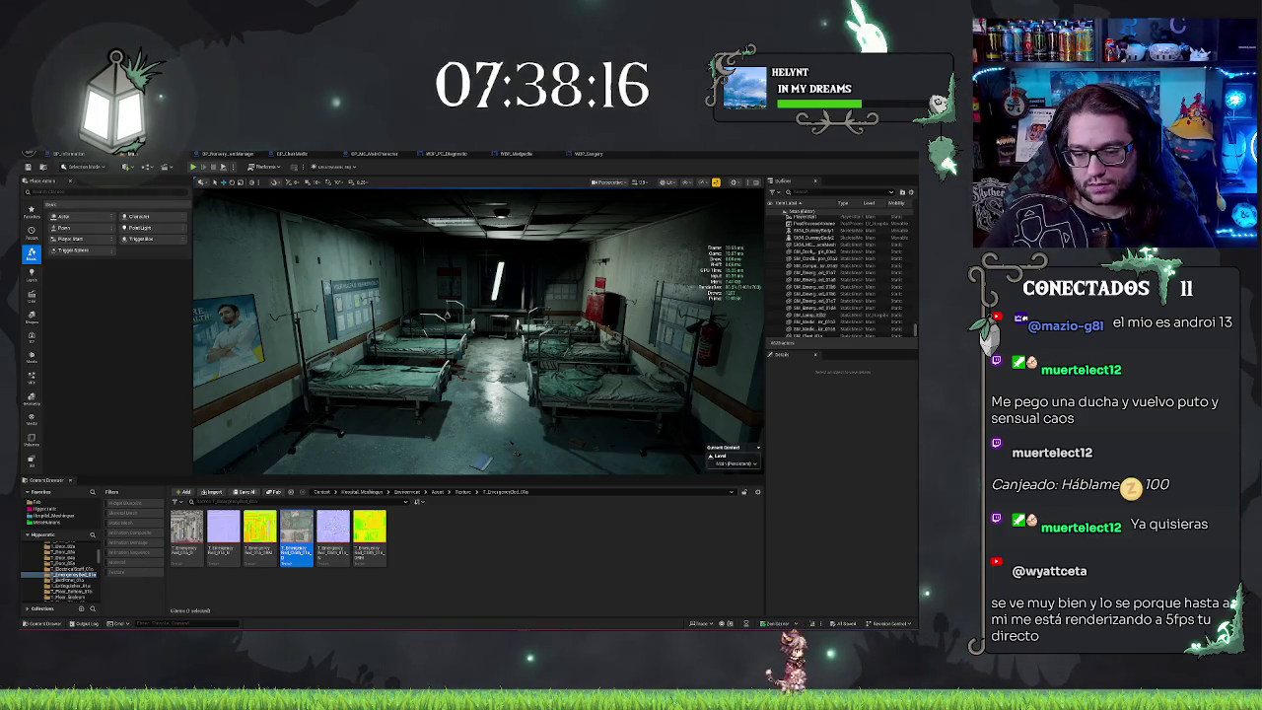
key("alt+Tab")
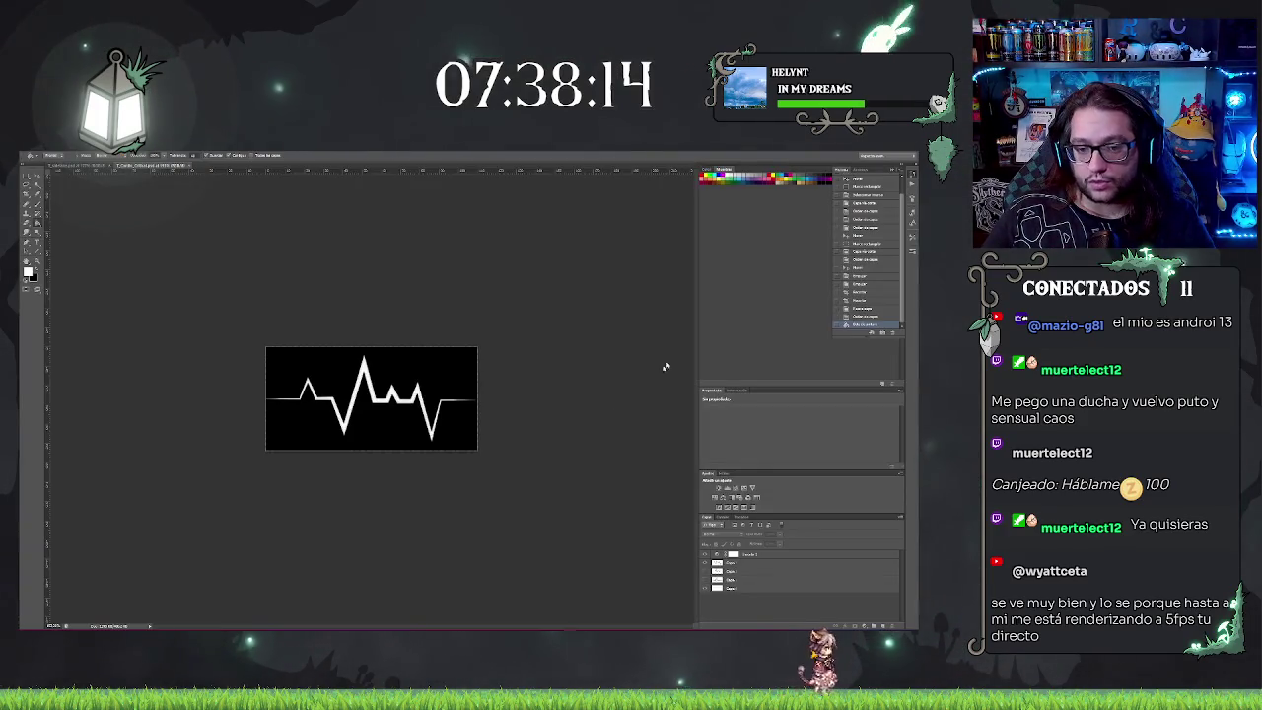
key("alt+Tab")
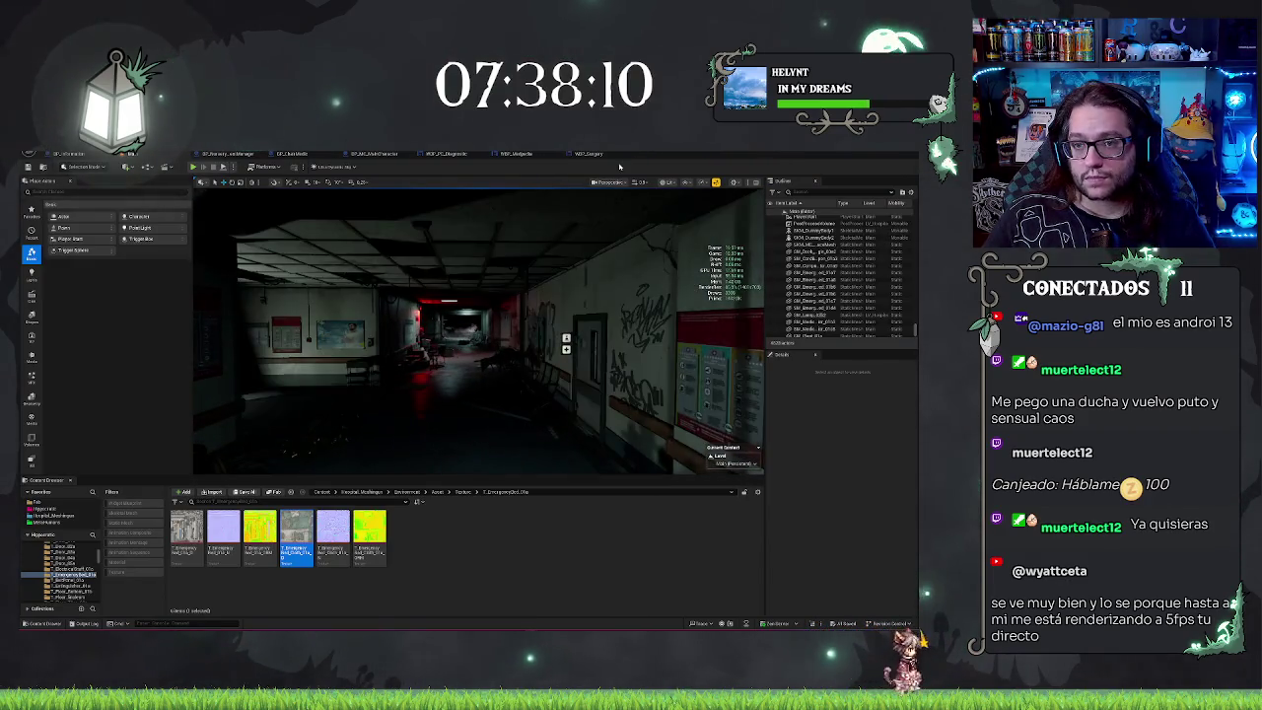
left_click(589, 153)
Step: Show the WBP_Medpedia designer, pan to the MEDPEDIA widget, and select the grey button
left_click(449, 155)
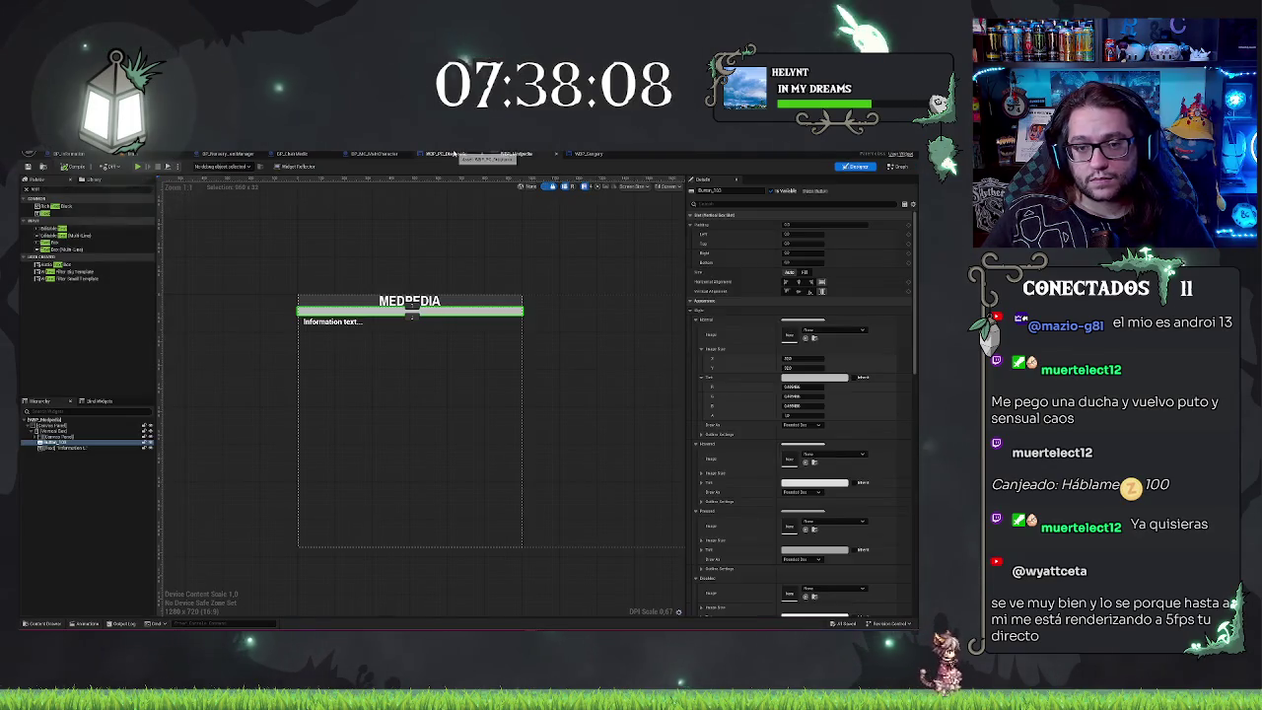
scroll(493, 286, "up", 2)
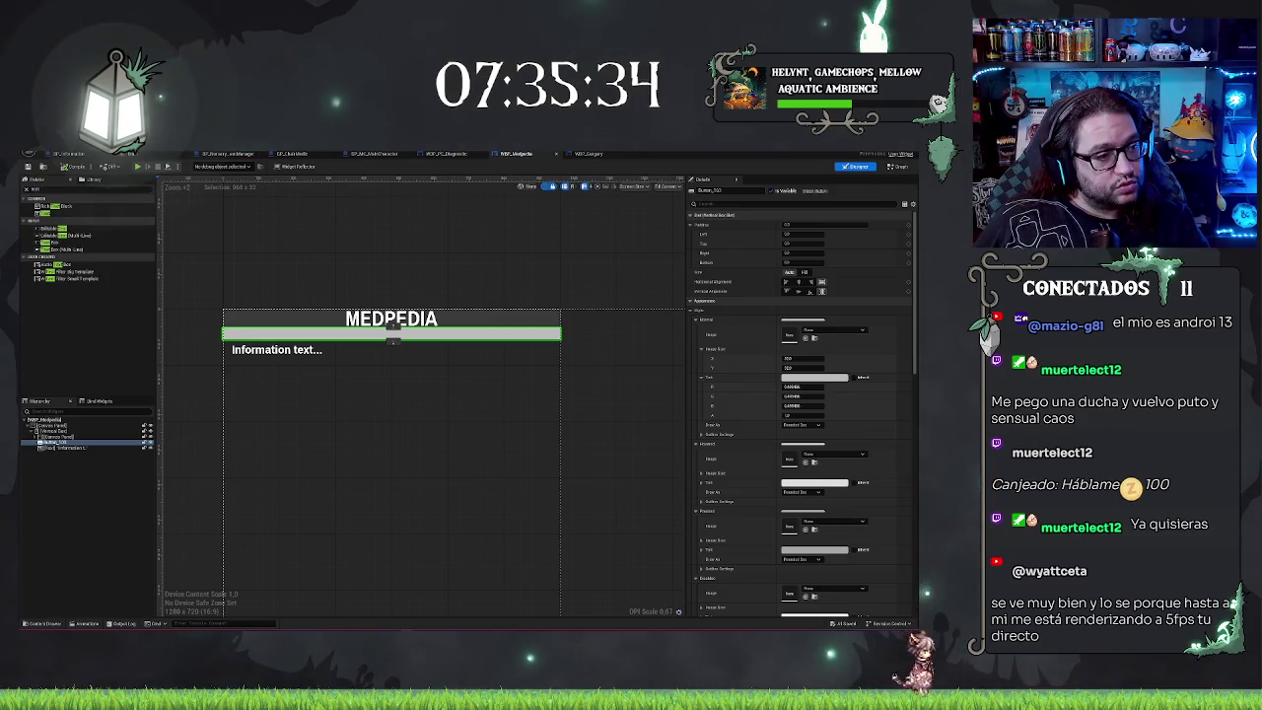
left_click_drag(566, 267, 591, 283)
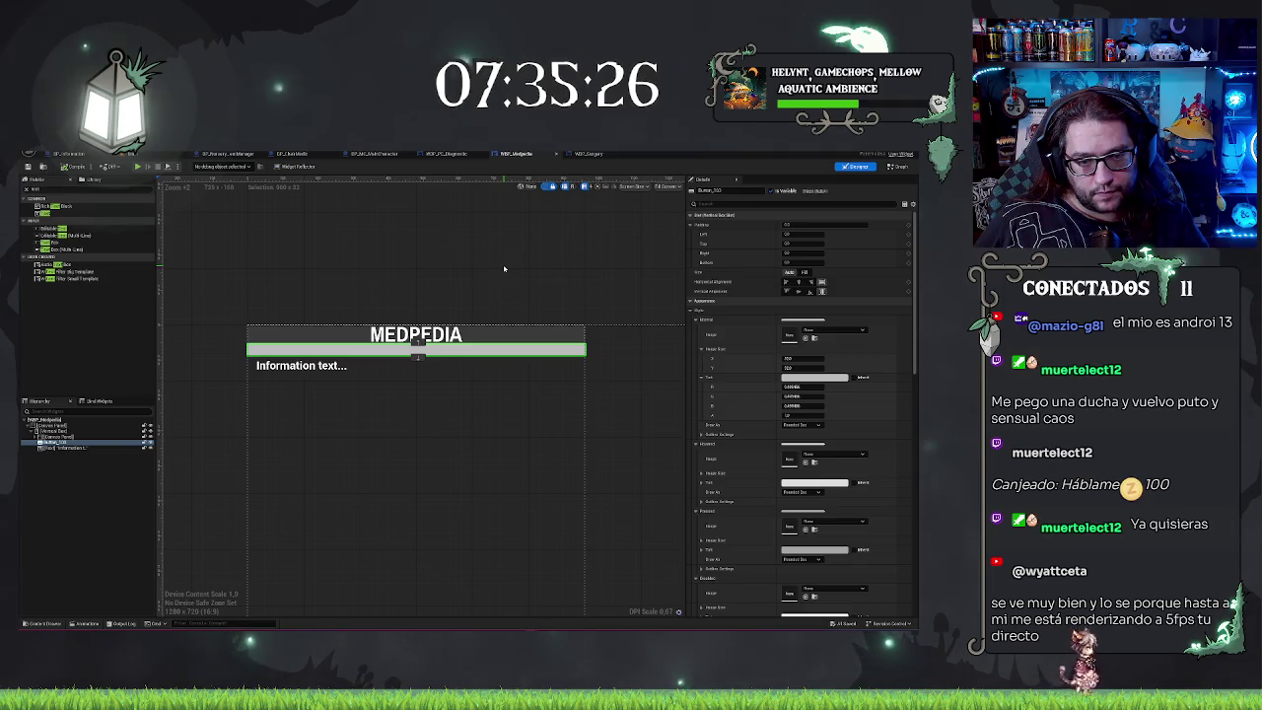
left_click_drag(503, 265, 500, 241)
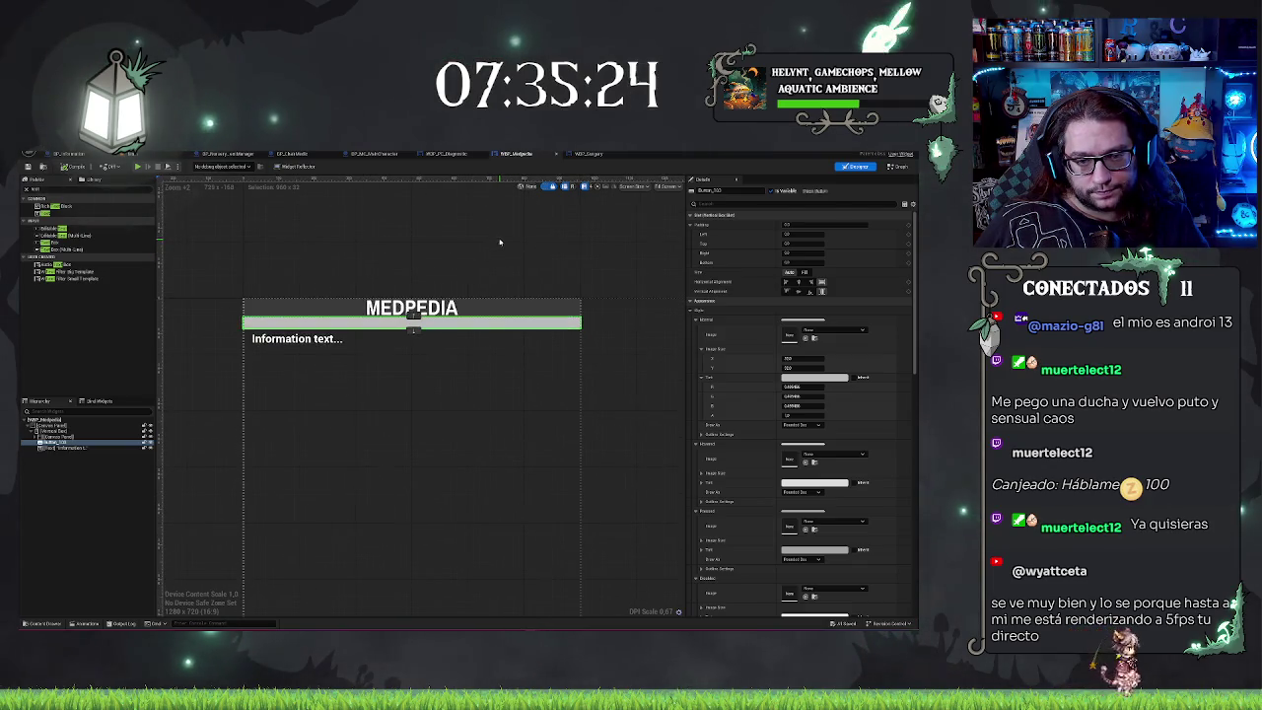
left_click(69, 437)
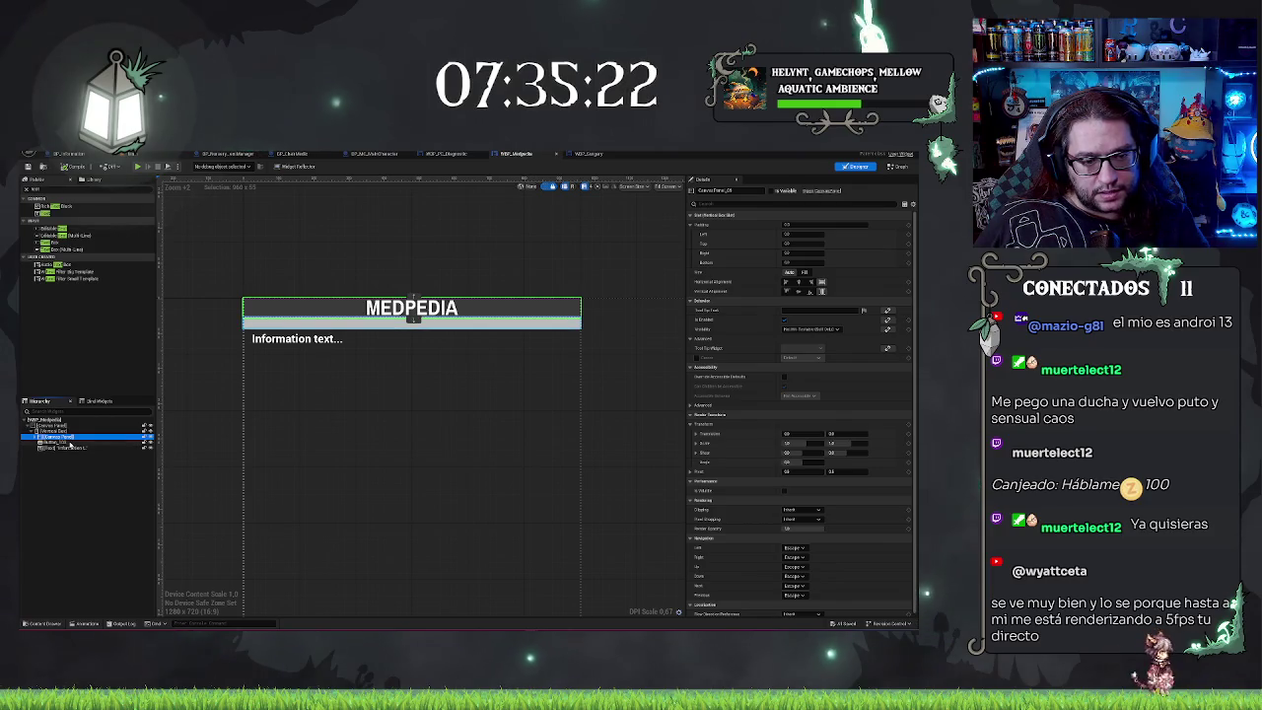
left_click(65, 443)
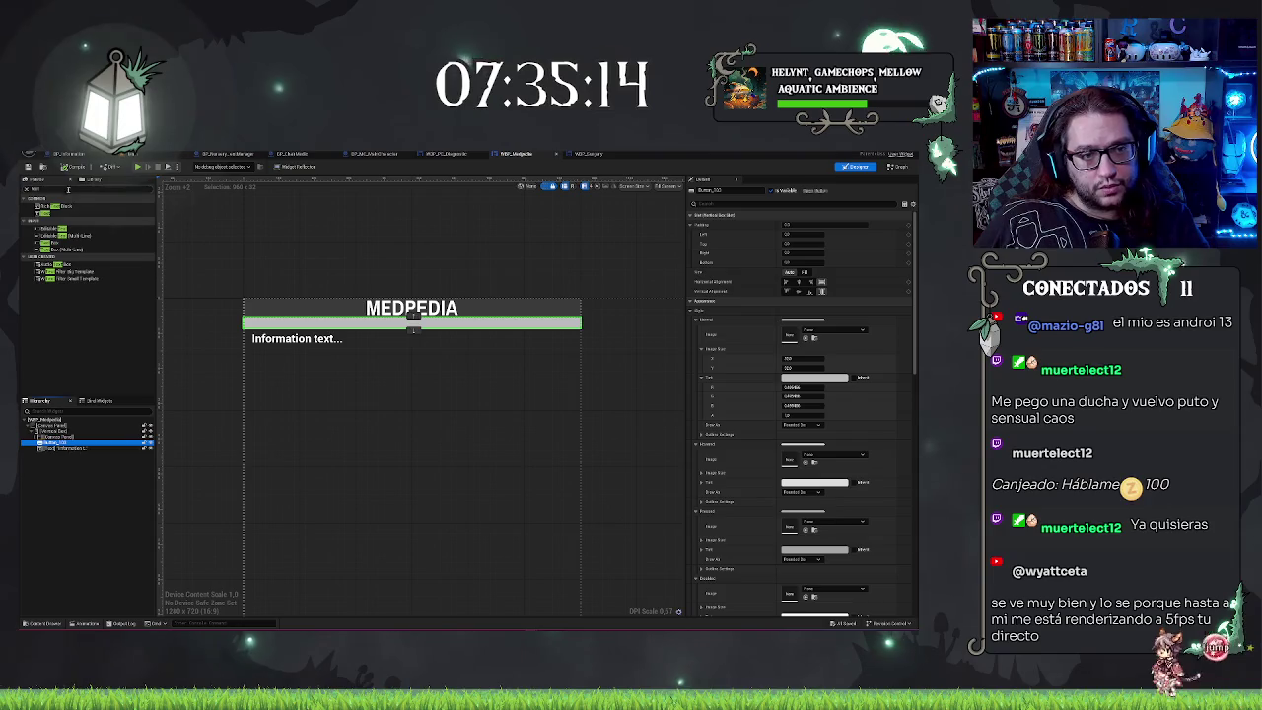
Step: Wrap the grey button in a new container widget from the Palette, then clear the search
type("border")
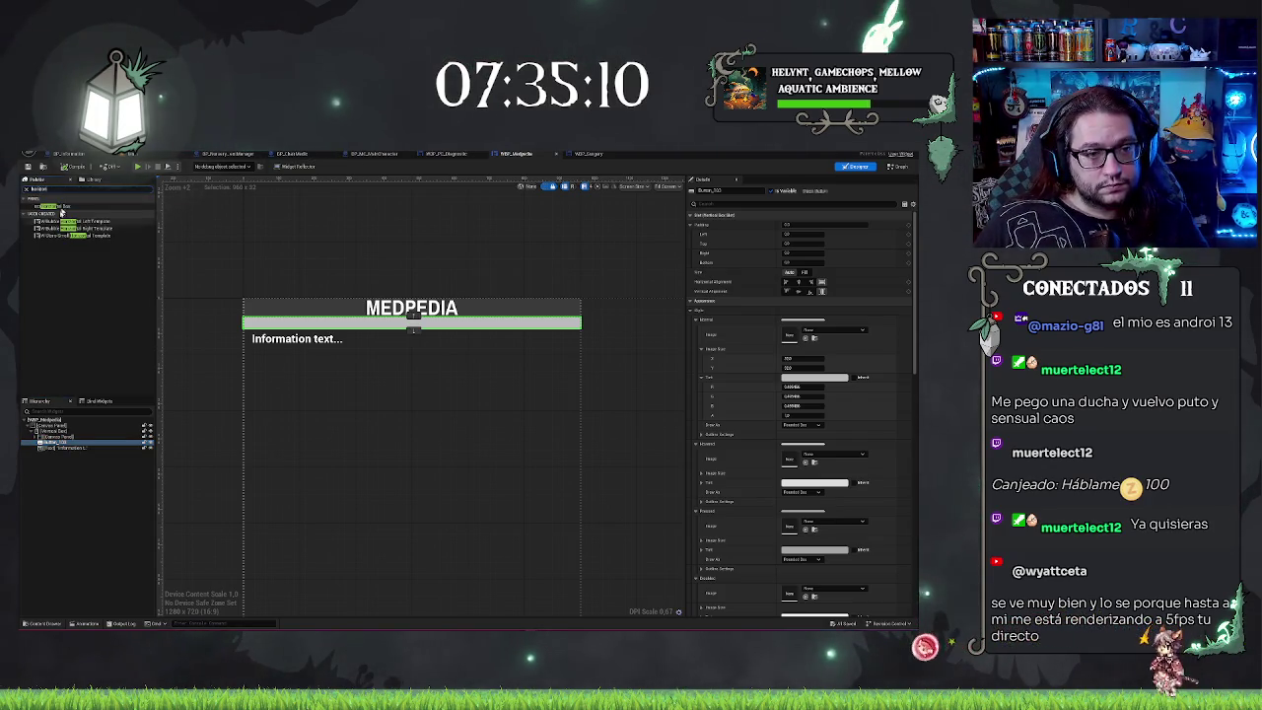
mouse_move(65, 207)
left_mouse_down()
mouse_move(101, 462)
mouse_move(58, 446)
left_mouse_up()
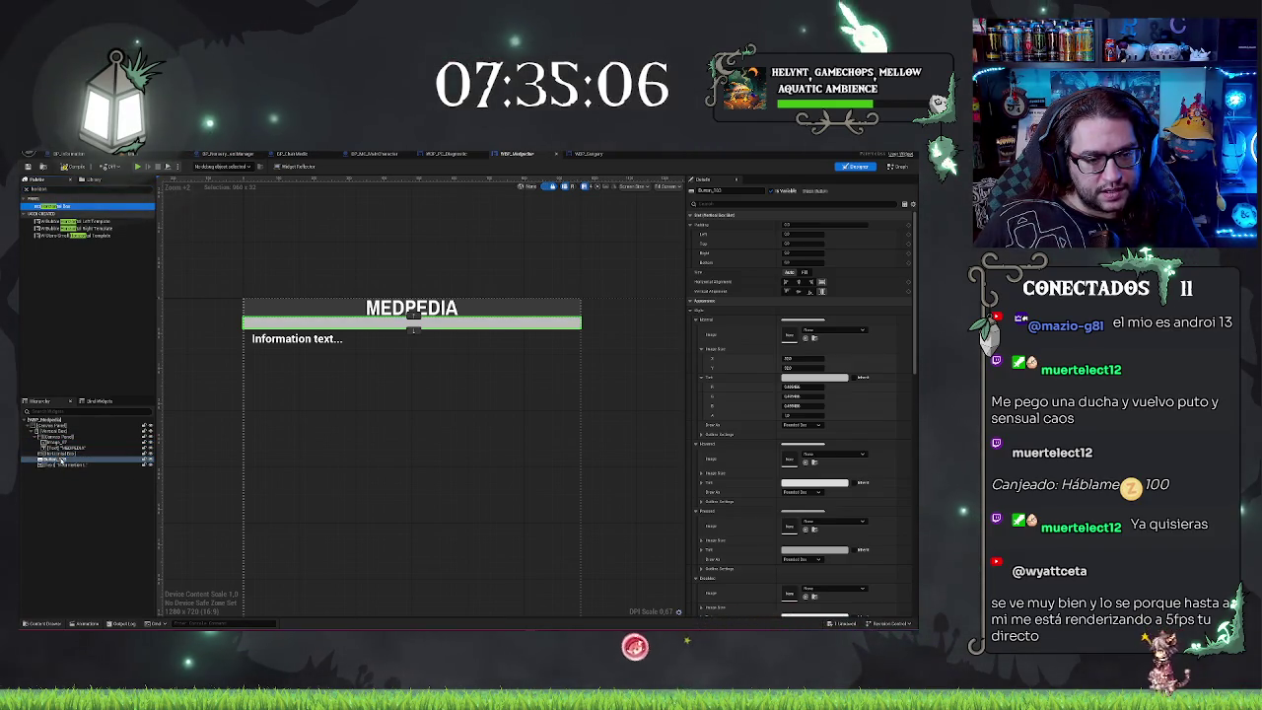
left_click_drag(56, 455, 59, 461)
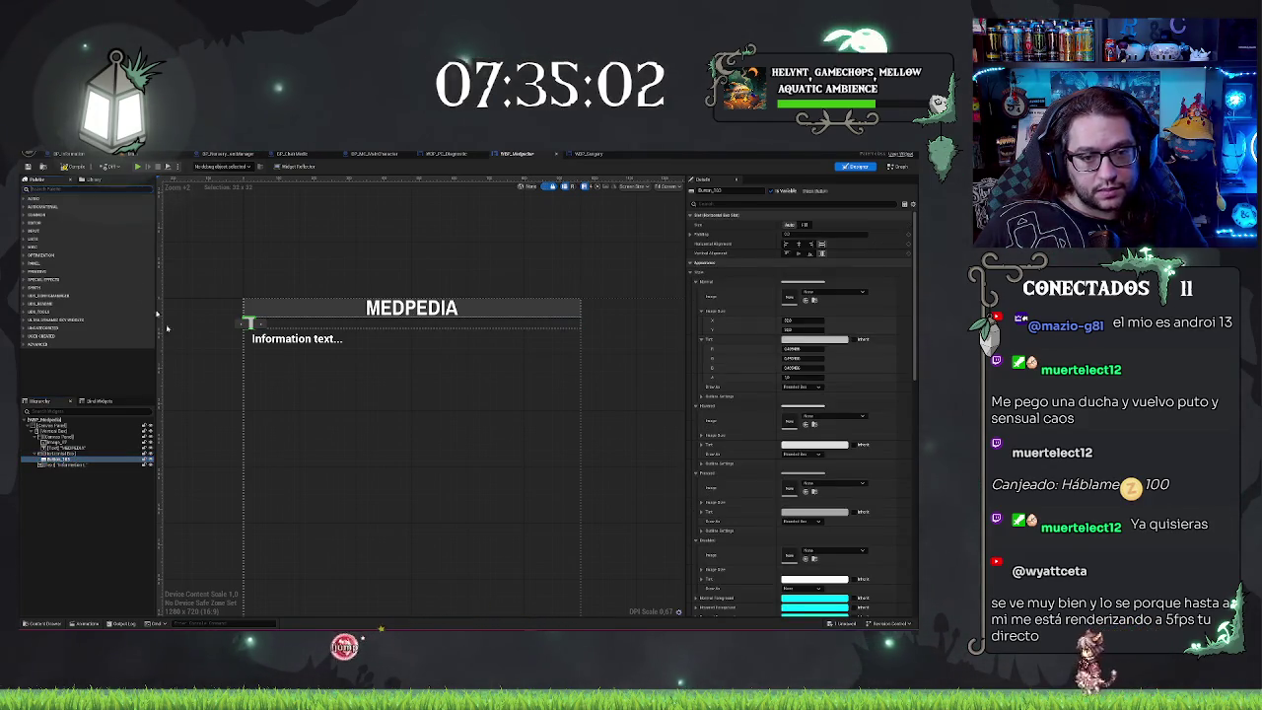
double_click(27, 189)
key("BackSpace")
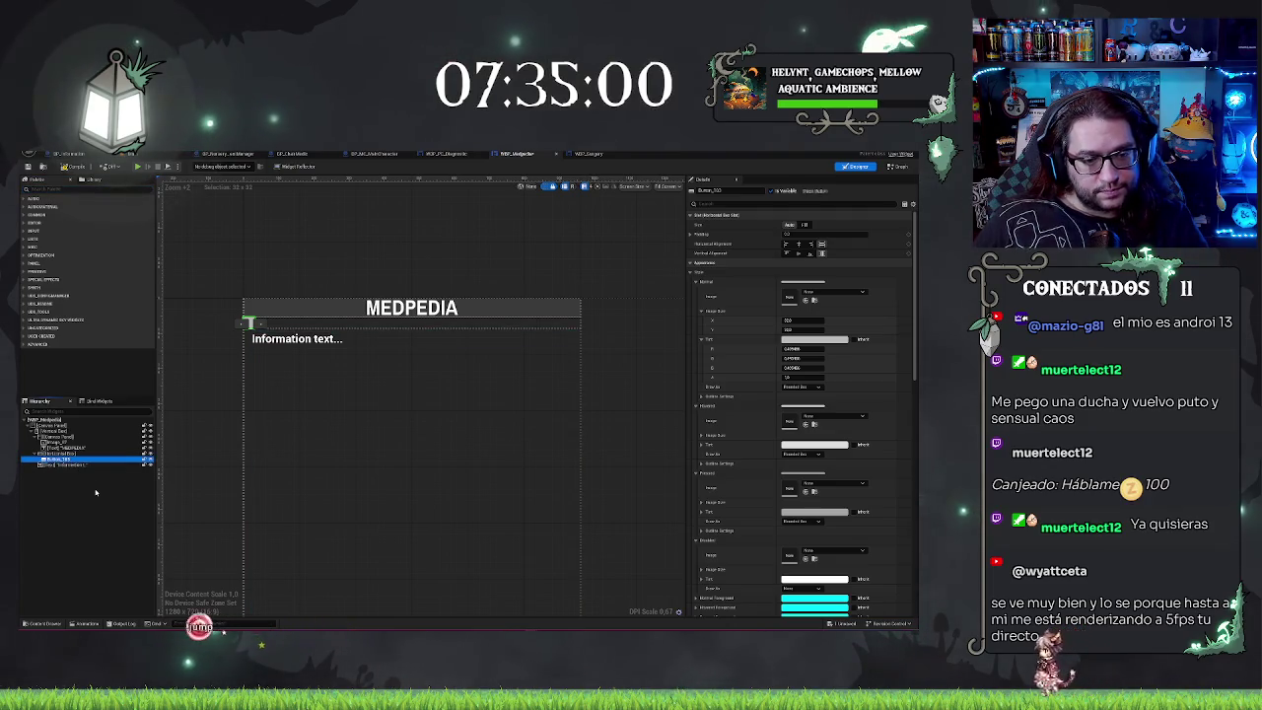
Step: Rename the grey button to Back and duplicate it with Ctrl+D
key("F2")
type("Back")
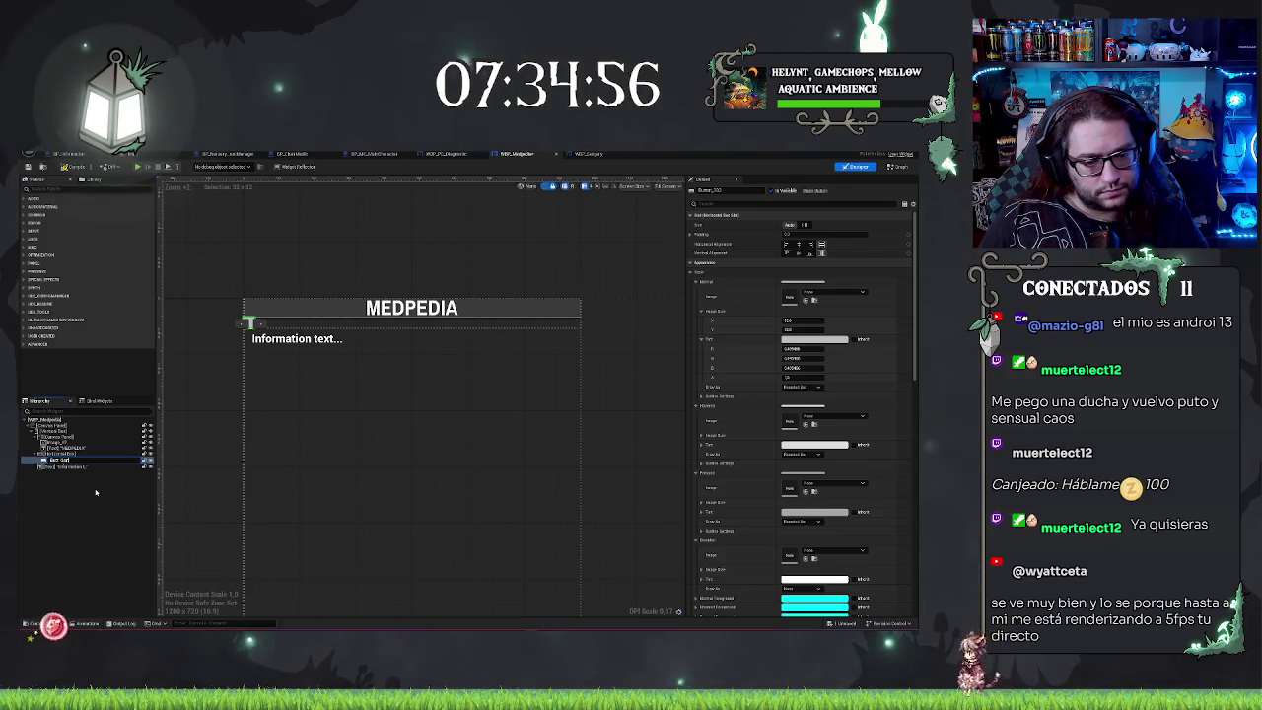
key("Return")
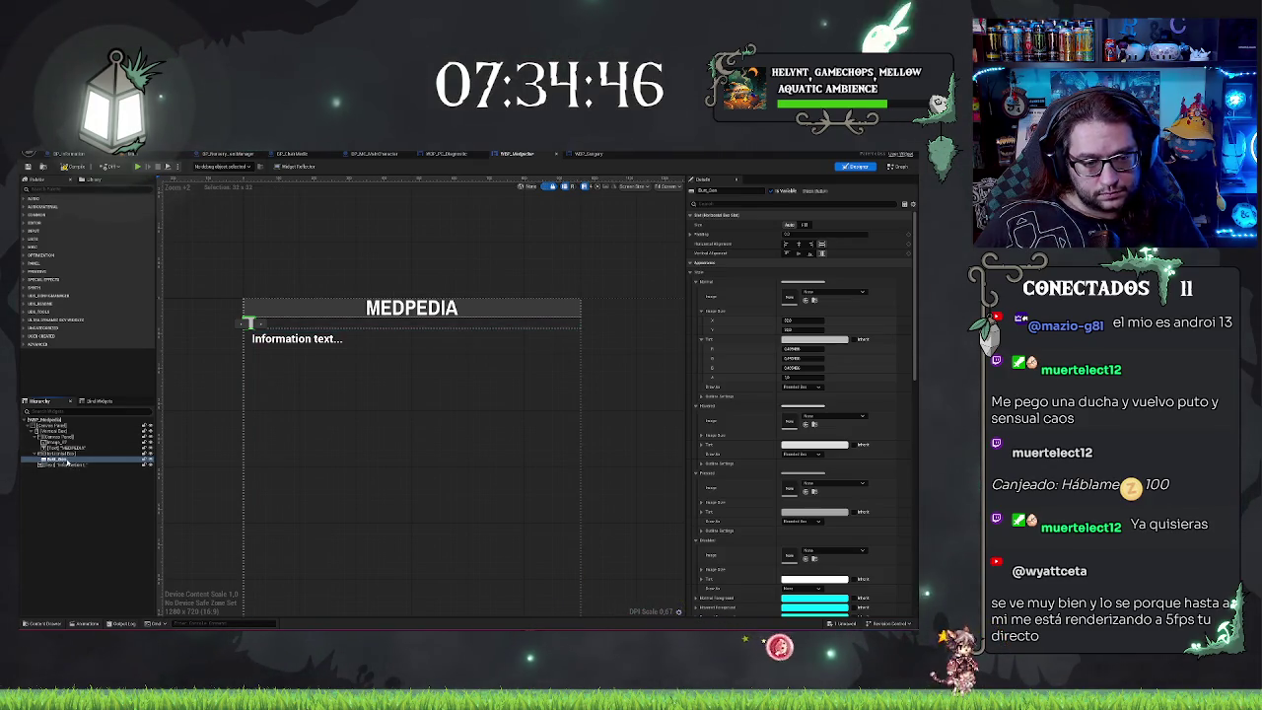
key("ctrl+d")
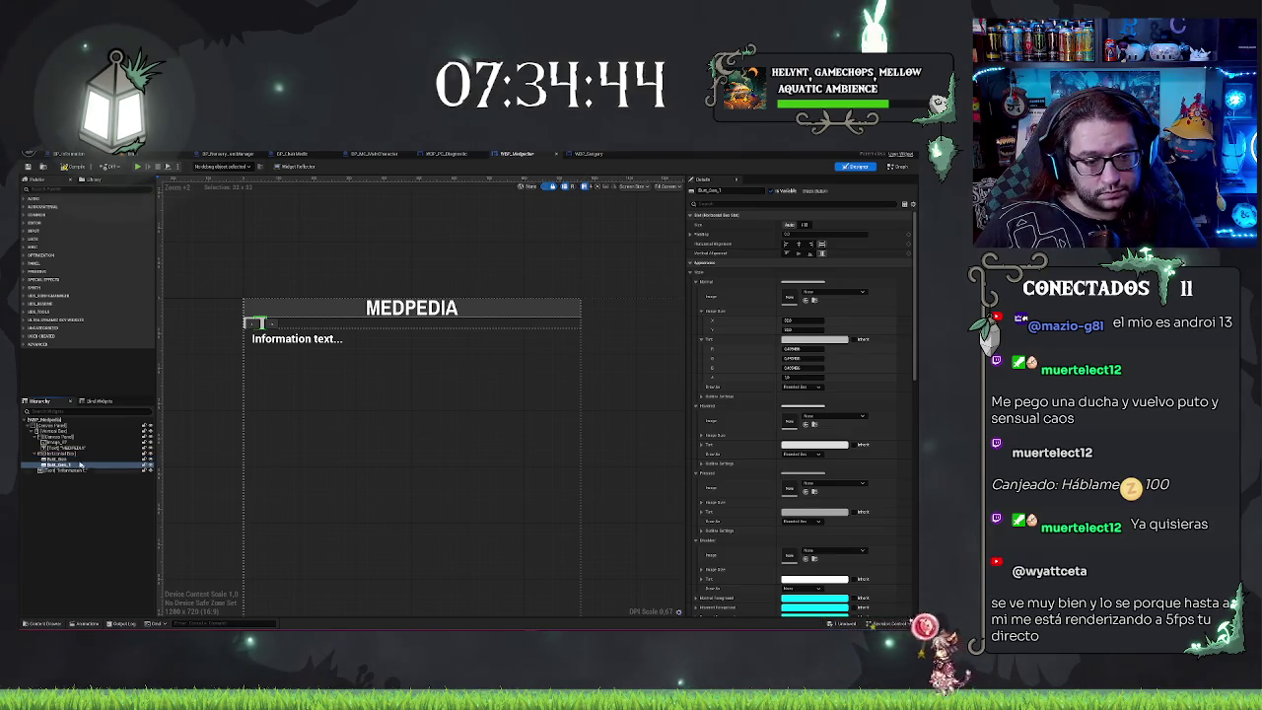
Step: Set both Back buttons' Horizontal Box Slot size to Fill so they share the row
left_click(81, 460, "ctrl")
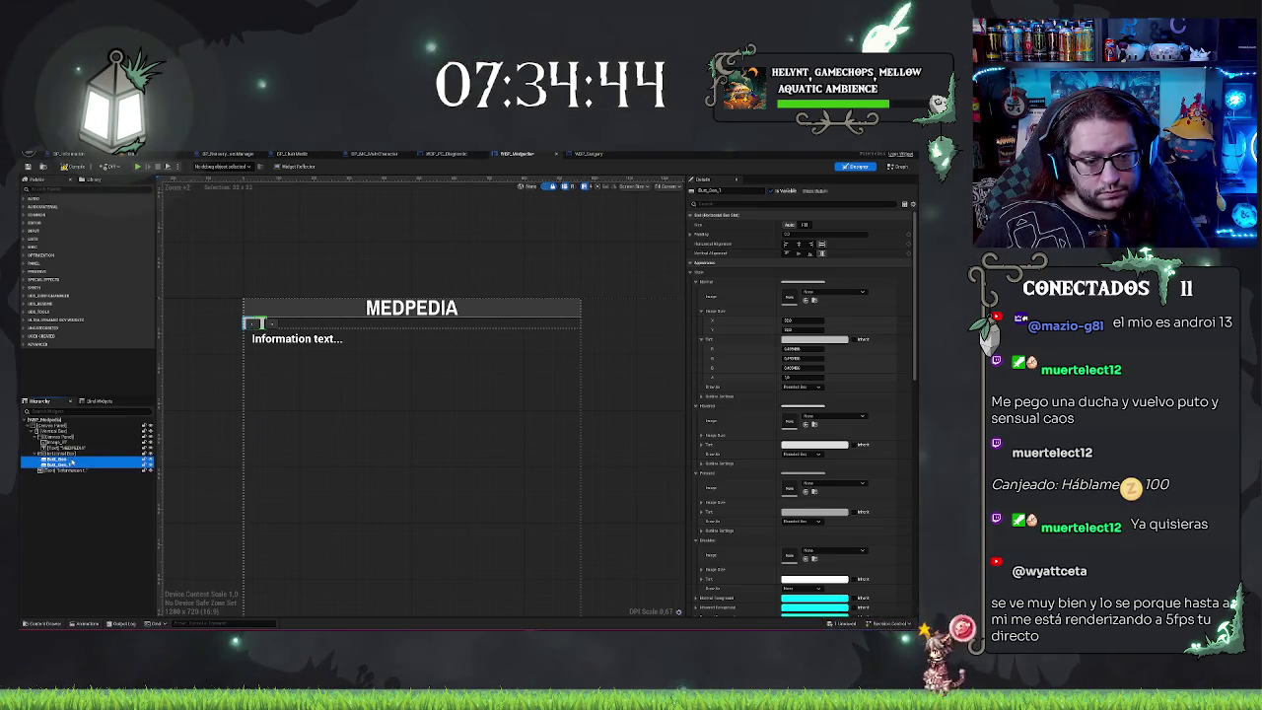
left_click(805, 225)
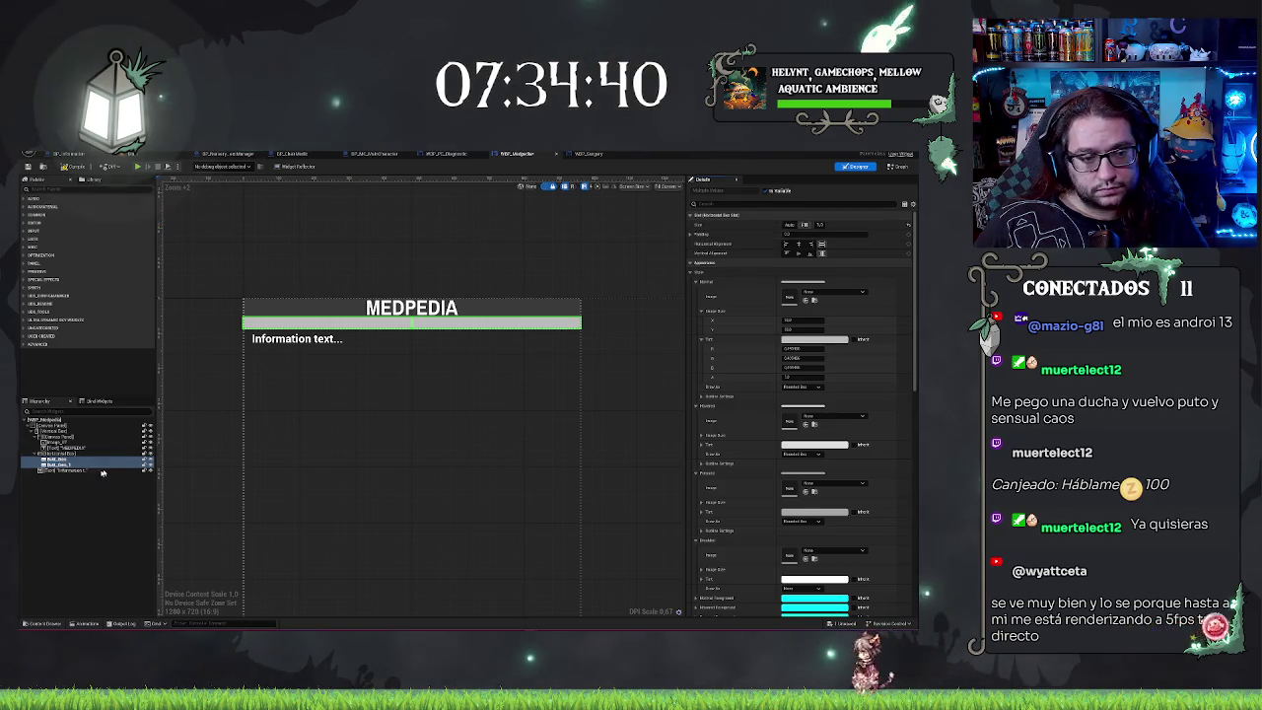
left_click(528, 277)
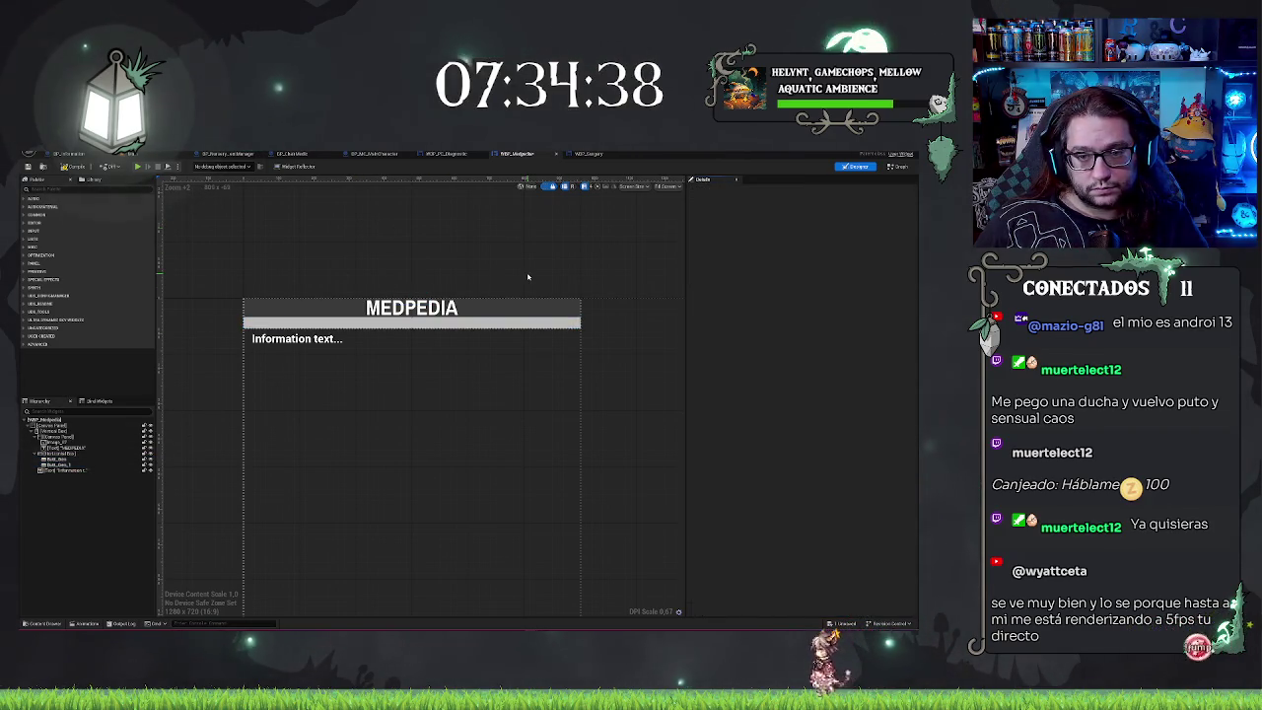
key("ctrl+z")
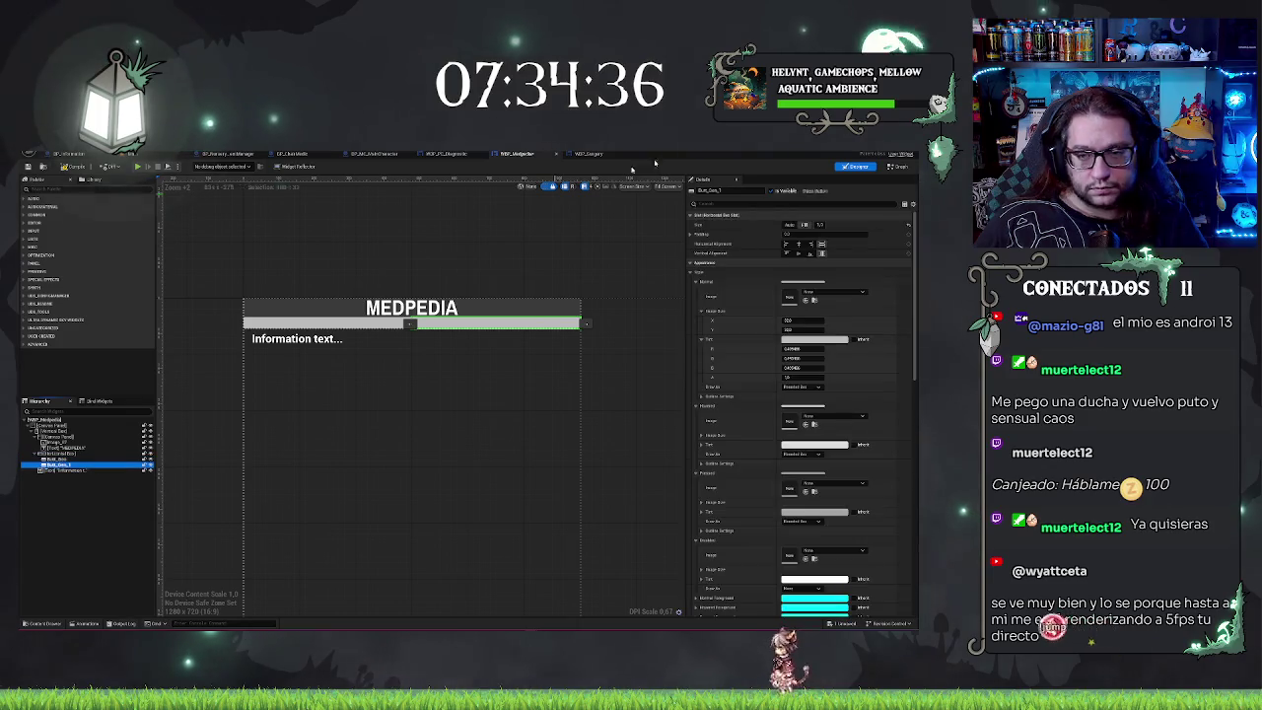
Step: Give both buttons padding values 50 and 5, adjusting the right button's left padding for a gap
left_click(54, 459, "ctrl")
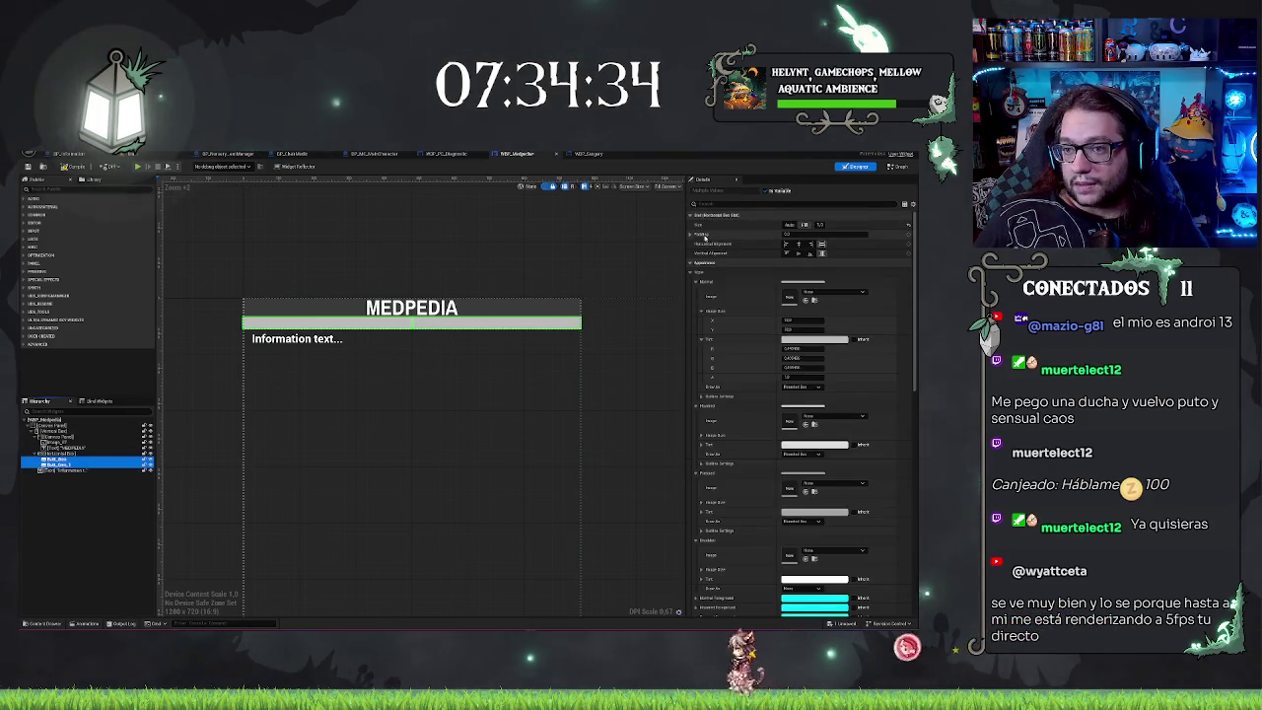
left_click(702, 234)
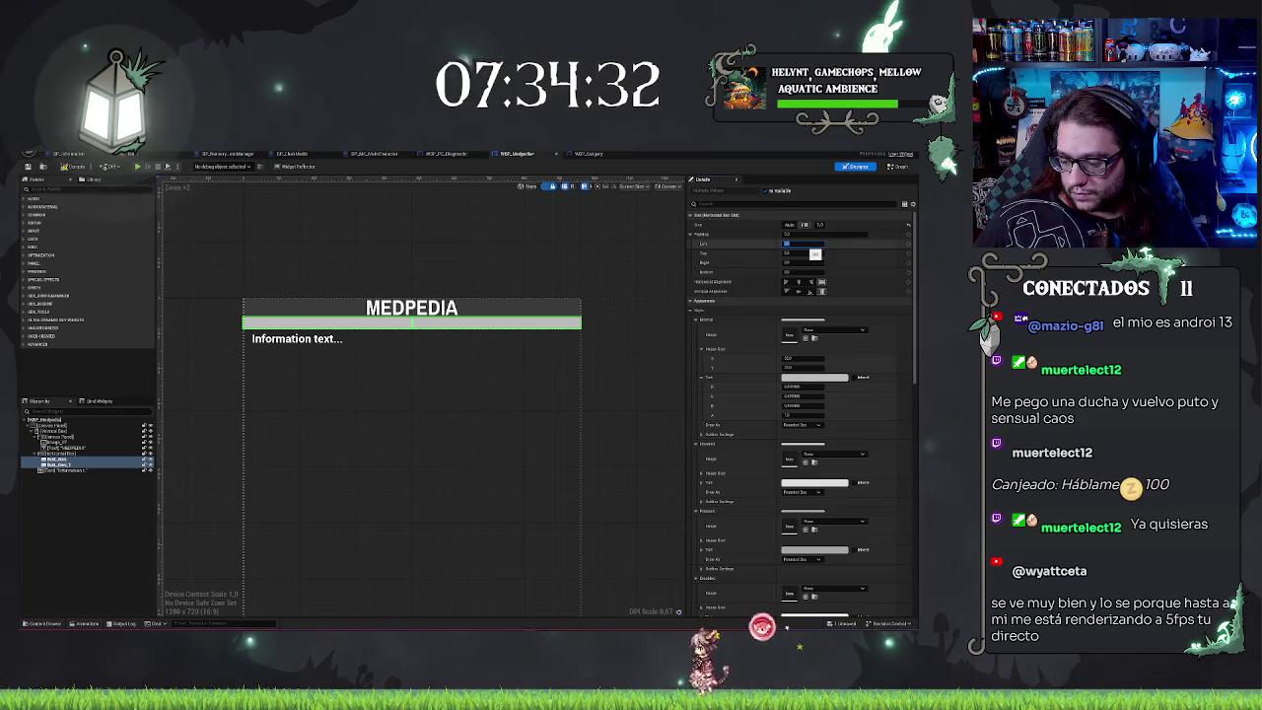
type("50")
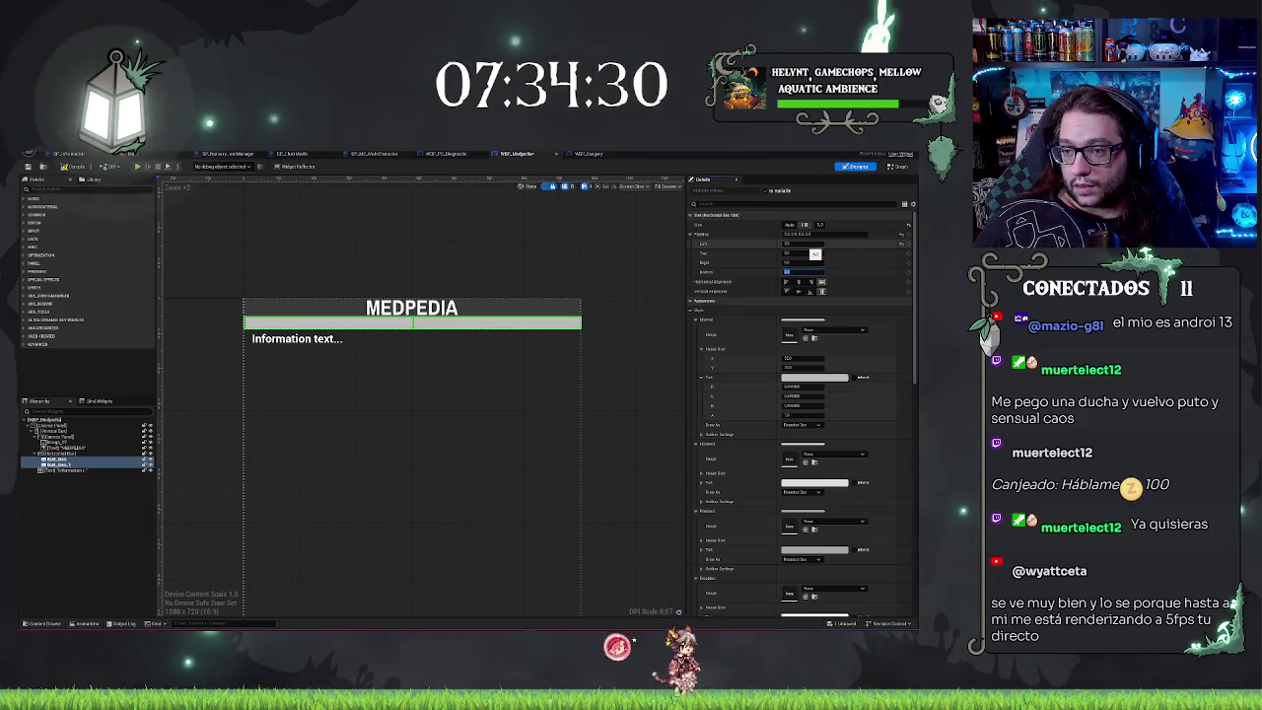
key("Tab")
key("Tab")
type("5")
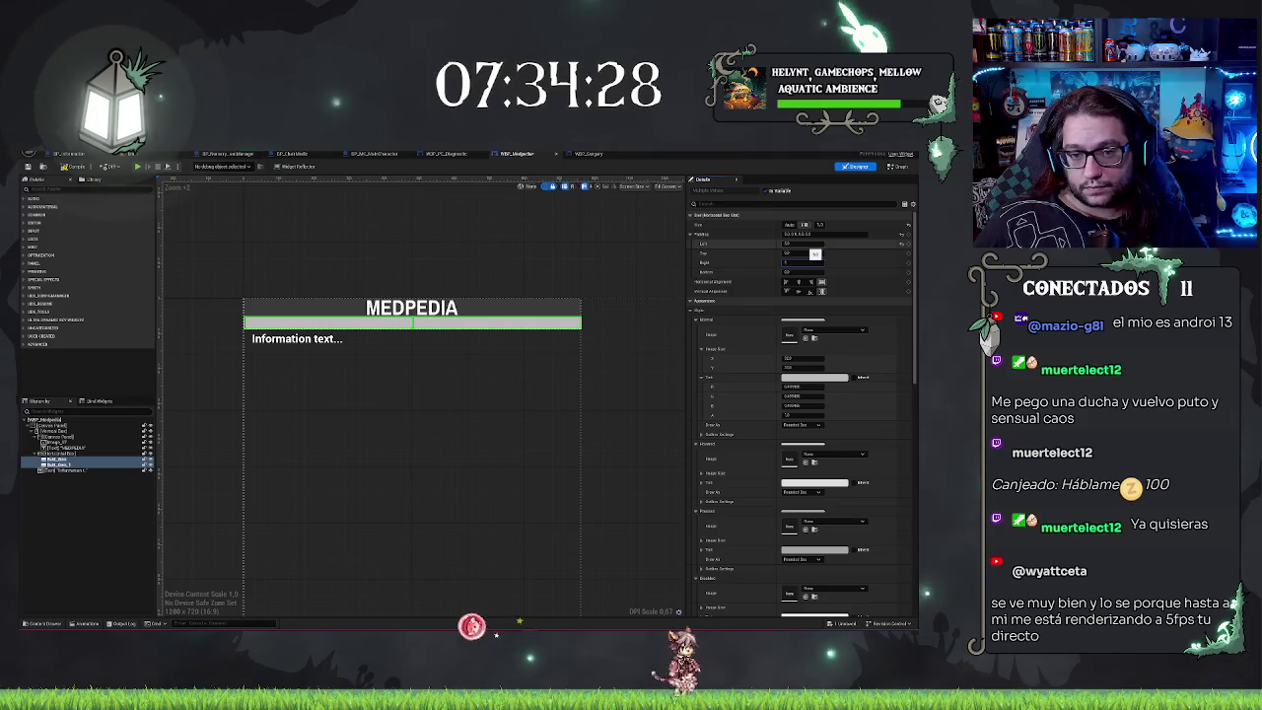
left_click(512, 196)
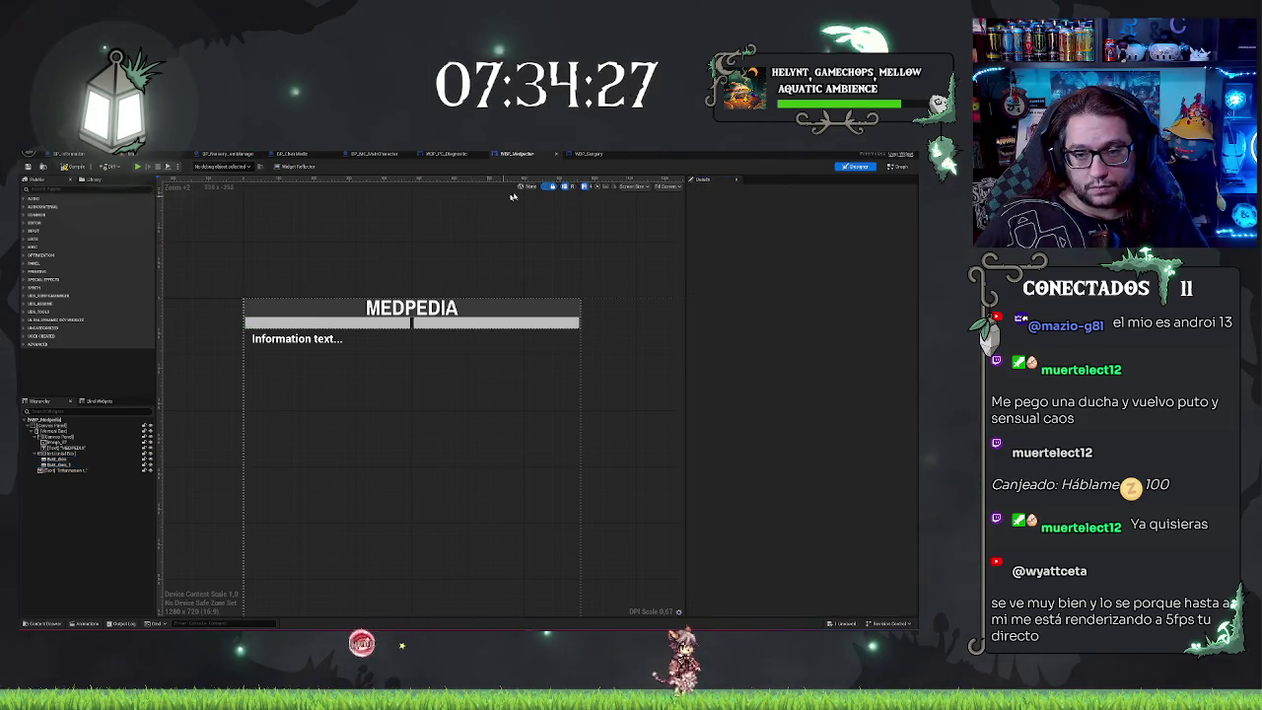
left_click(512, 320)
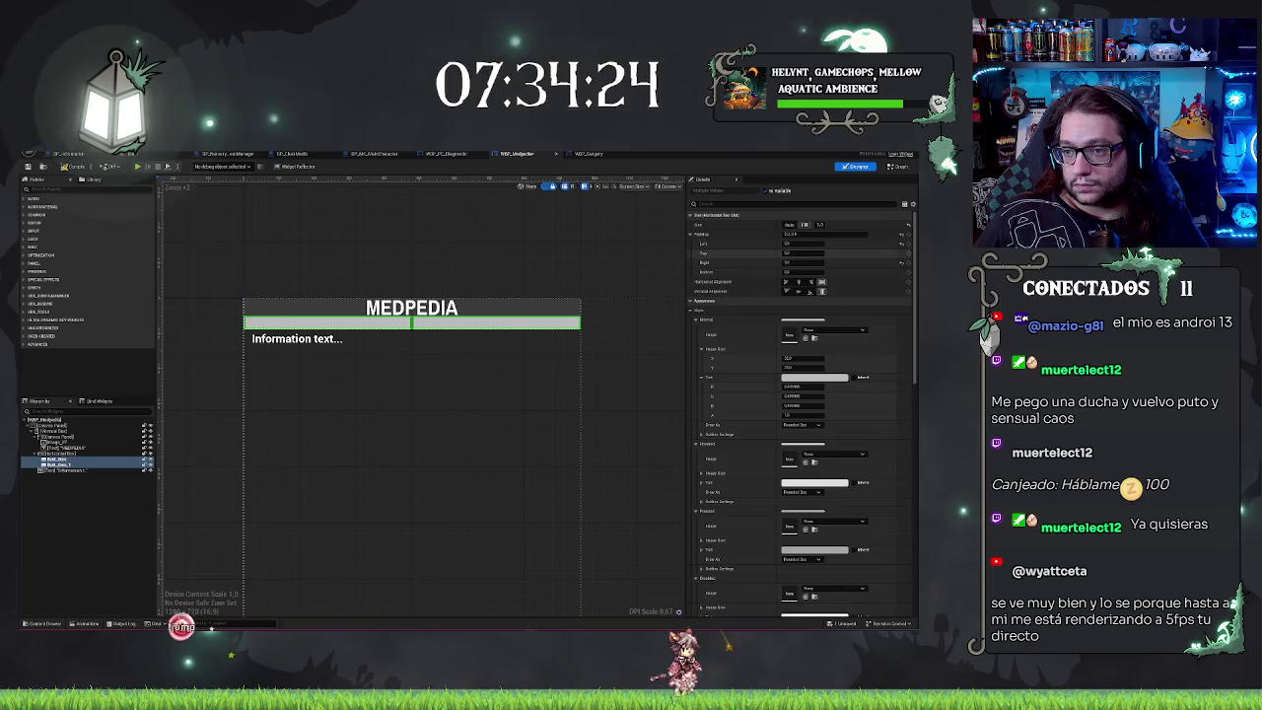
left_click(797, 243)
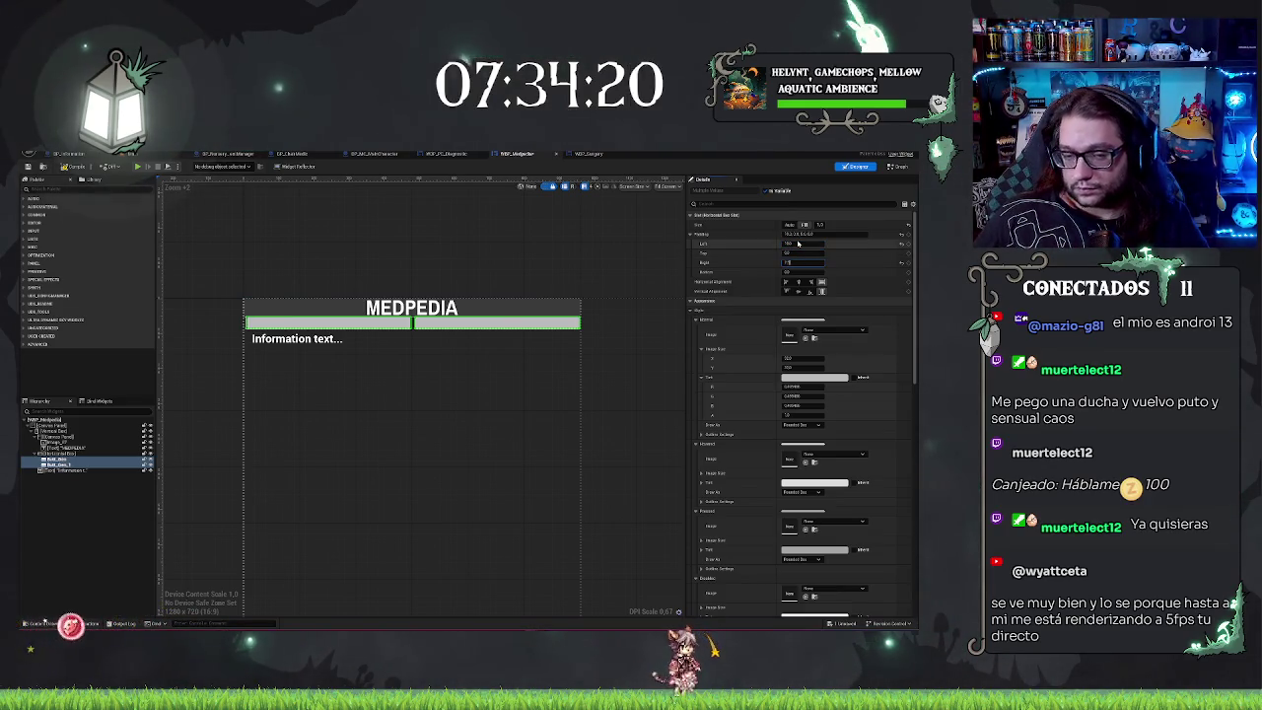
left_click(442, 254)
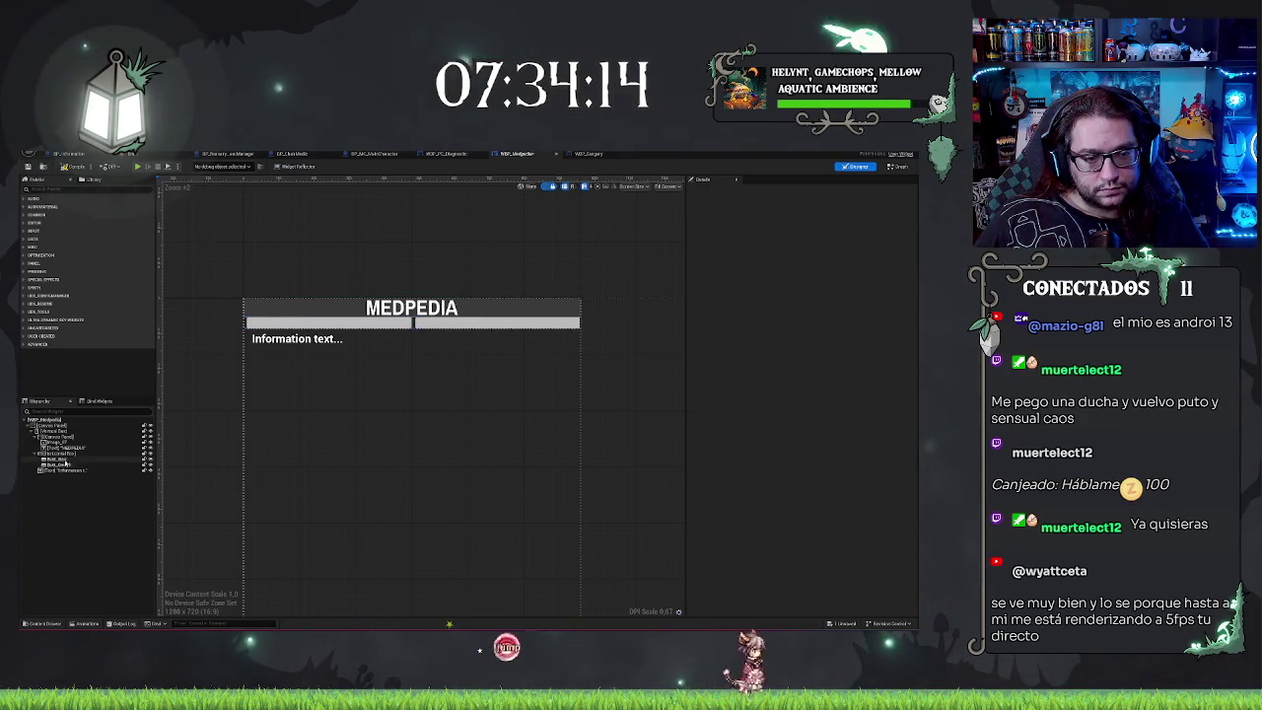
left_click(60, 453)
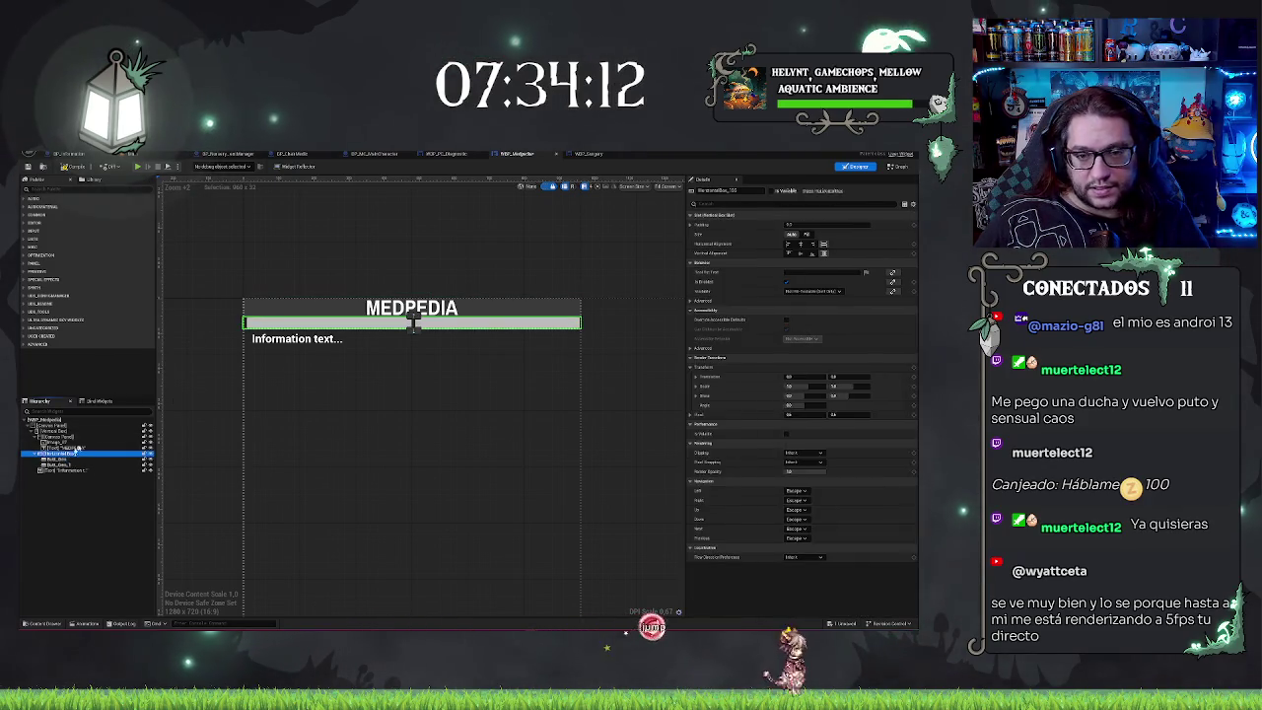
Step: Set the button row's Top padding to 50, then undo back to a smaller offset
left_click(818, 225)
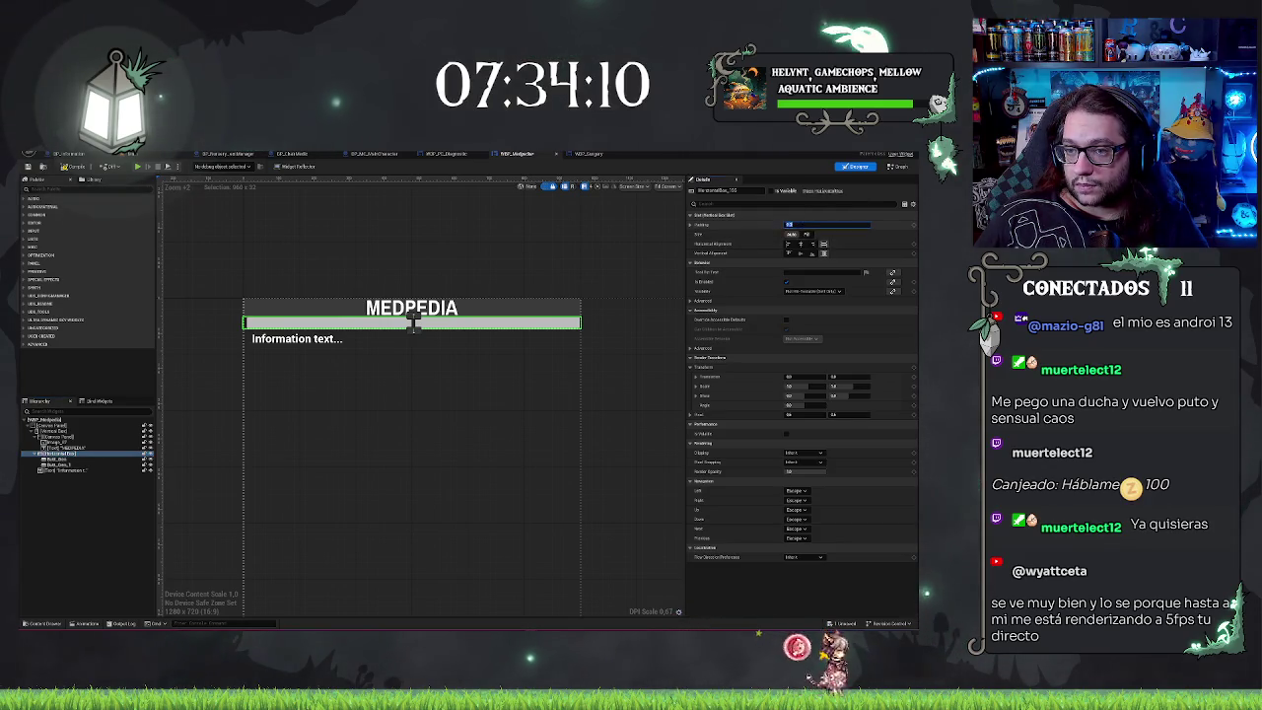
left_click(689, 224)
left_click(804, 244)
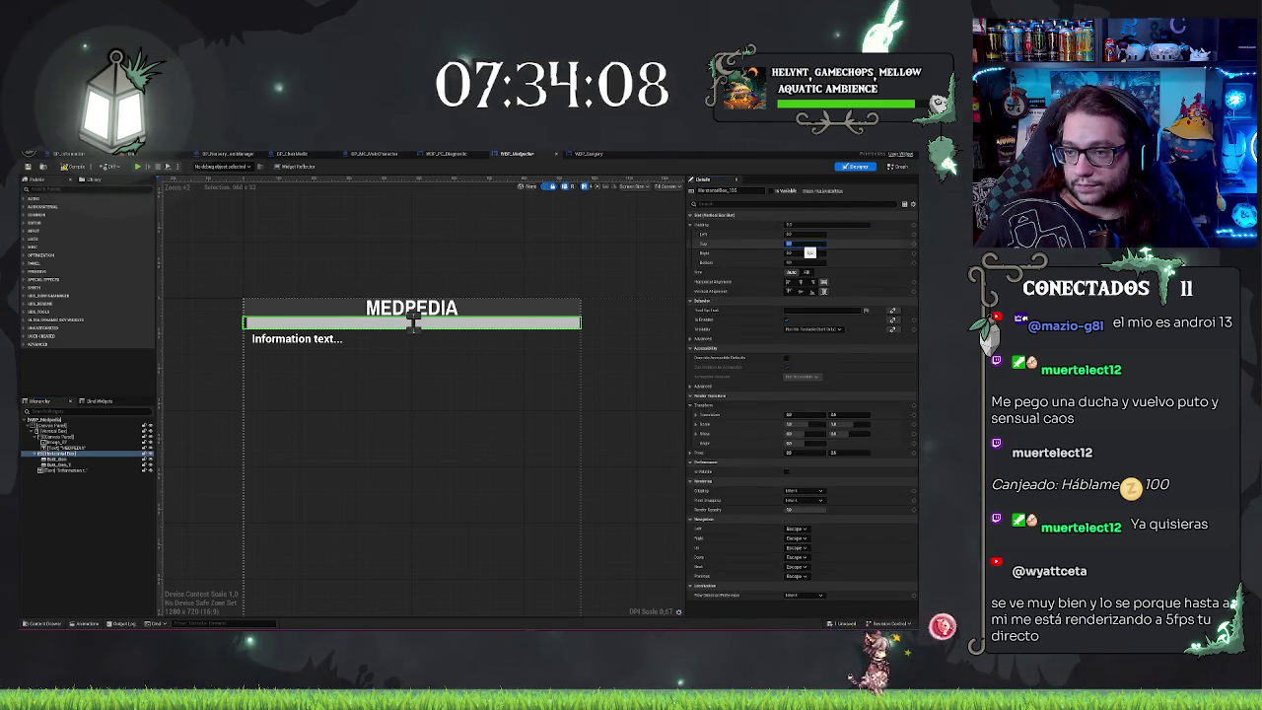
type("50")
key("Return")
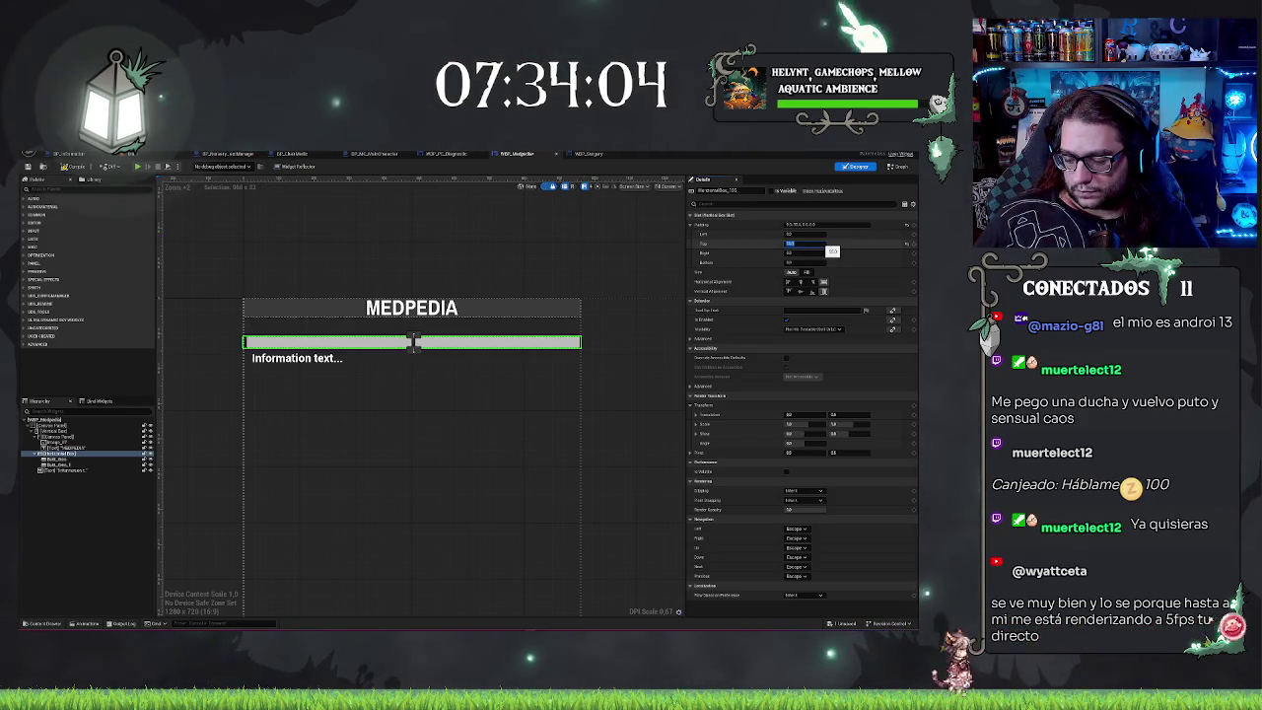
key("ctrl+z")
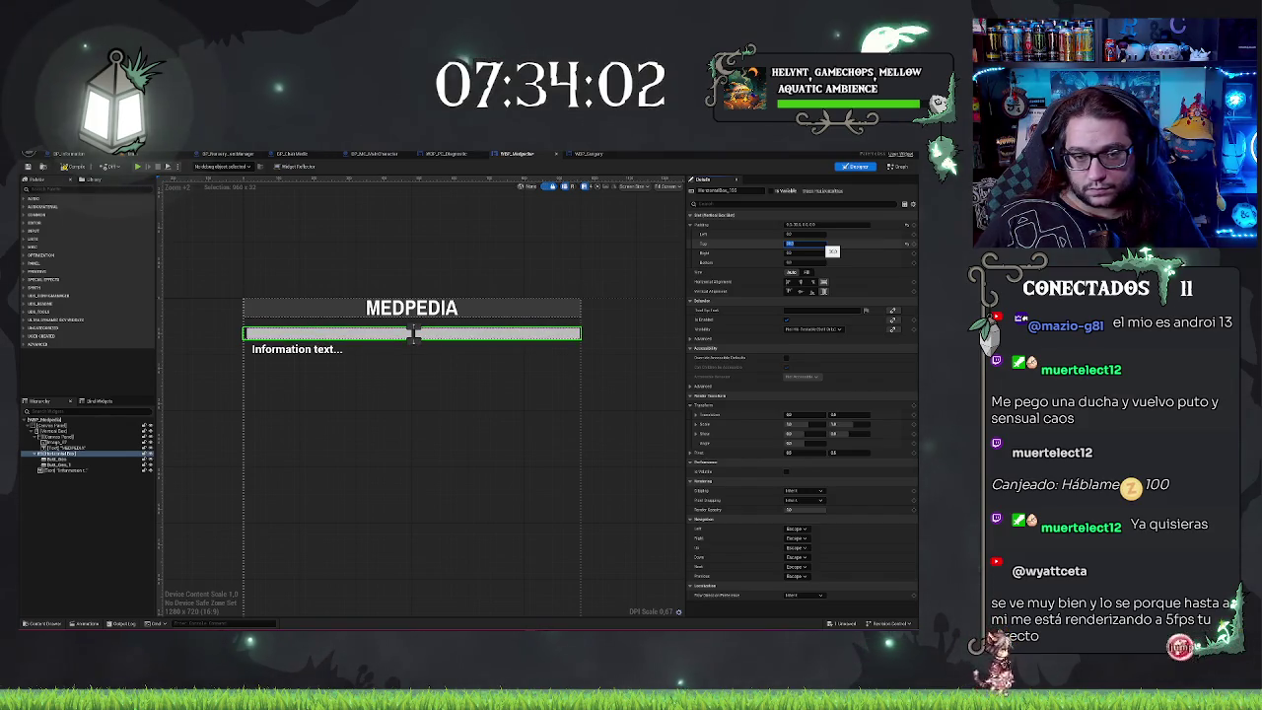
key("ctrl+z")
key("ctrl+z")
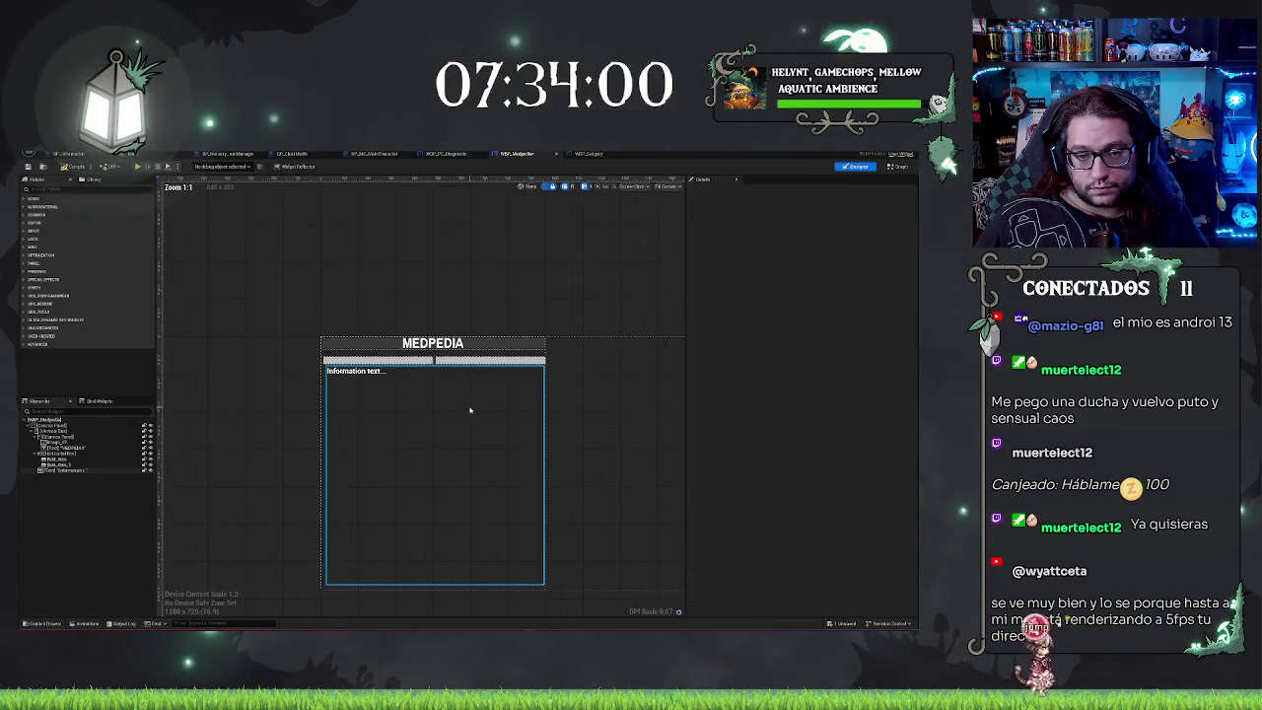
key("ctrl+z")
Step: Select the MEDPEDIA vertical box and root canvas panel, collapsing the vertical box's children in the Hierarchy
left_click(468, 308)
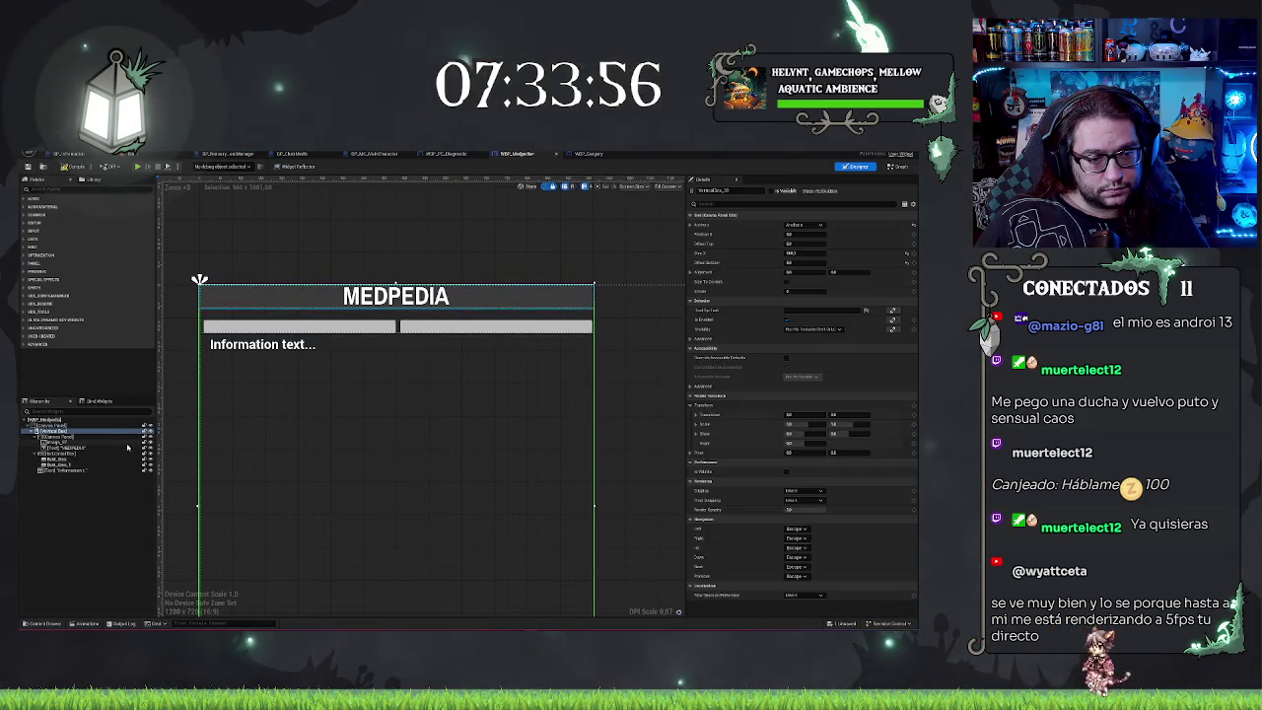
scroll(392, 223, "down", 4)
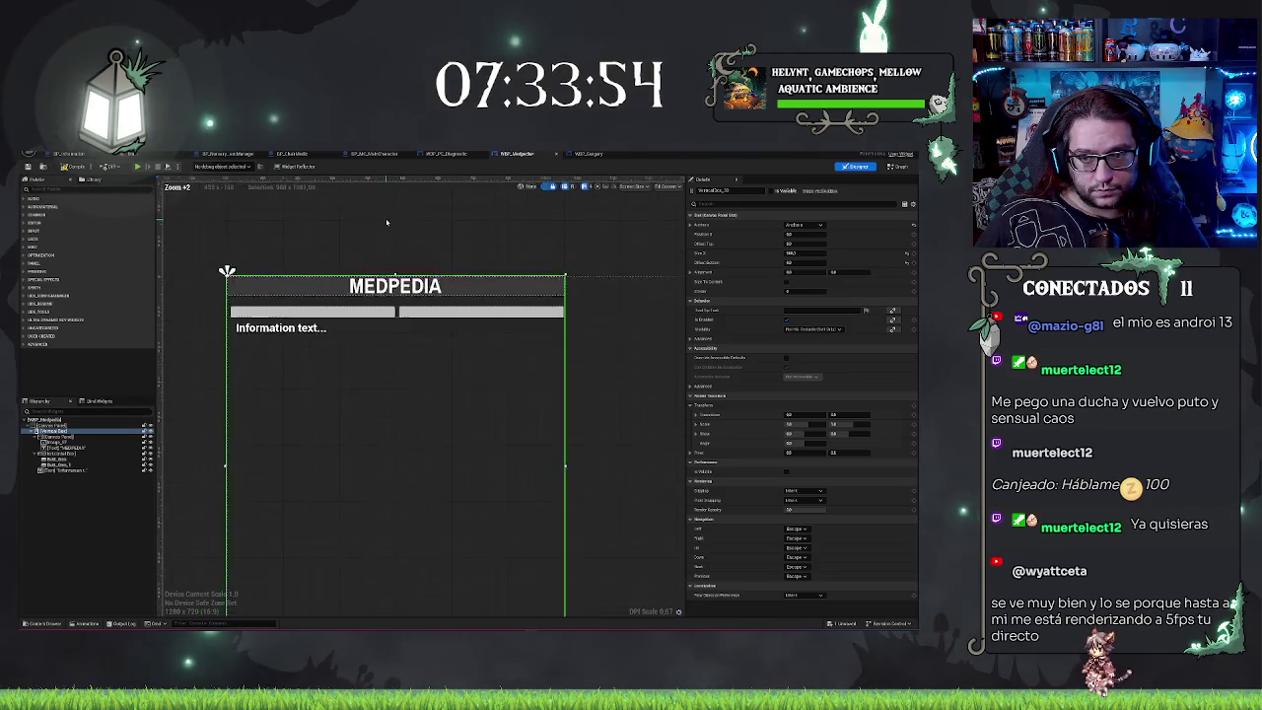
scroll(393, 222, "up", 2)
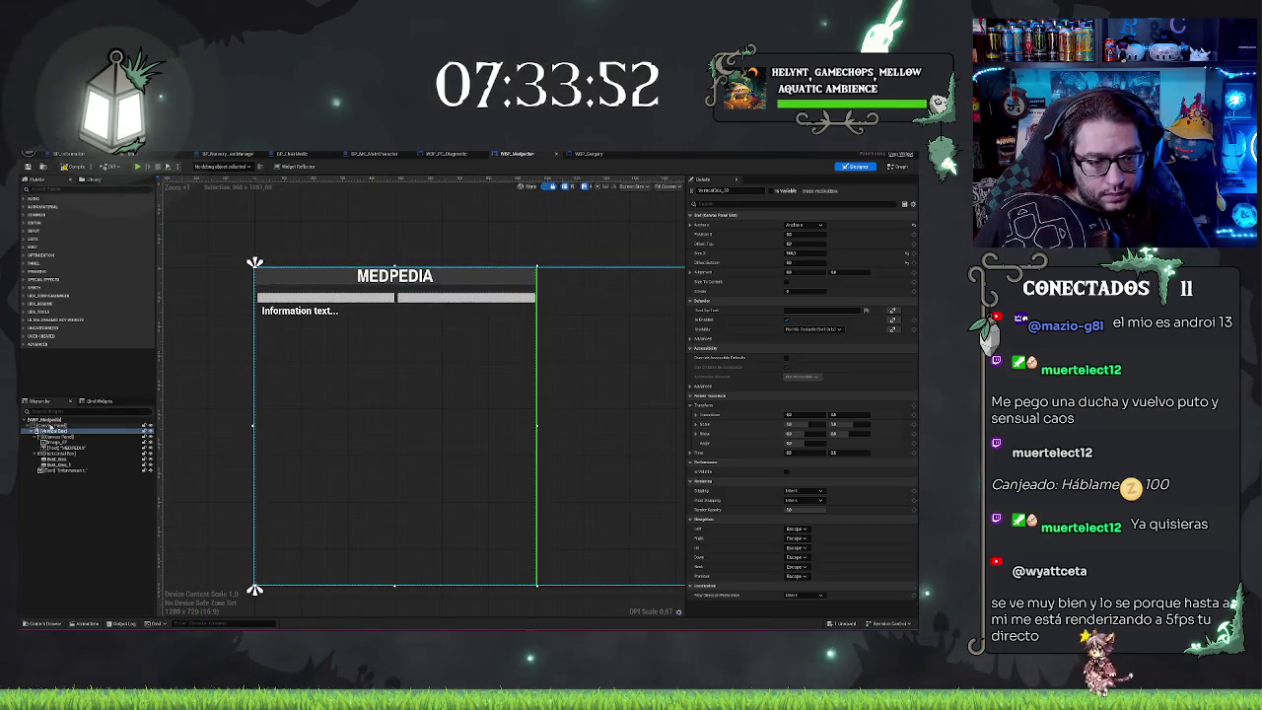
left_click(52, 425)
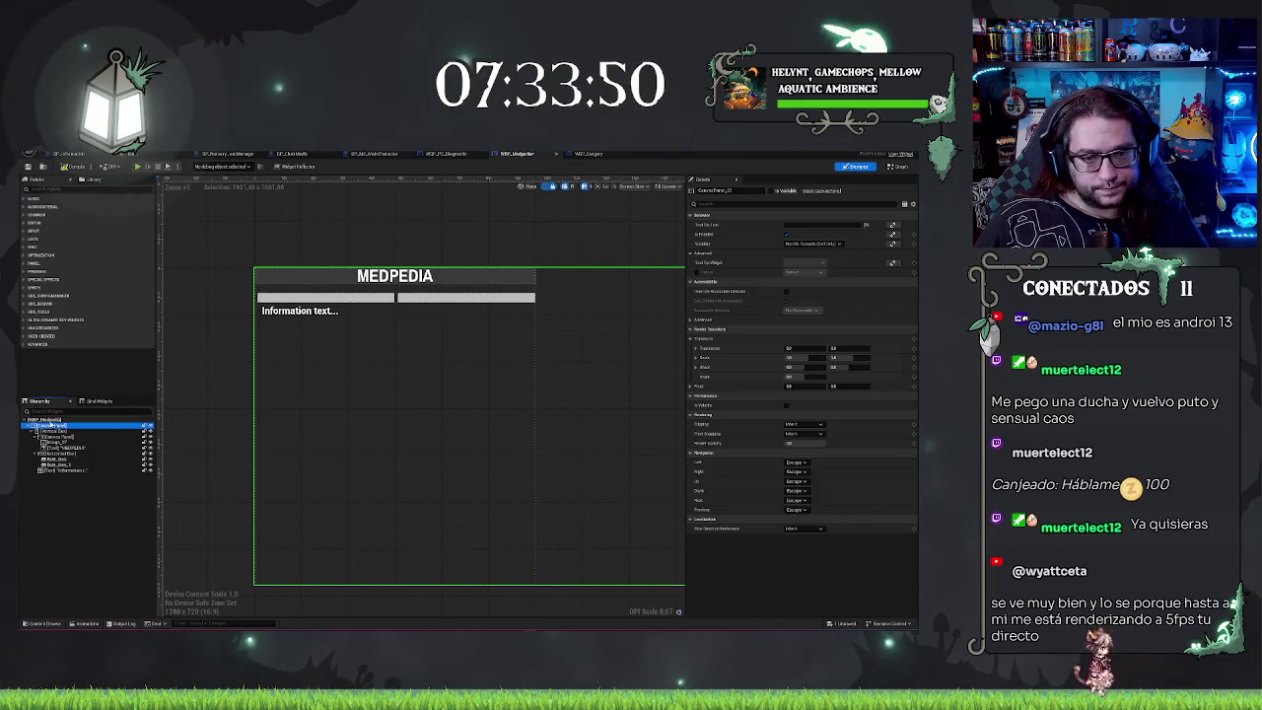
left_click(34, 431)
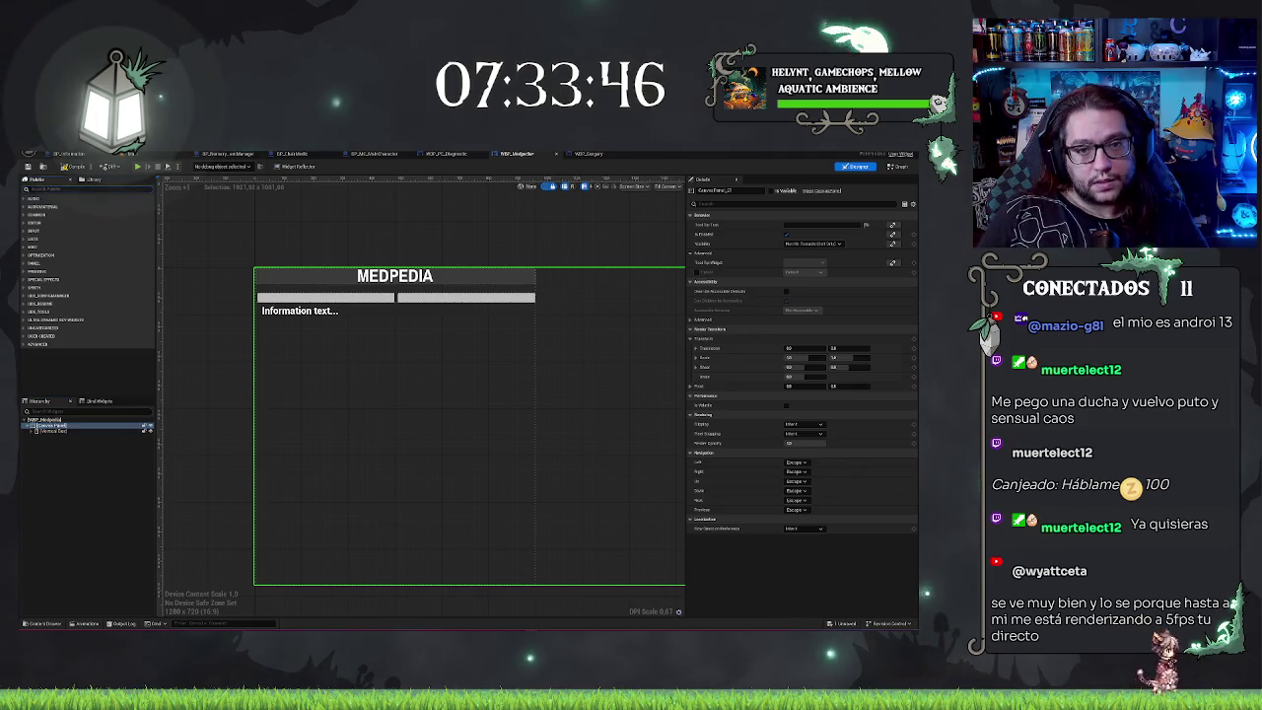
Step: Add an Image widget to the Canvas Panel and tint it red
type("image")
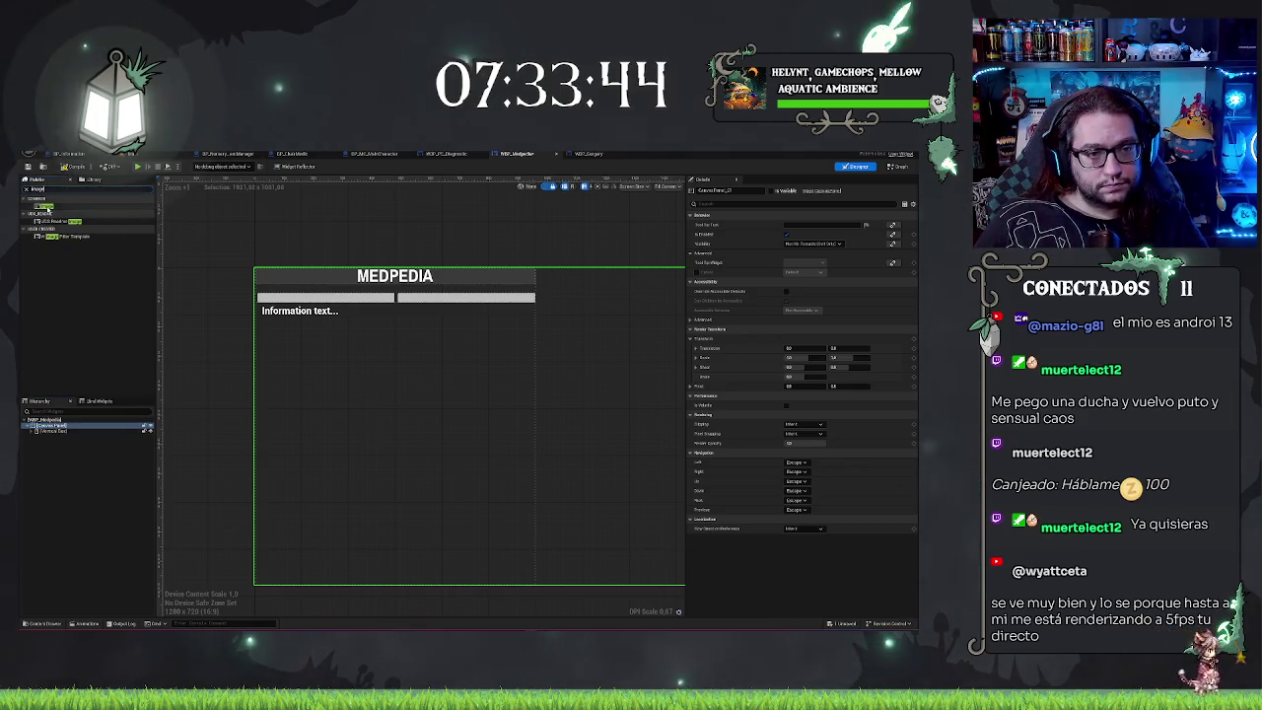
left_click_drag(44, 204, 78, 426)
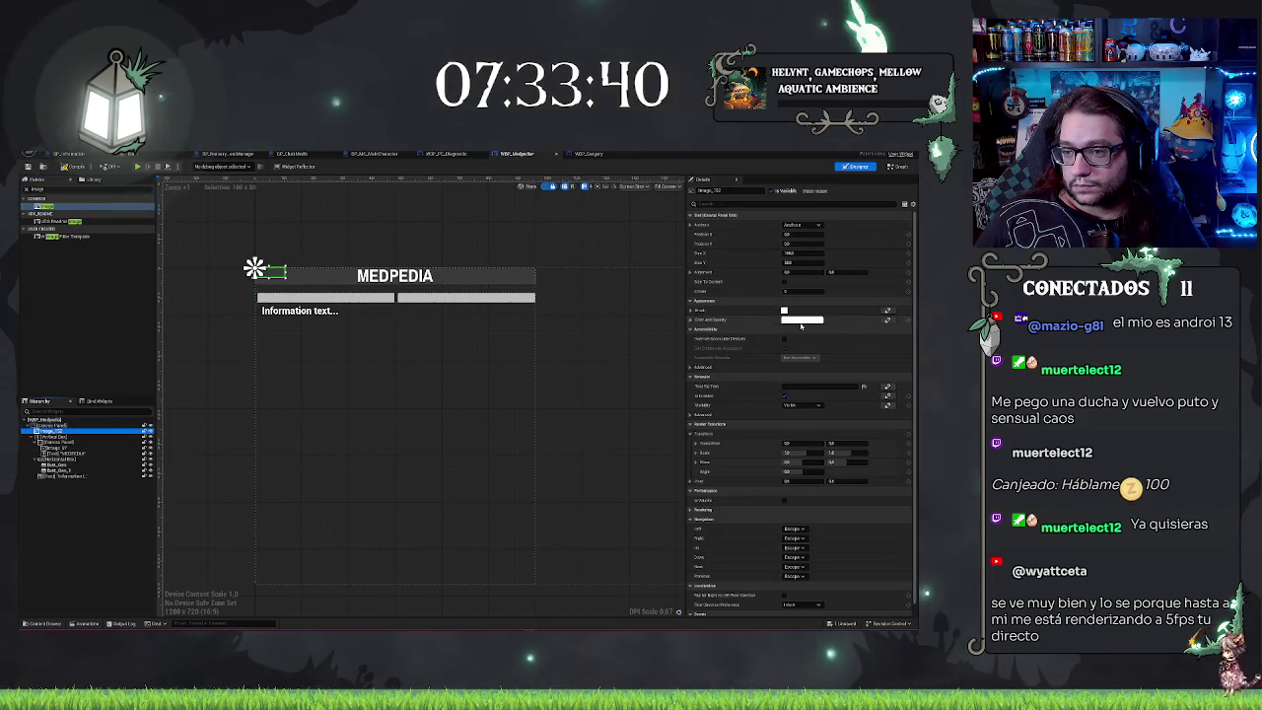
left_click(801, 321)
left_click(712, 375)
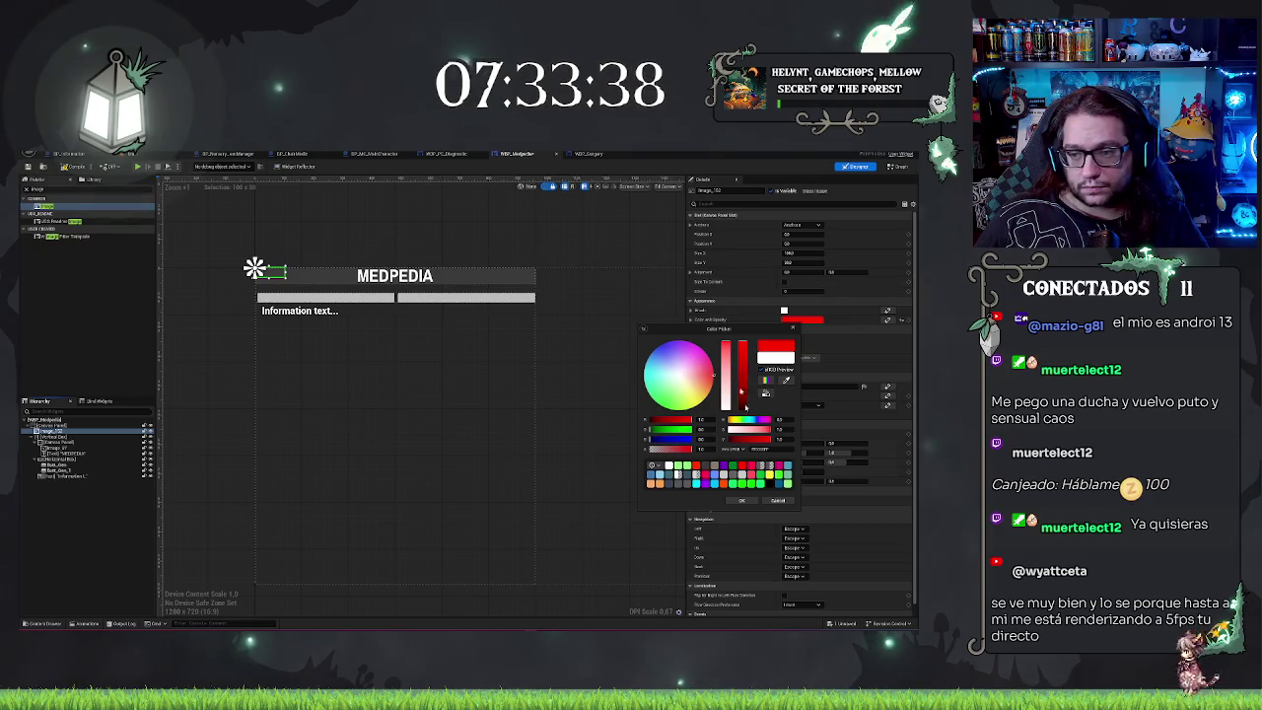
left_click(733, 499)
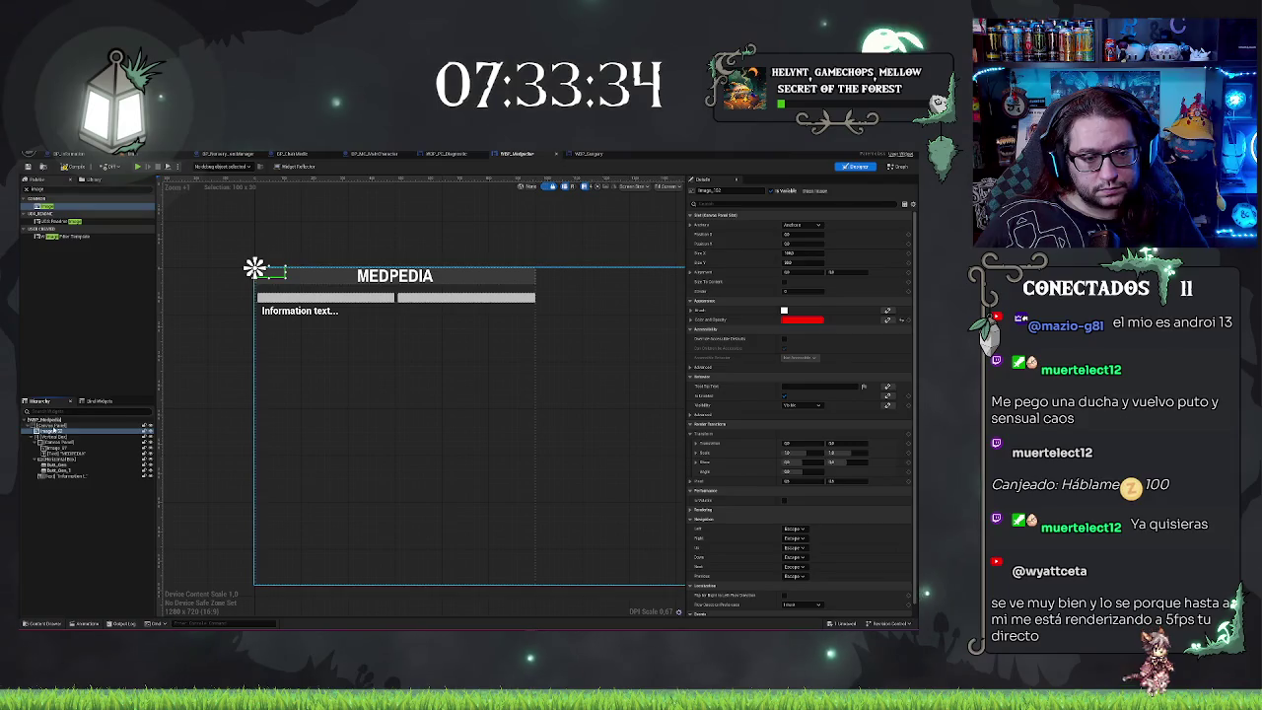
Step: Resize the new image to 960 by 1080 to fill the widget
left_click(54, 426)
left_click(55, 431)
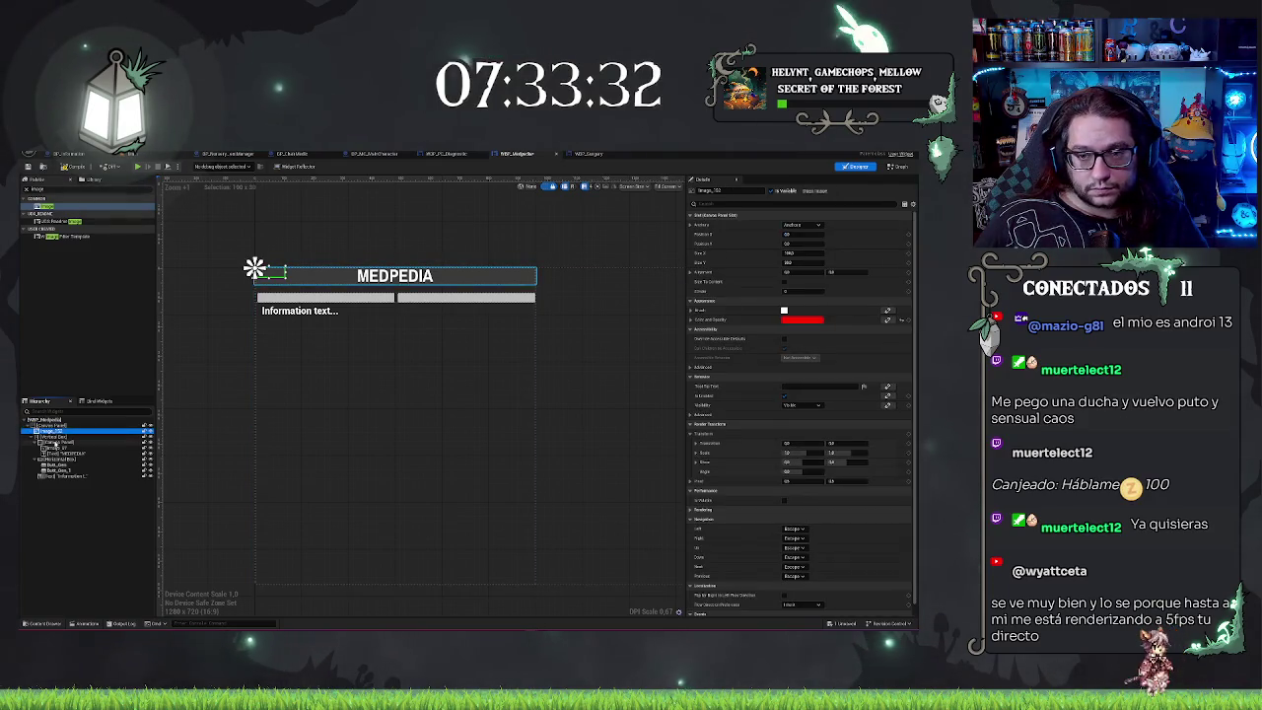
left_click(55, 436)
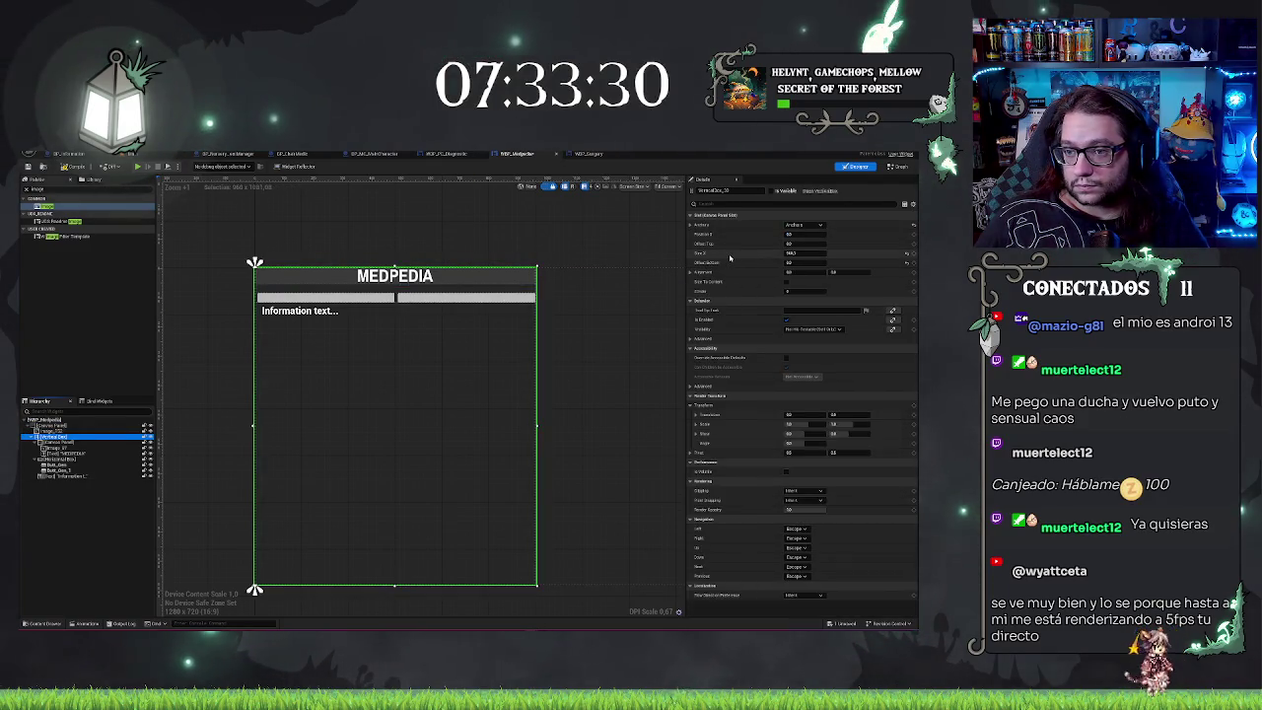
left_click(54, 425)
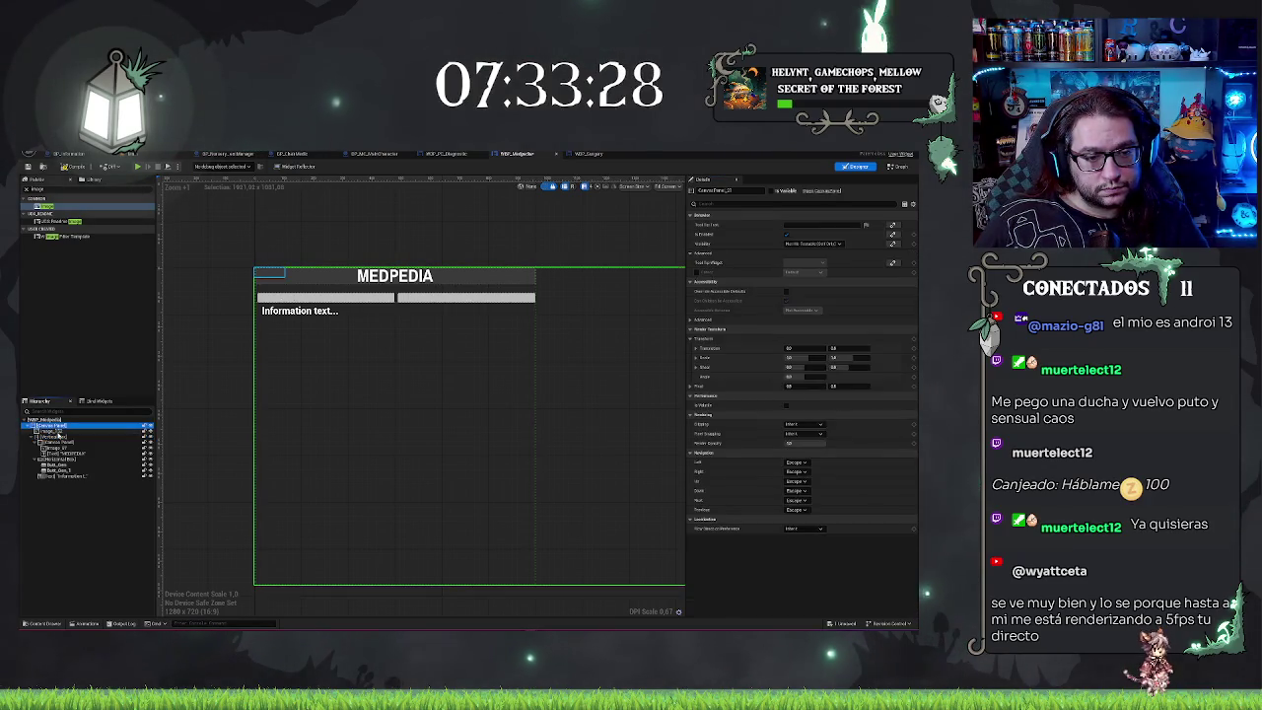
left_click(55, 431)
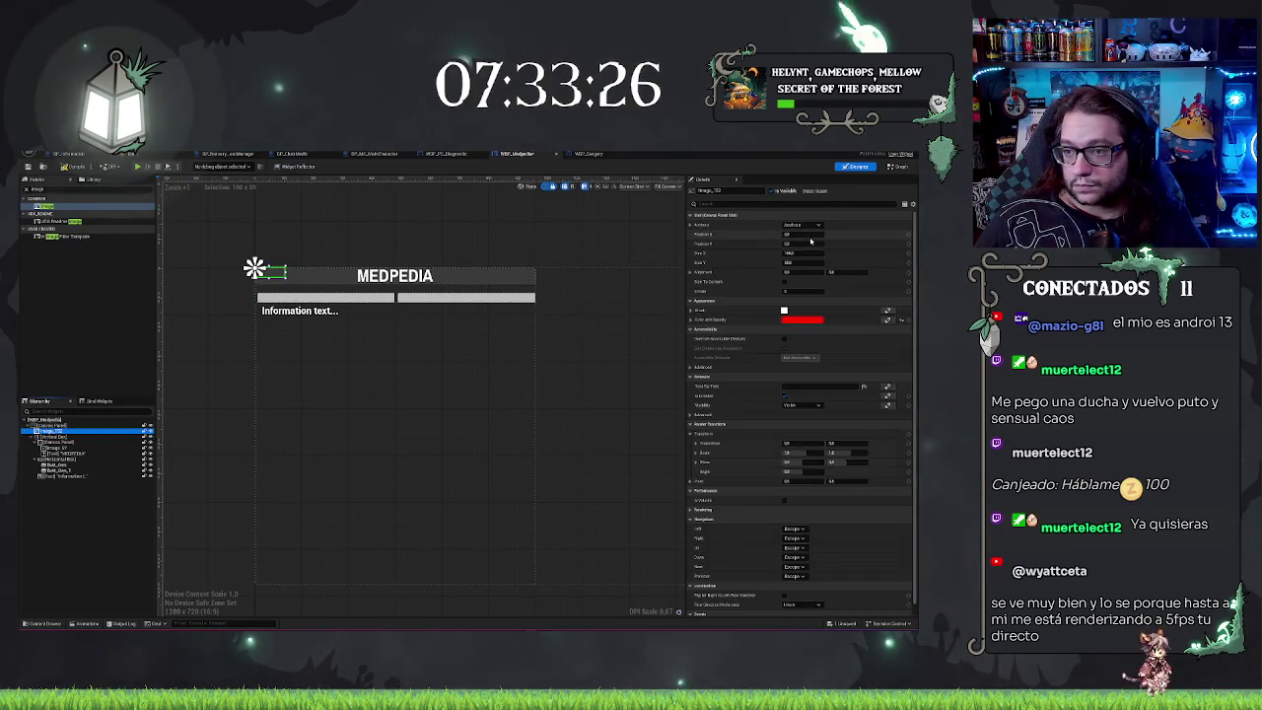
key("ctrl+v")
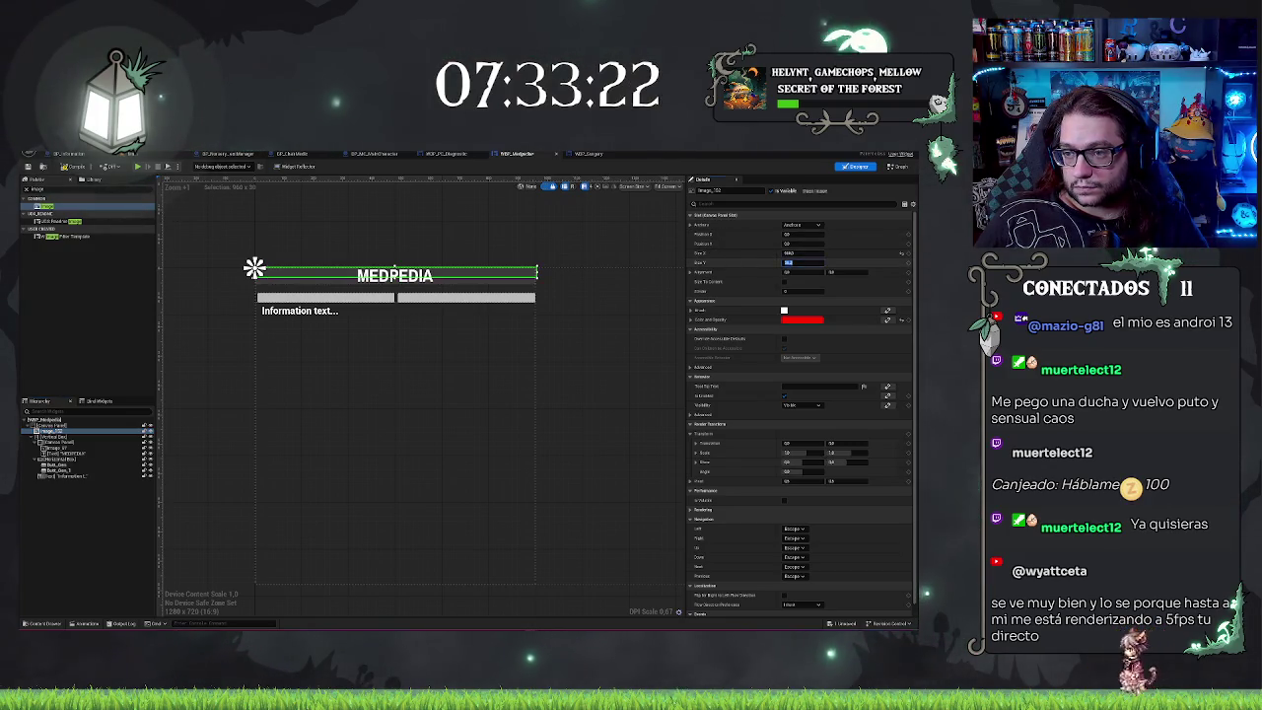
key("ctrl+v")
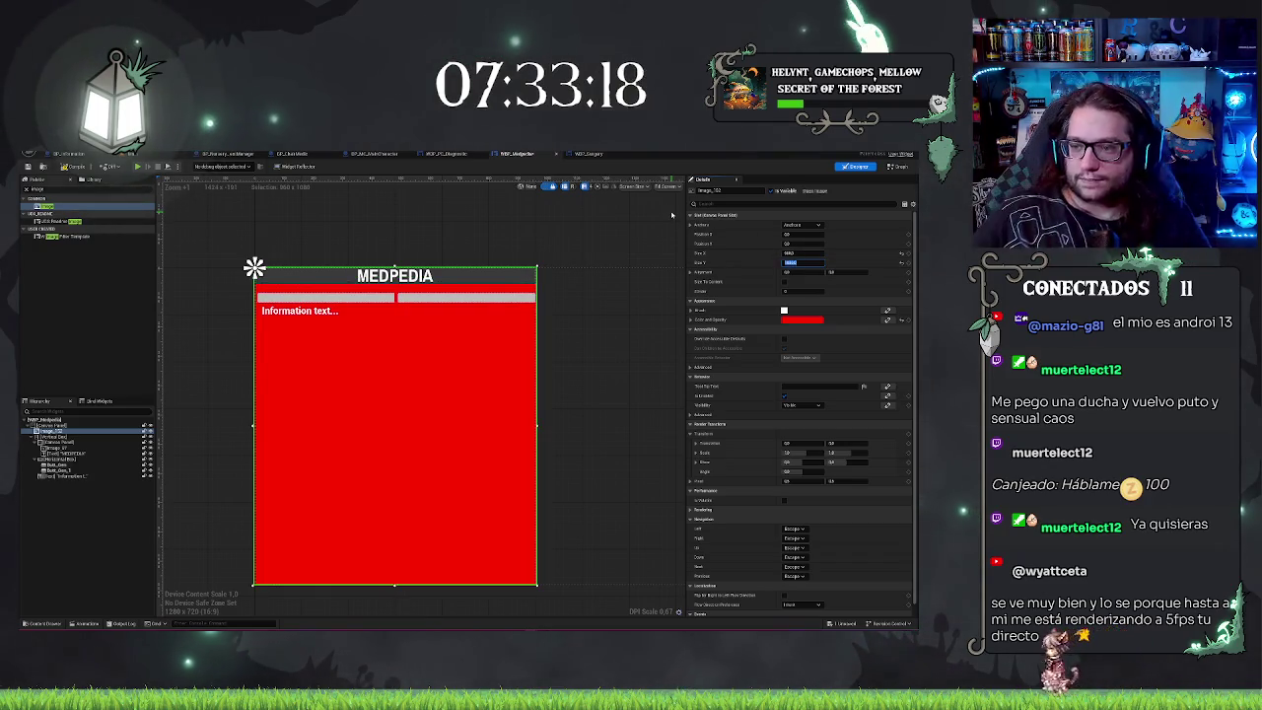
Step: Change the image's Color and Opacity to dark teal
left_click(819, 320)
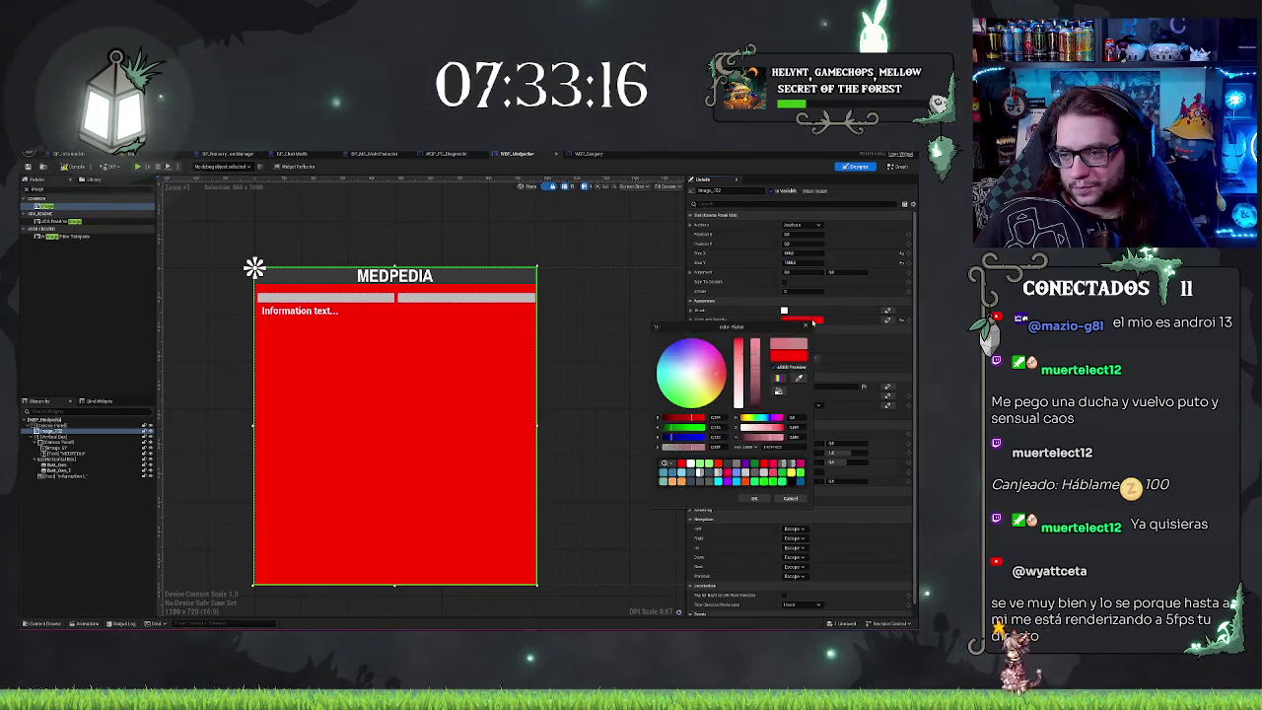
left_click(706, 386)
left_click(703, 387)
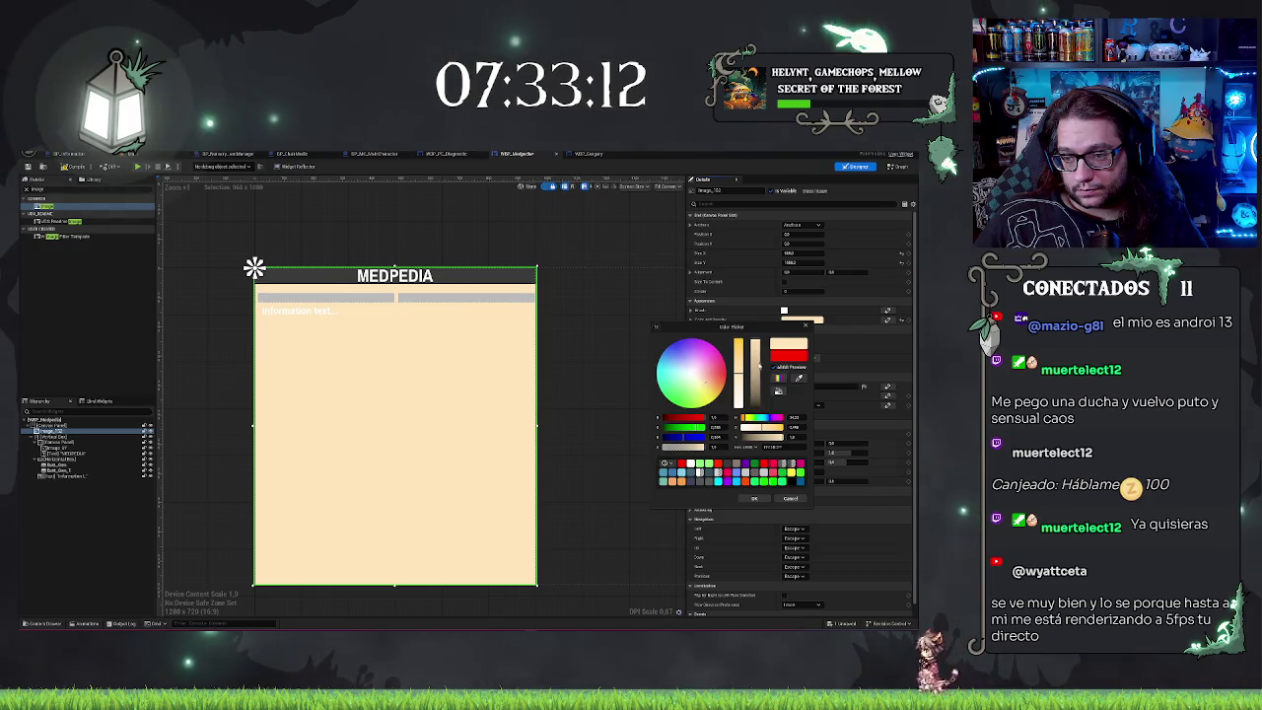
left_click_drag(755, 345, 756, 402)
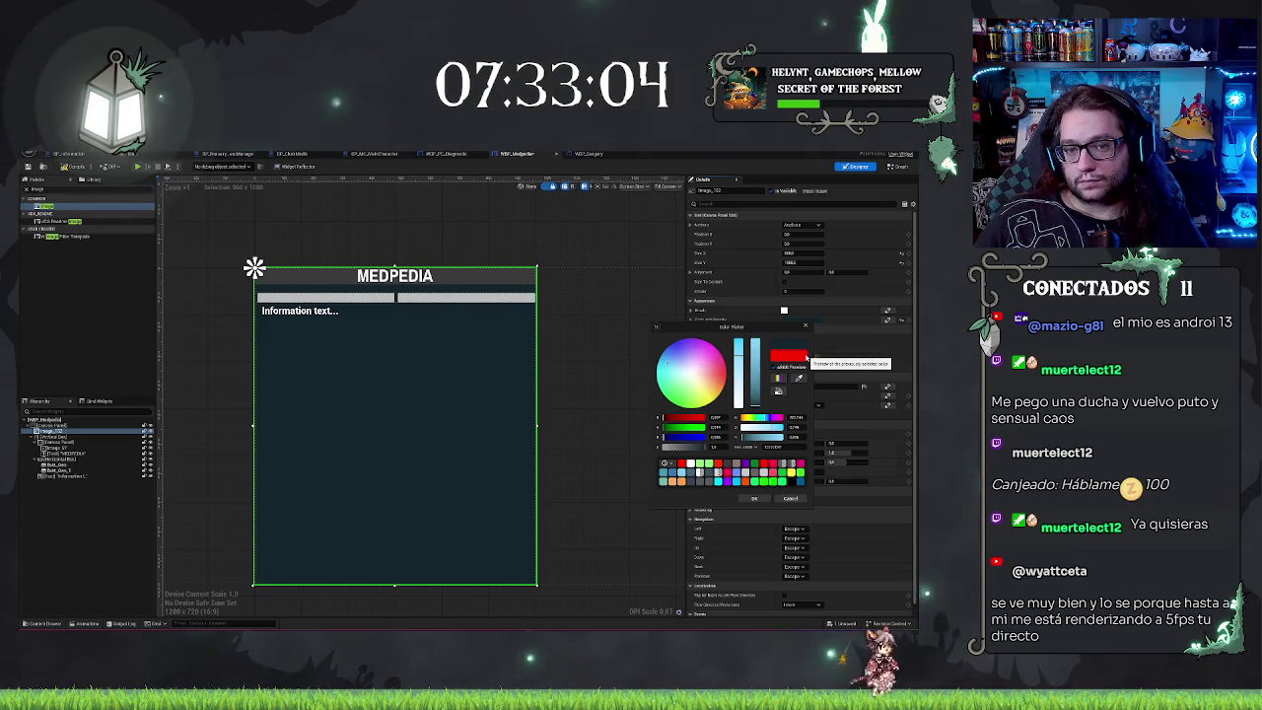
left_click(752, 499)
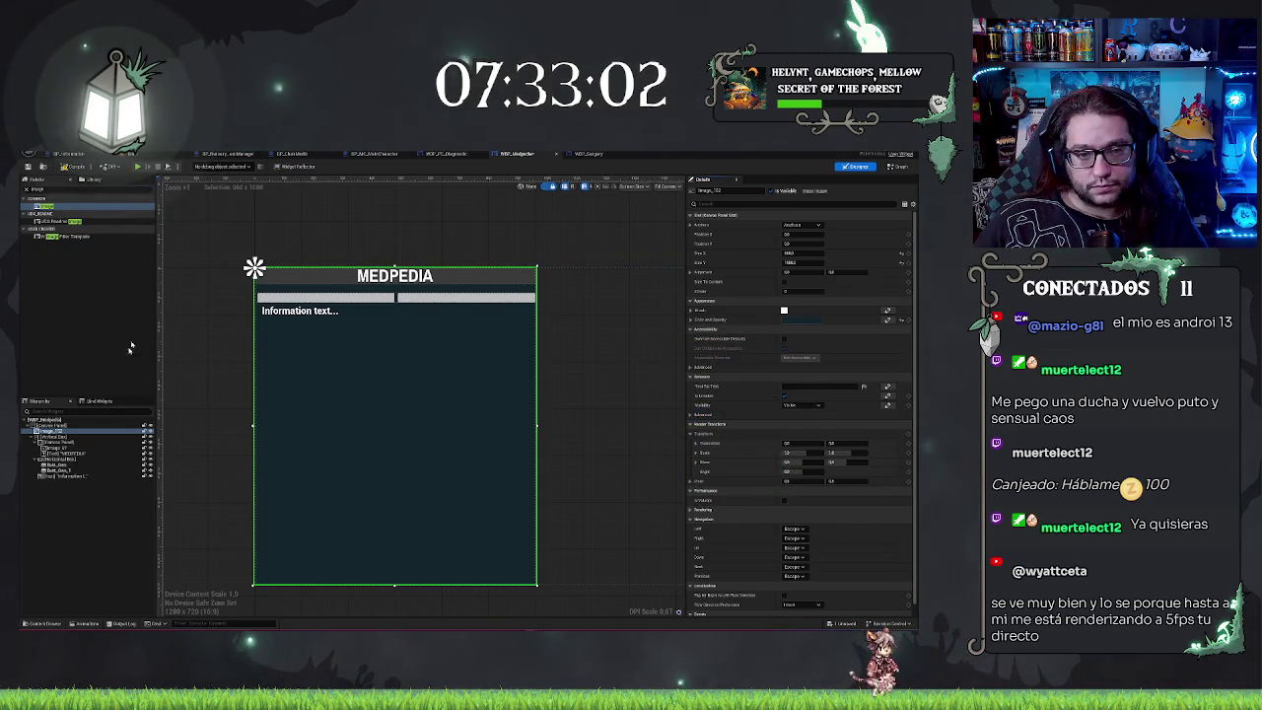
Step: Search the widget palette for 'box', place a text block in the first button, and delete the stray widget
left_click(88, 466)
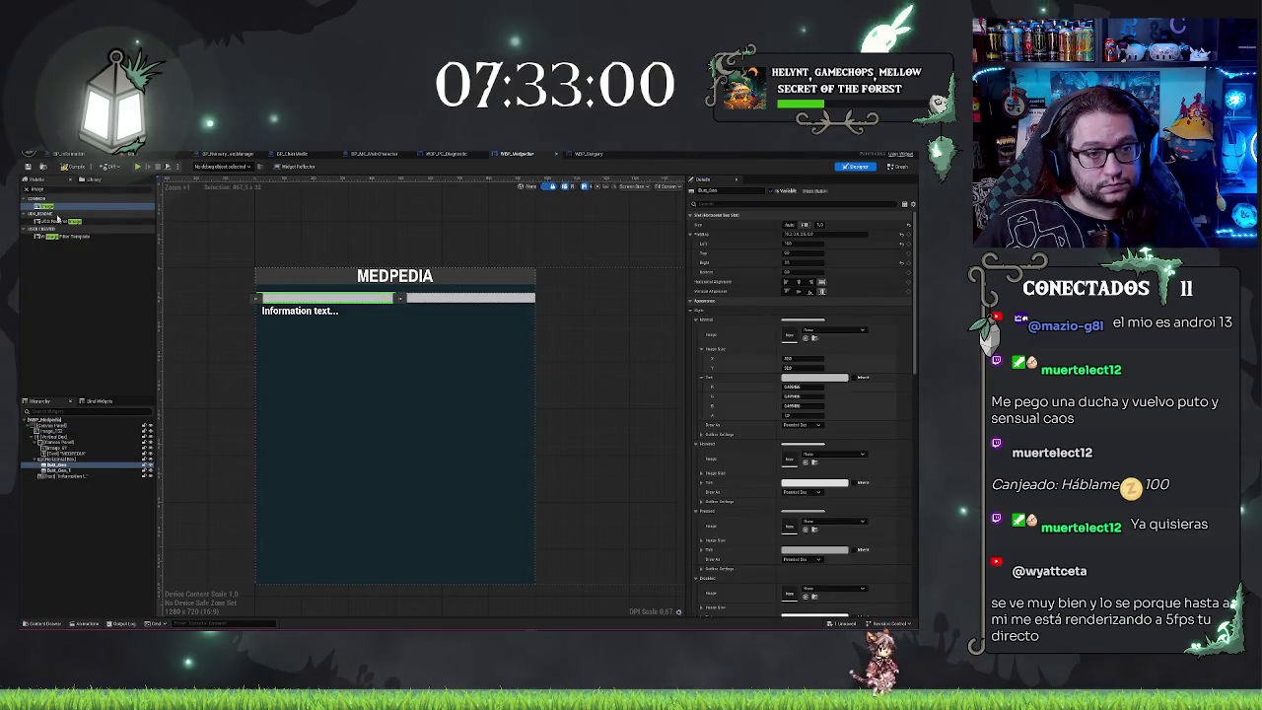
key("BackSpace")
key("BackSpace")
type("box")
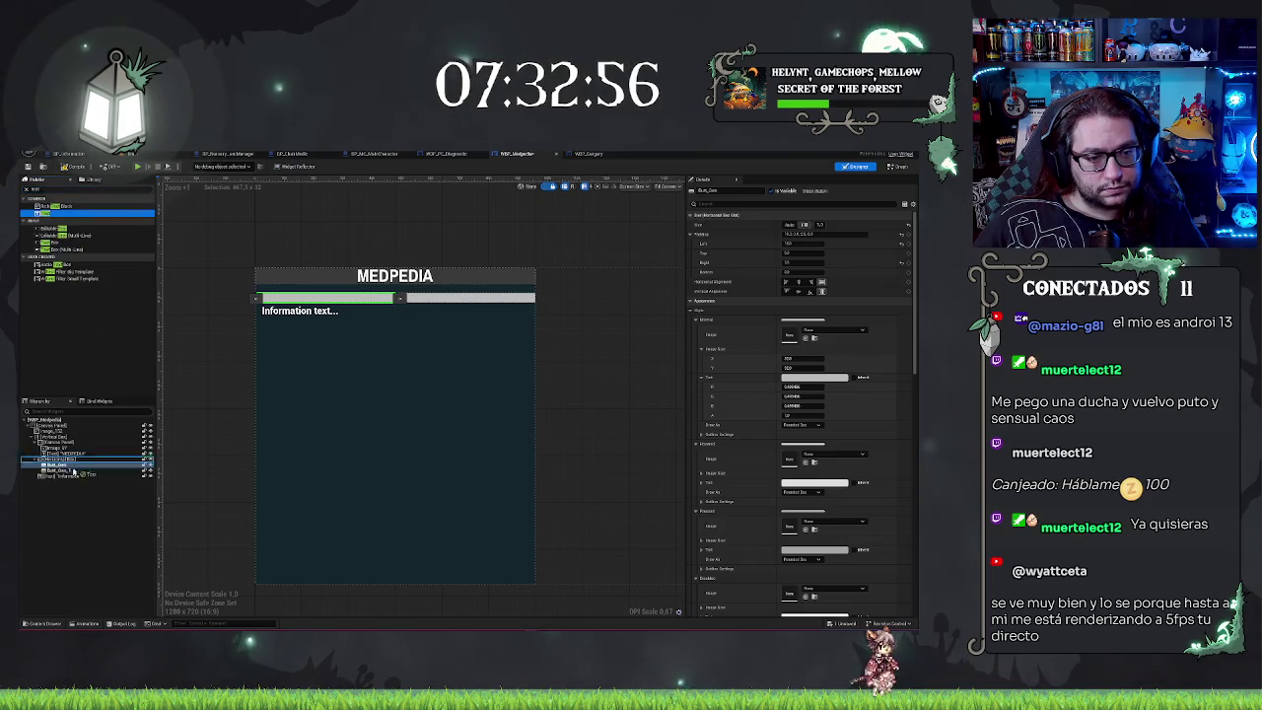
left_click_drag(57, 471, 59, 468)
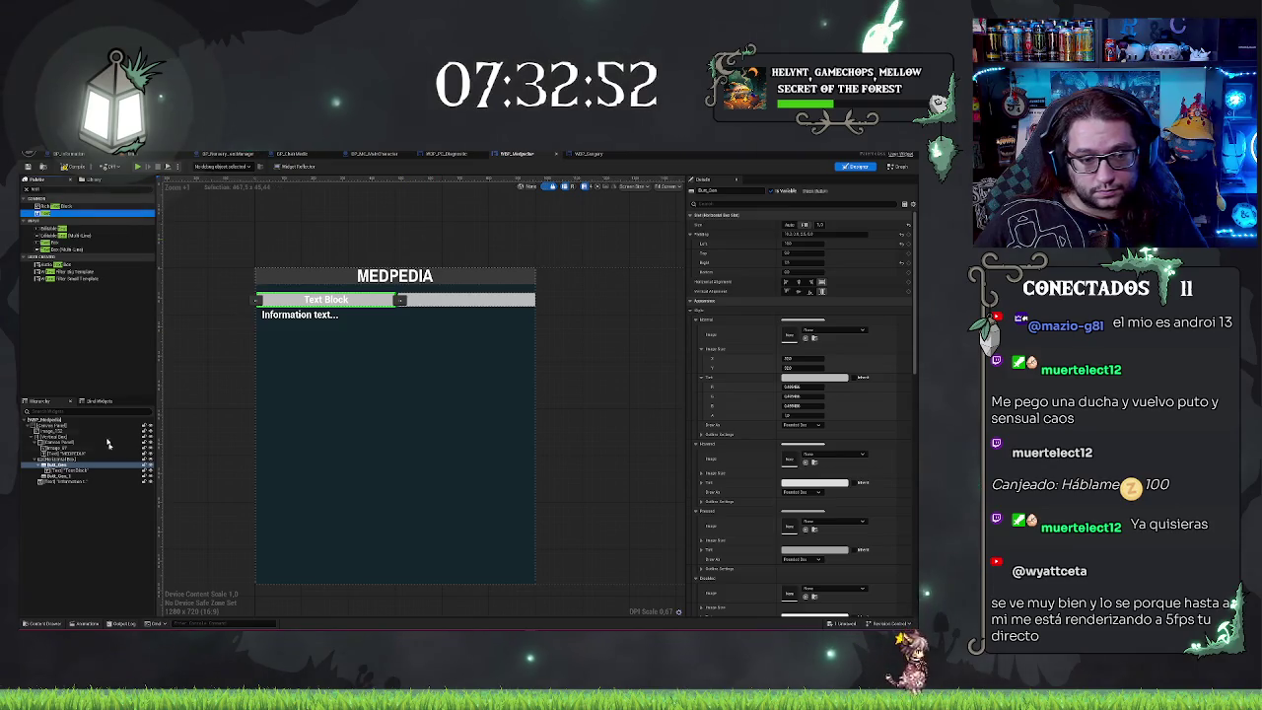
left_click(60, 477)
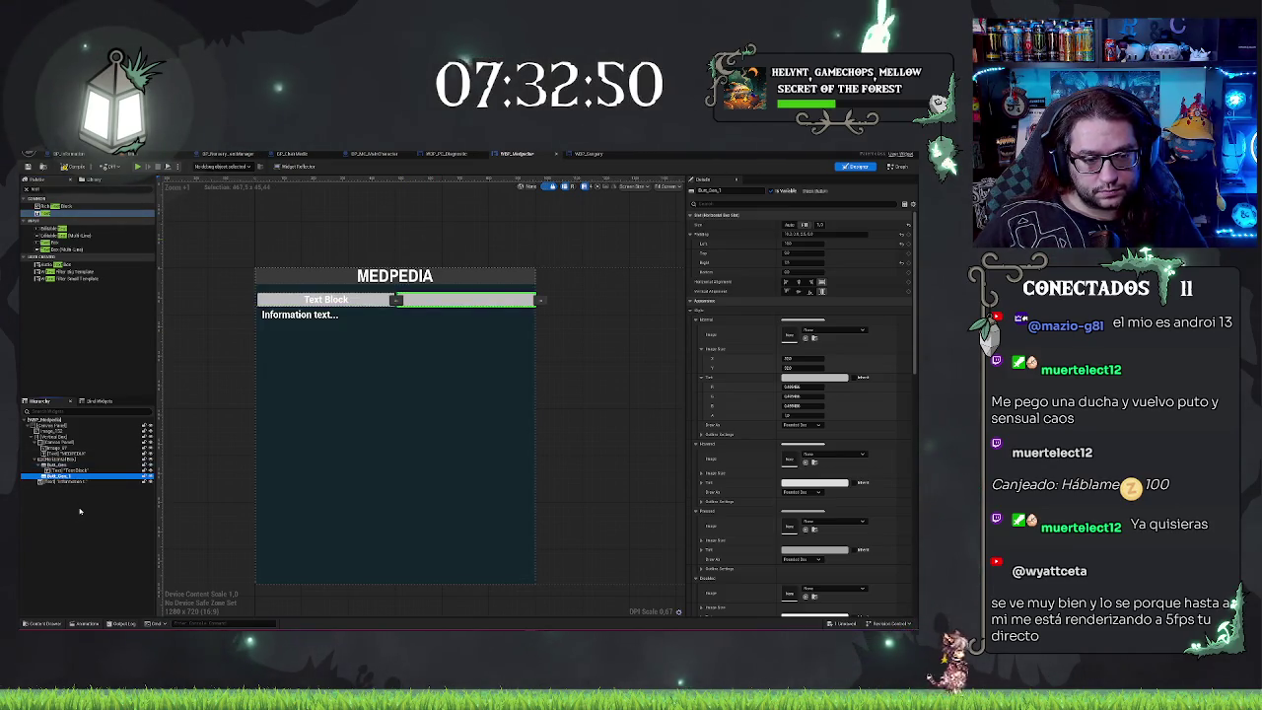
key("Delete")
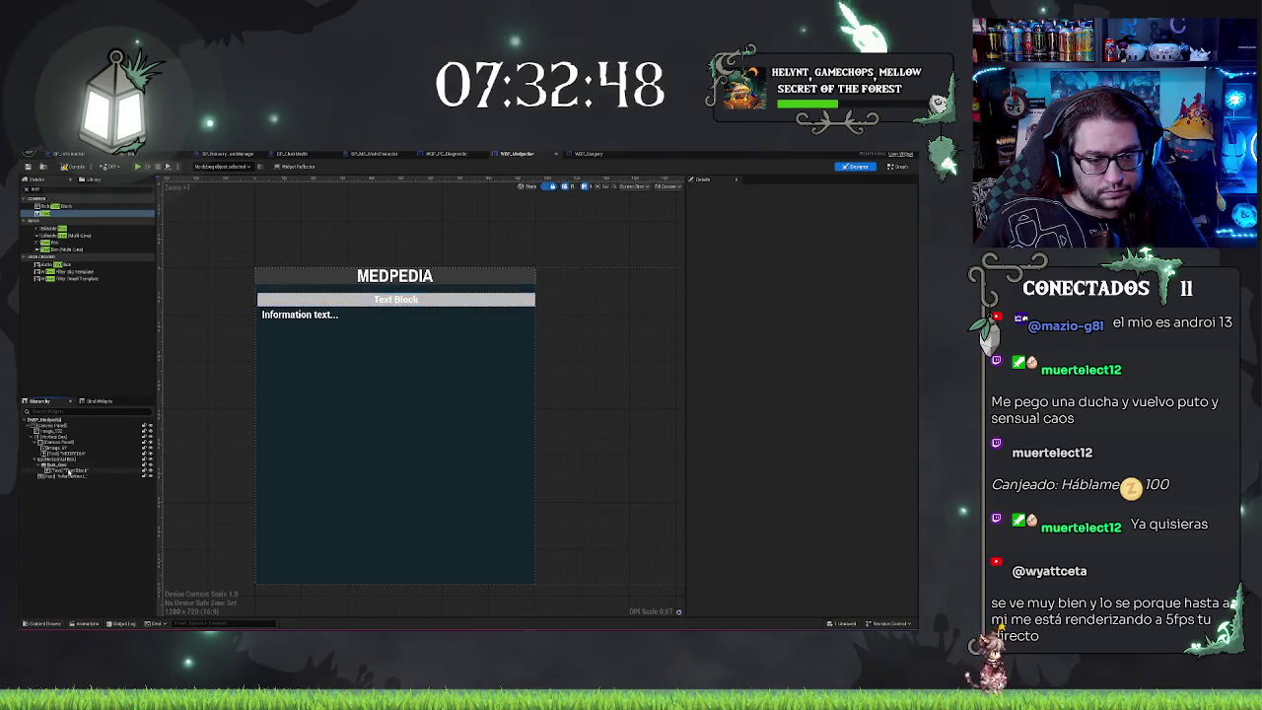
Step: Set the button's text block label to 'General Medicine'
left_click(83, 470)
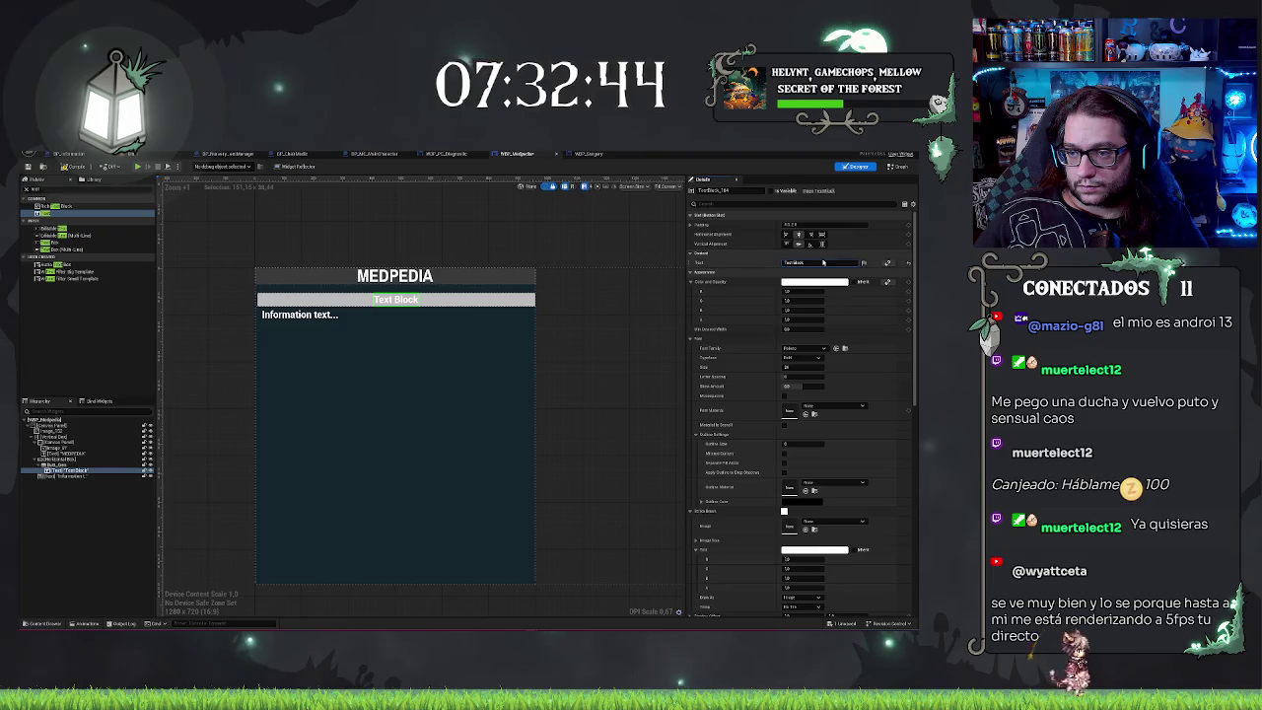
left_click(818, 262)
type("Seleral Medicine")
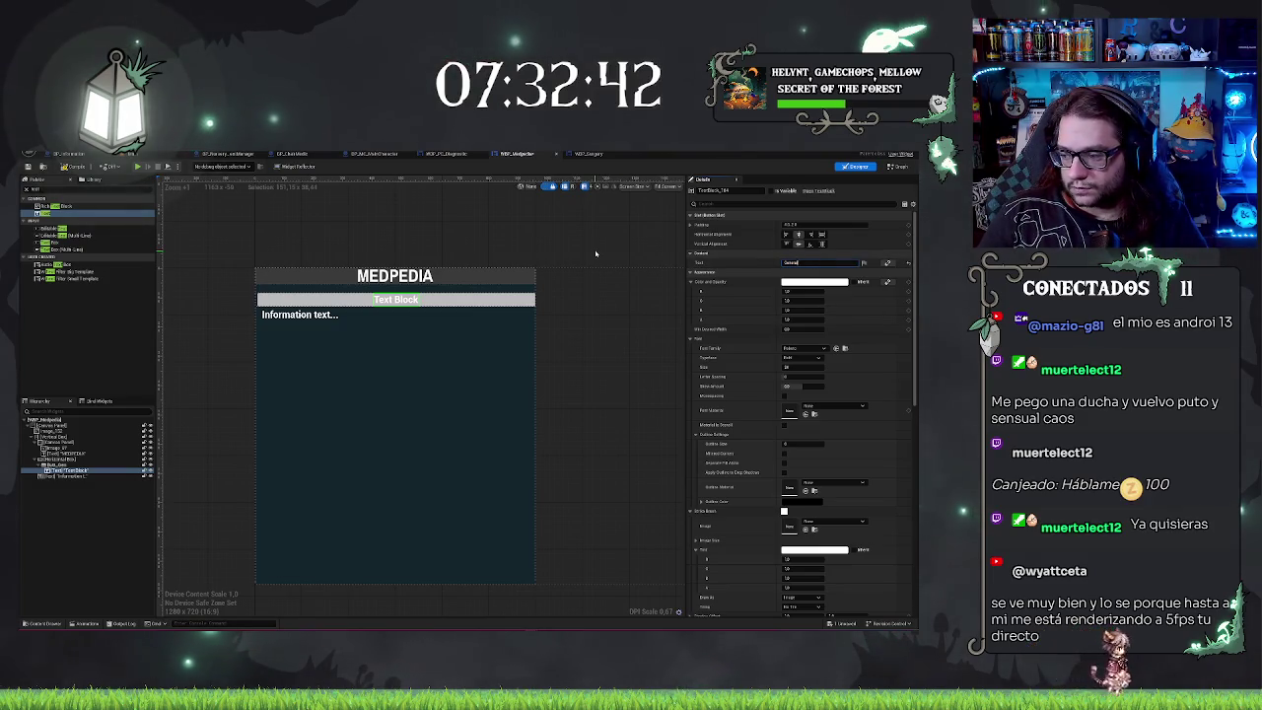
key("Return")
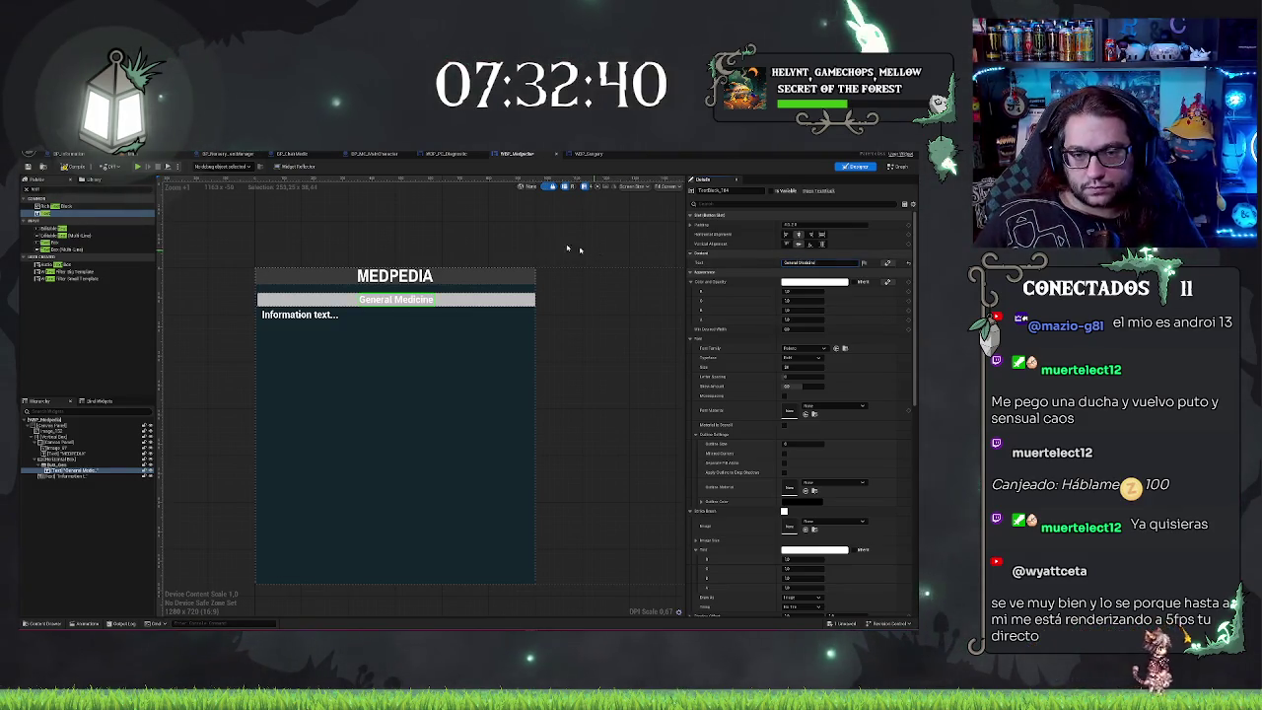
left_click(57, 464)
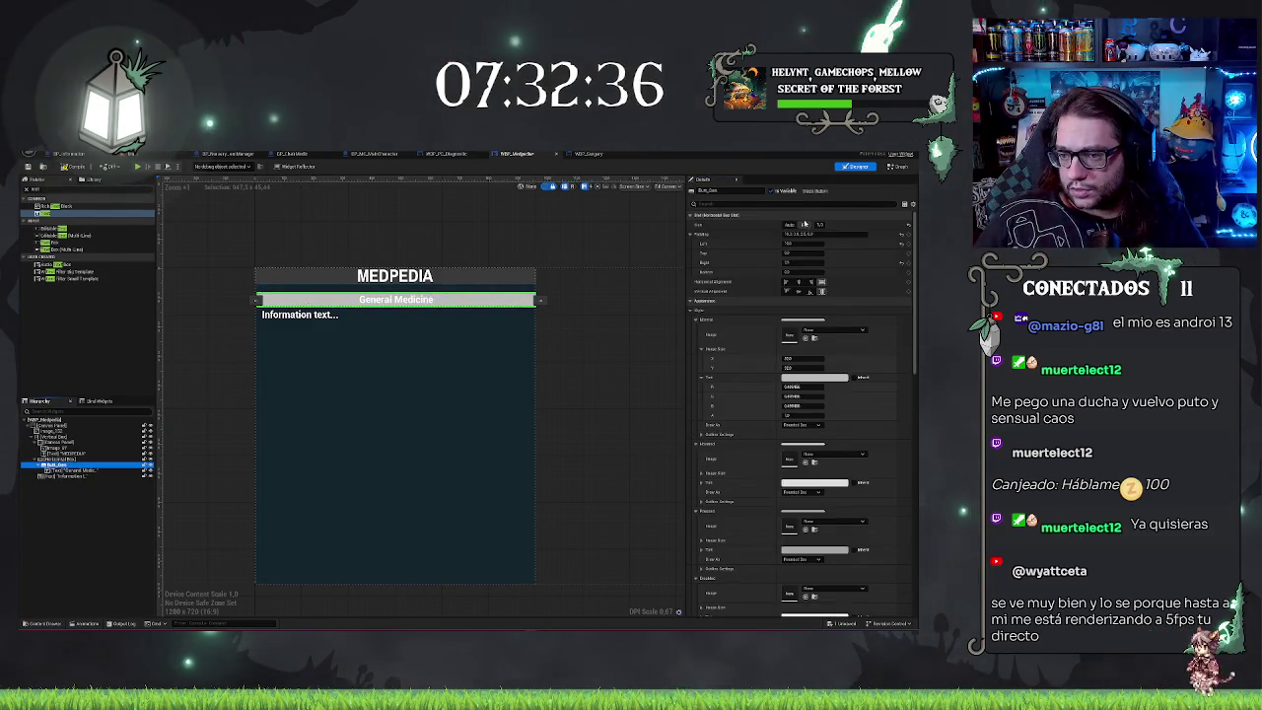
Step: Try a texture for the button's Normal image, then undo it
left_click(824, 331)
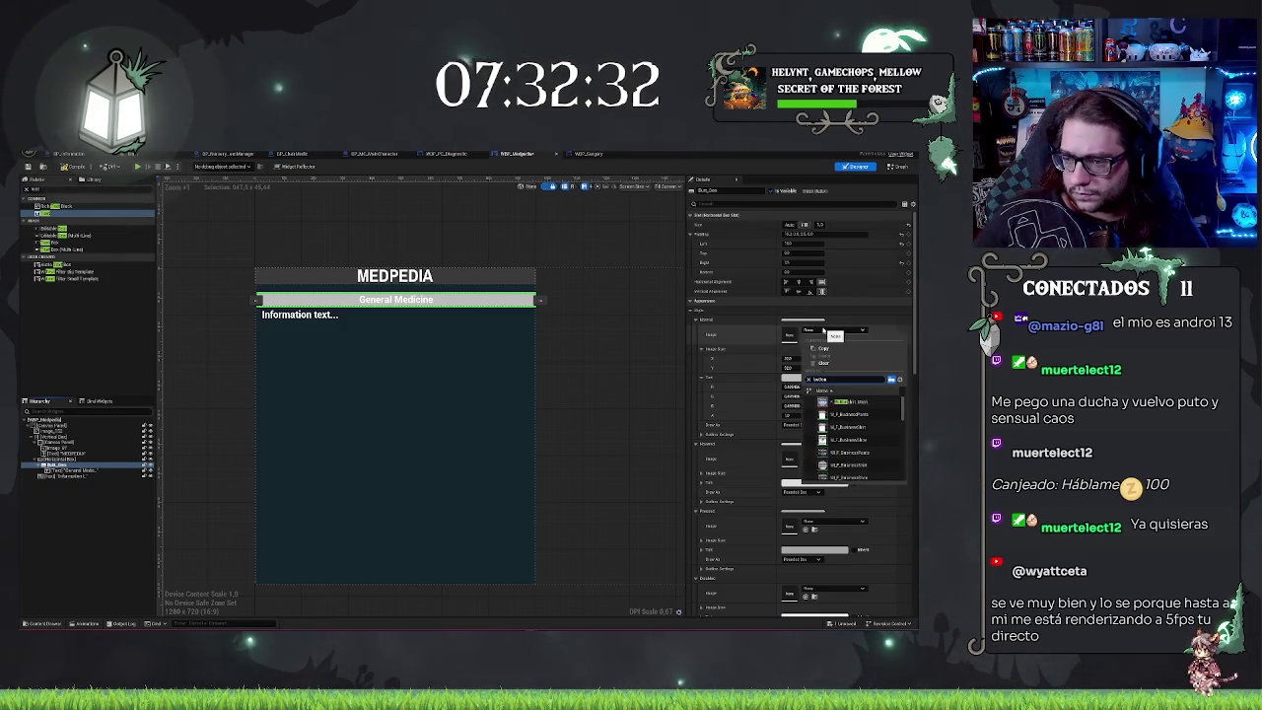
scroll(856, 434, "down", 5)
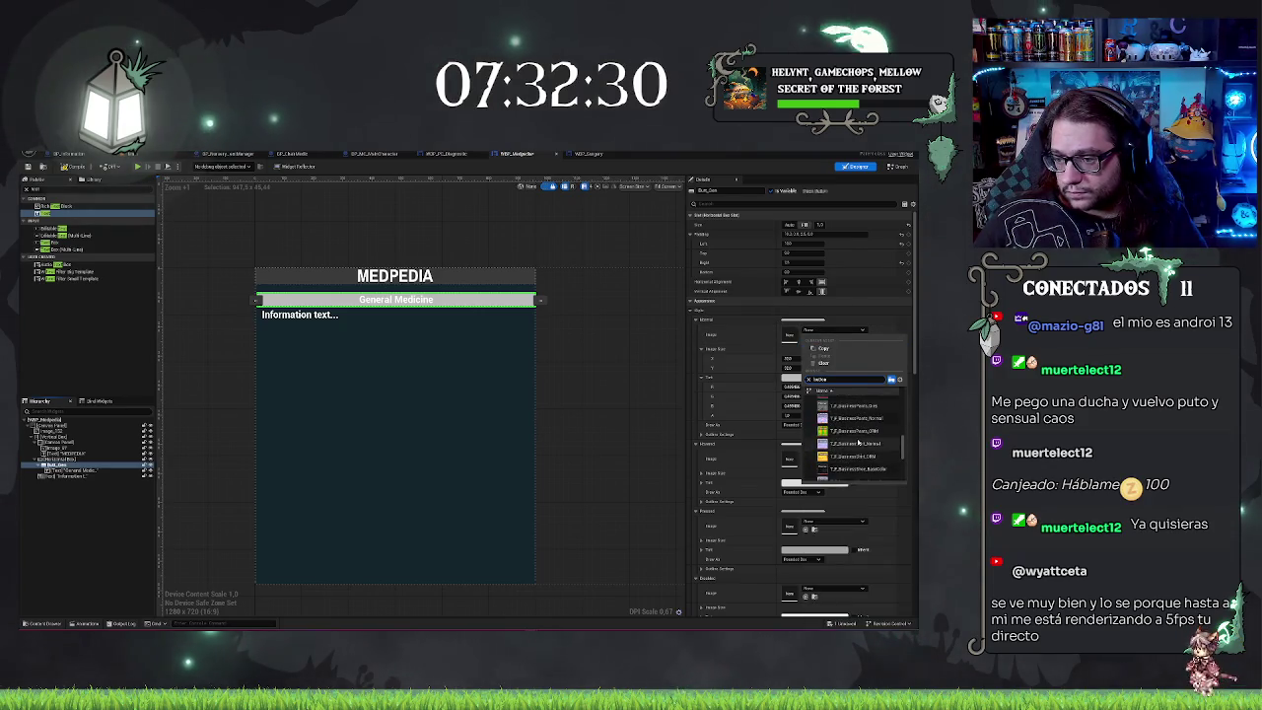
scroll(859, 443, "up", 3)
scroll(864, 449, "down", 5)
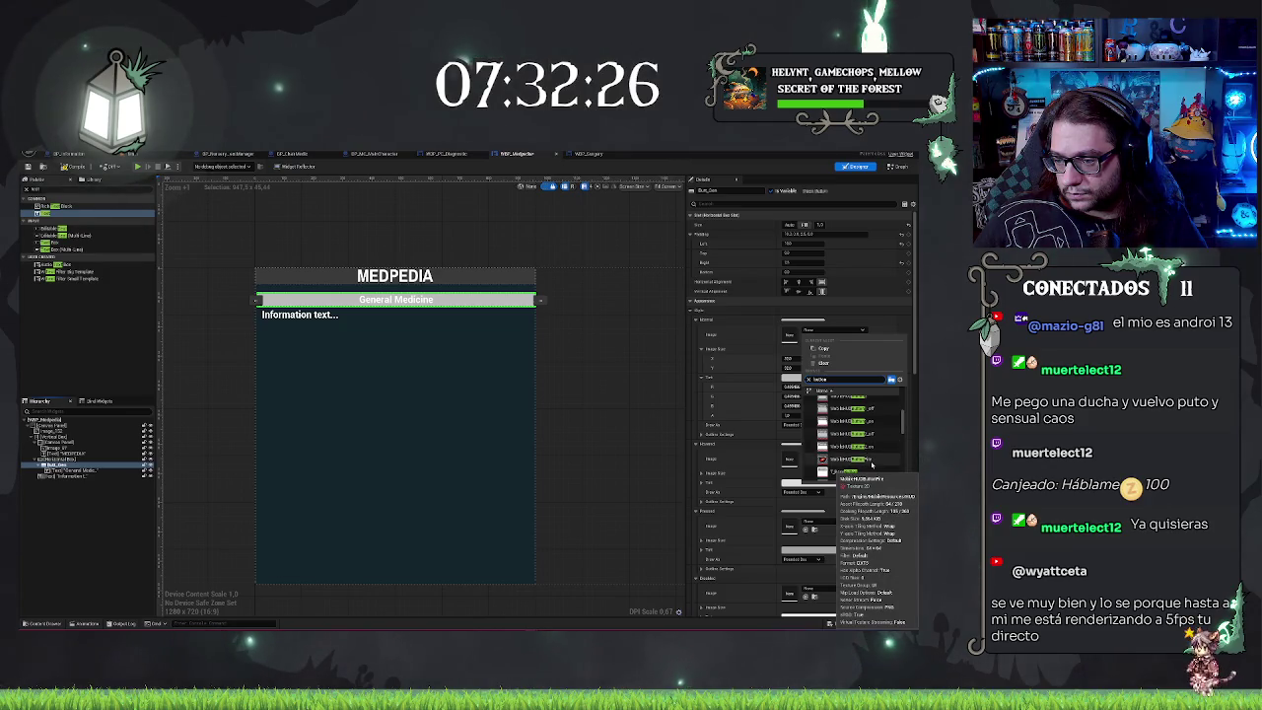
left_click(869, 450)
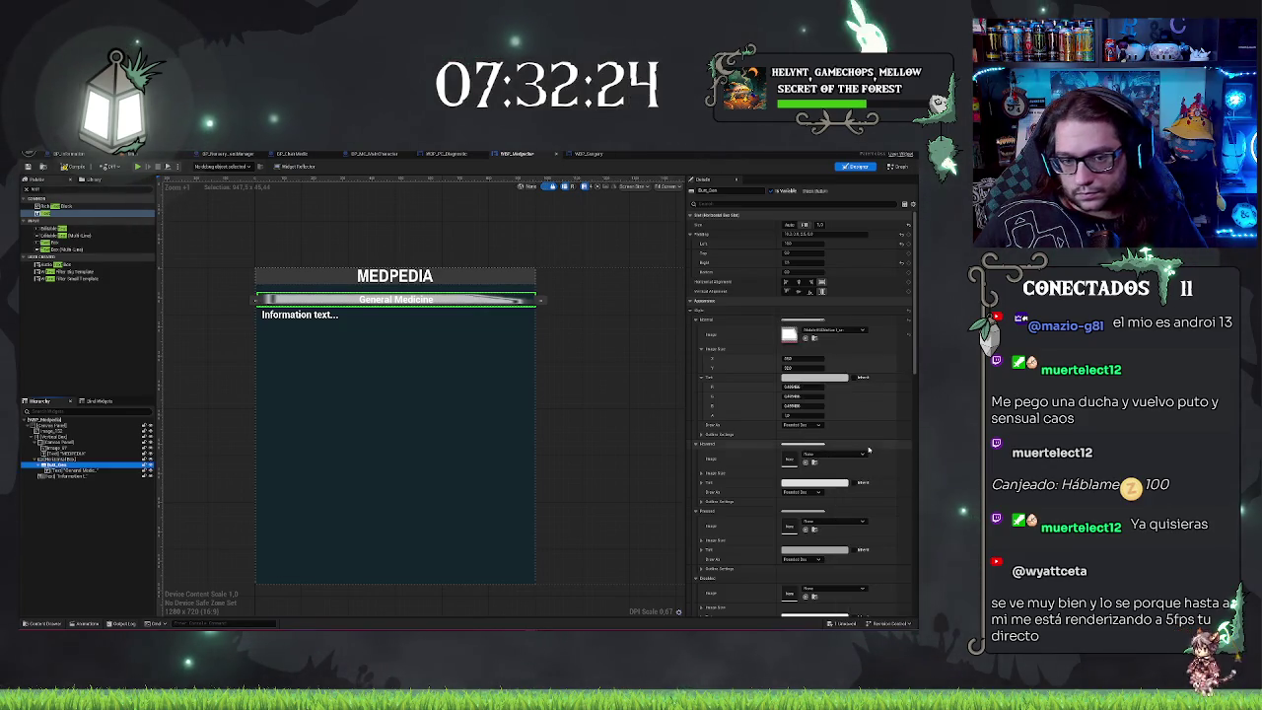
key("ctrl+z")
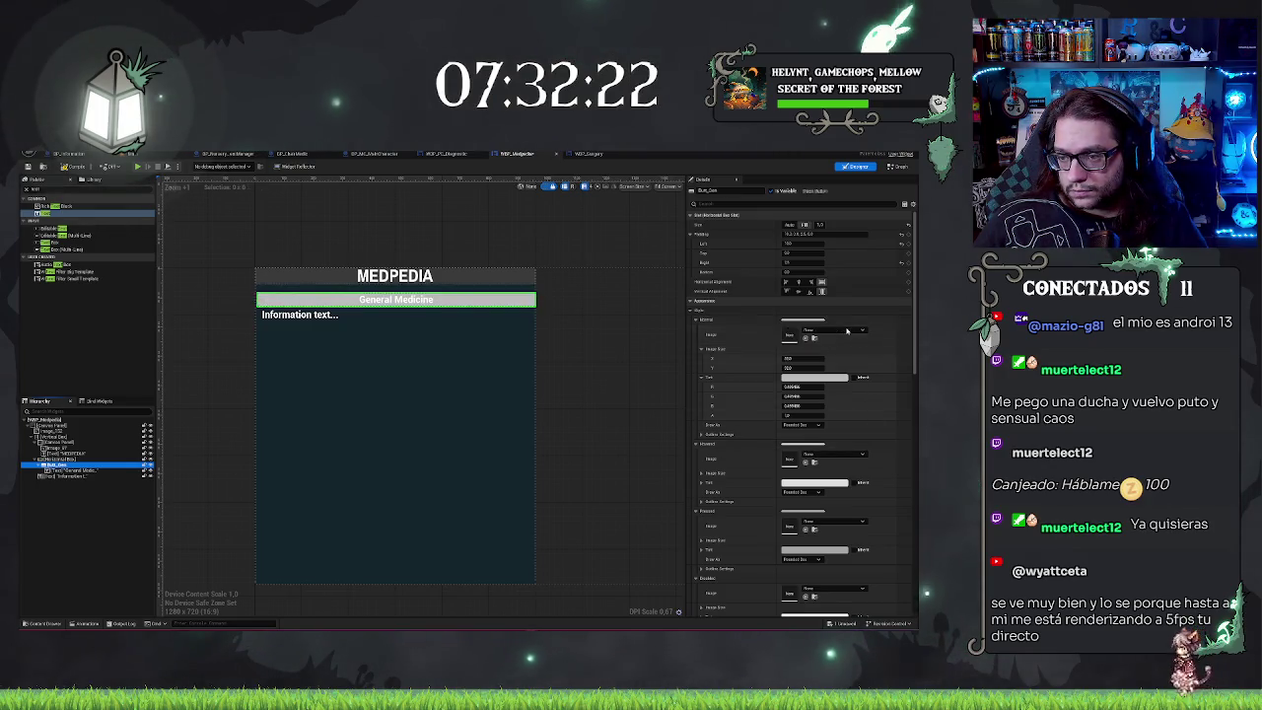
Step: Filter Normal image choices by 'button', apply a toggle button texture and preview the result
left_click(847, 331)
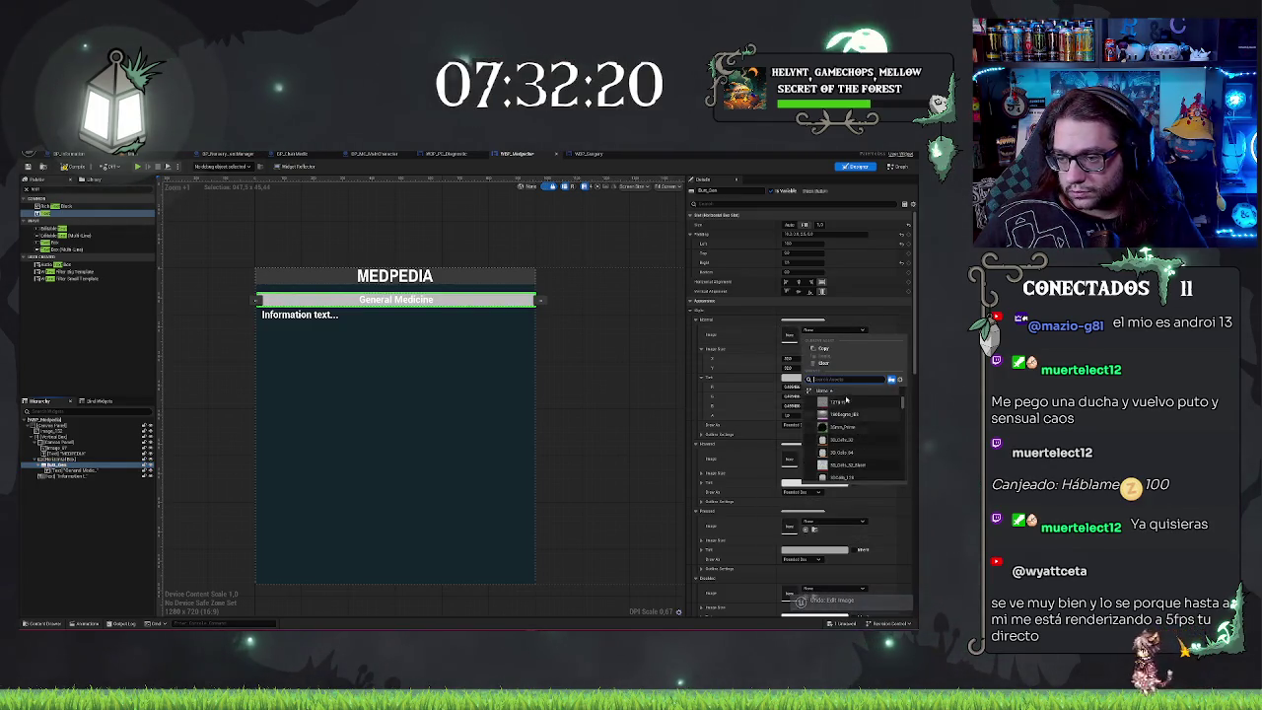
type("button")
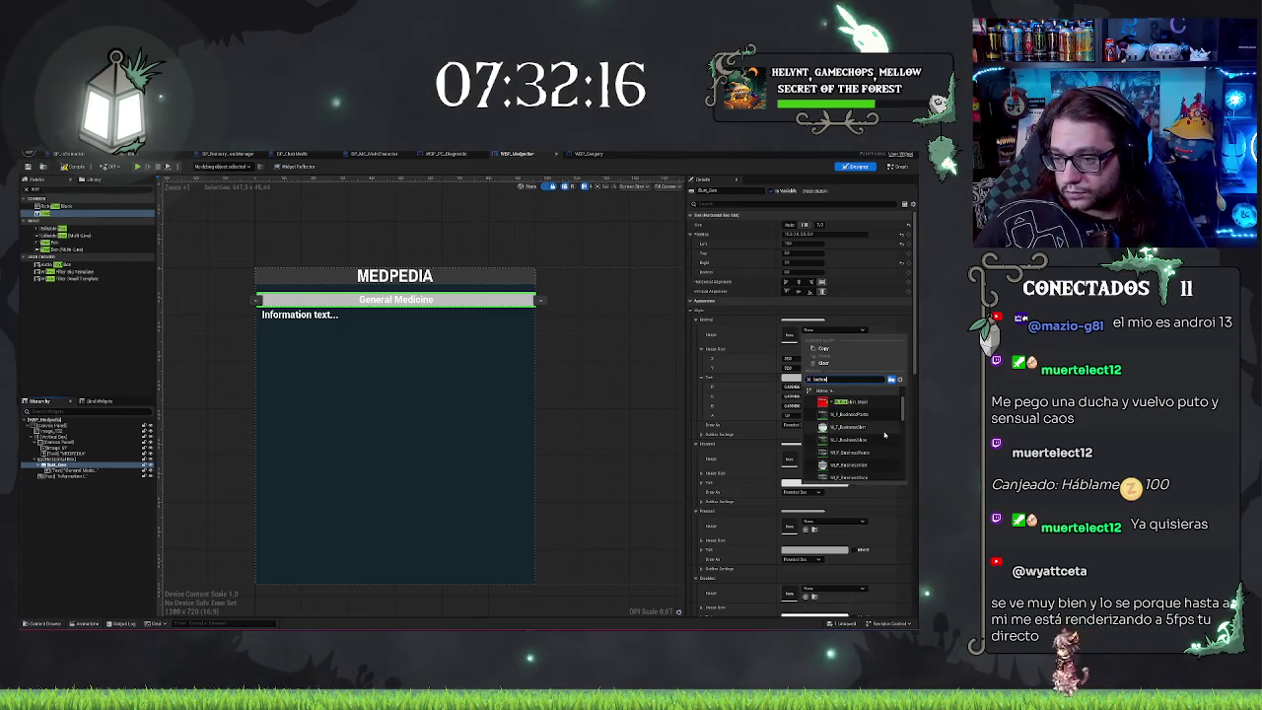
scroll(868, 424, "down", 3)
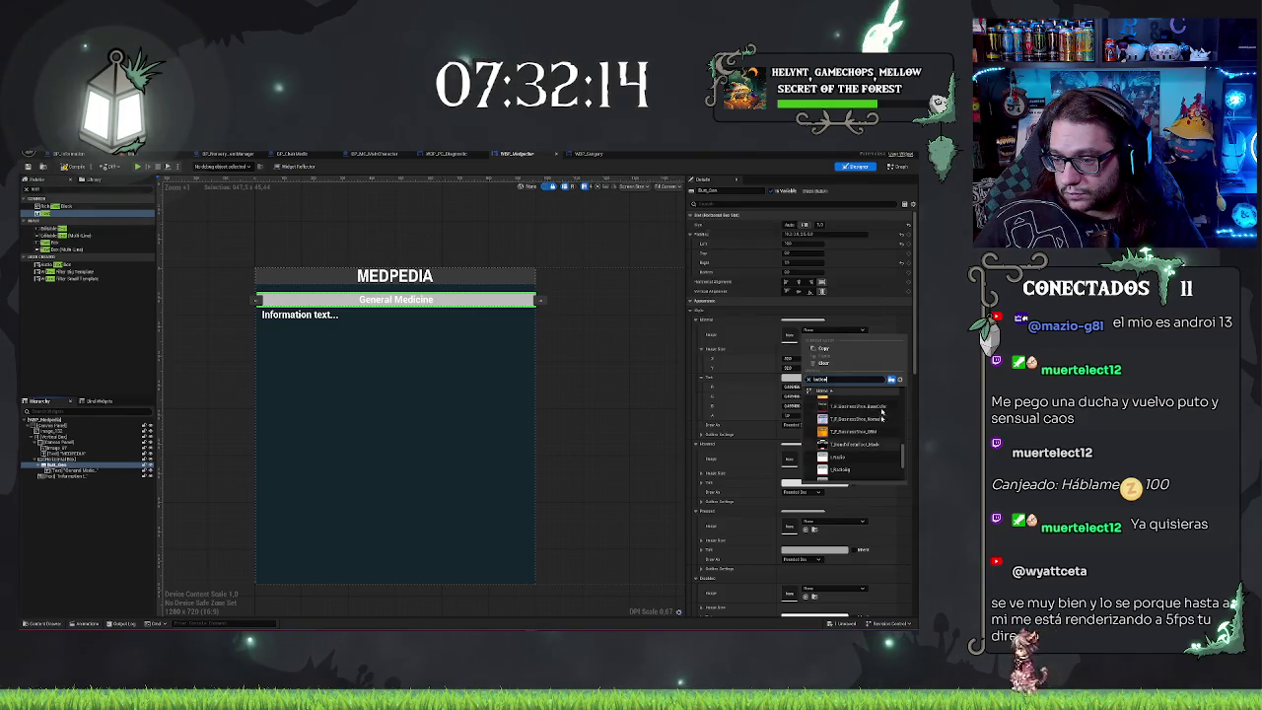
scroll(863, 468, "down", 3)
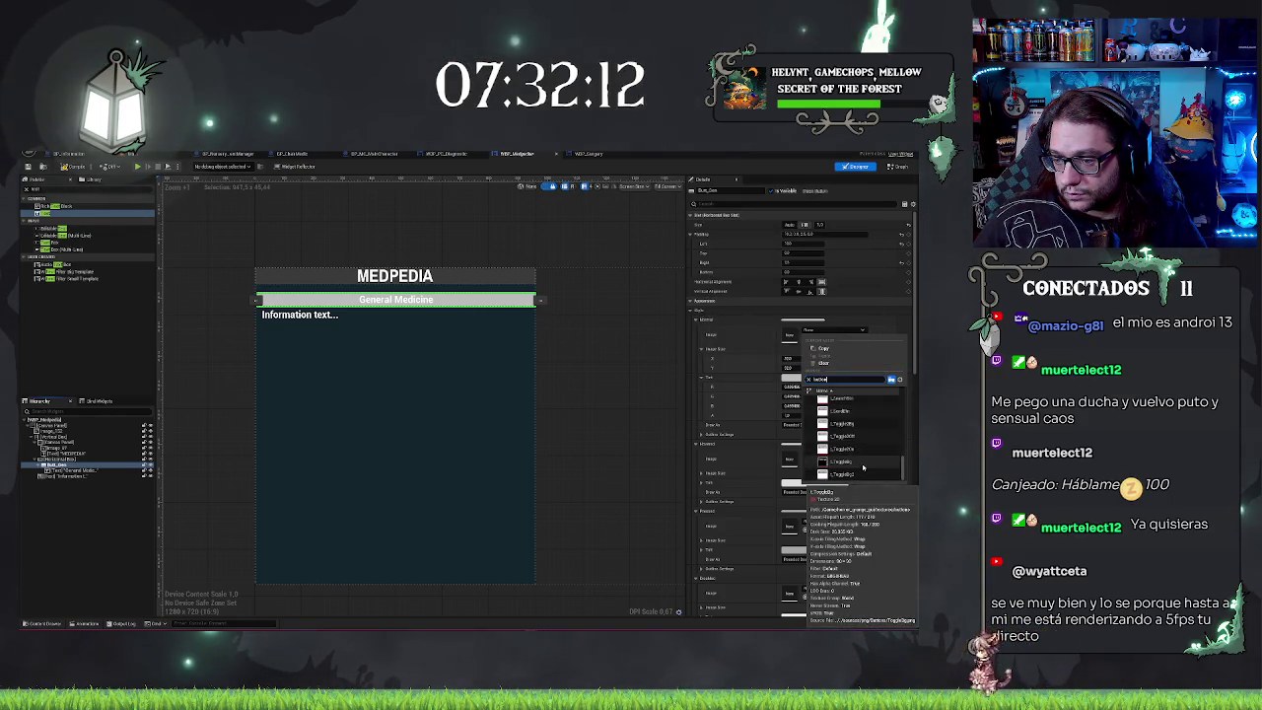
left_click(864, 469)
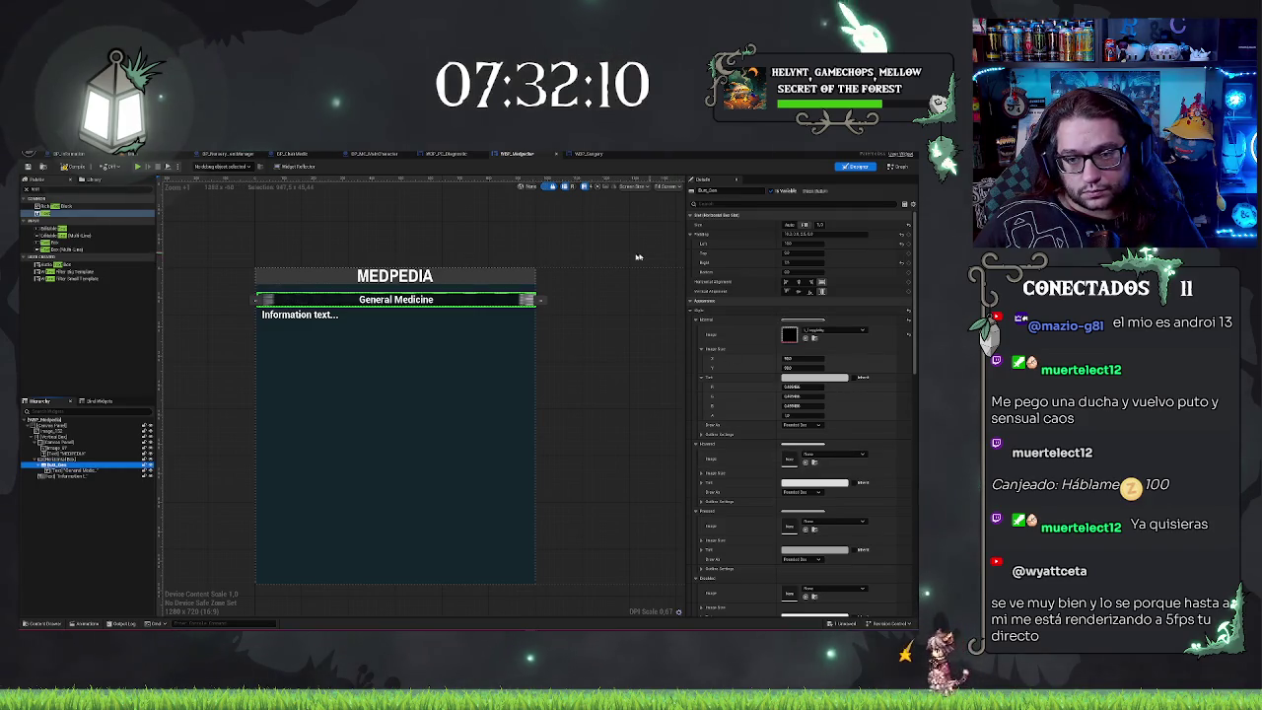
left_click(571, 443)
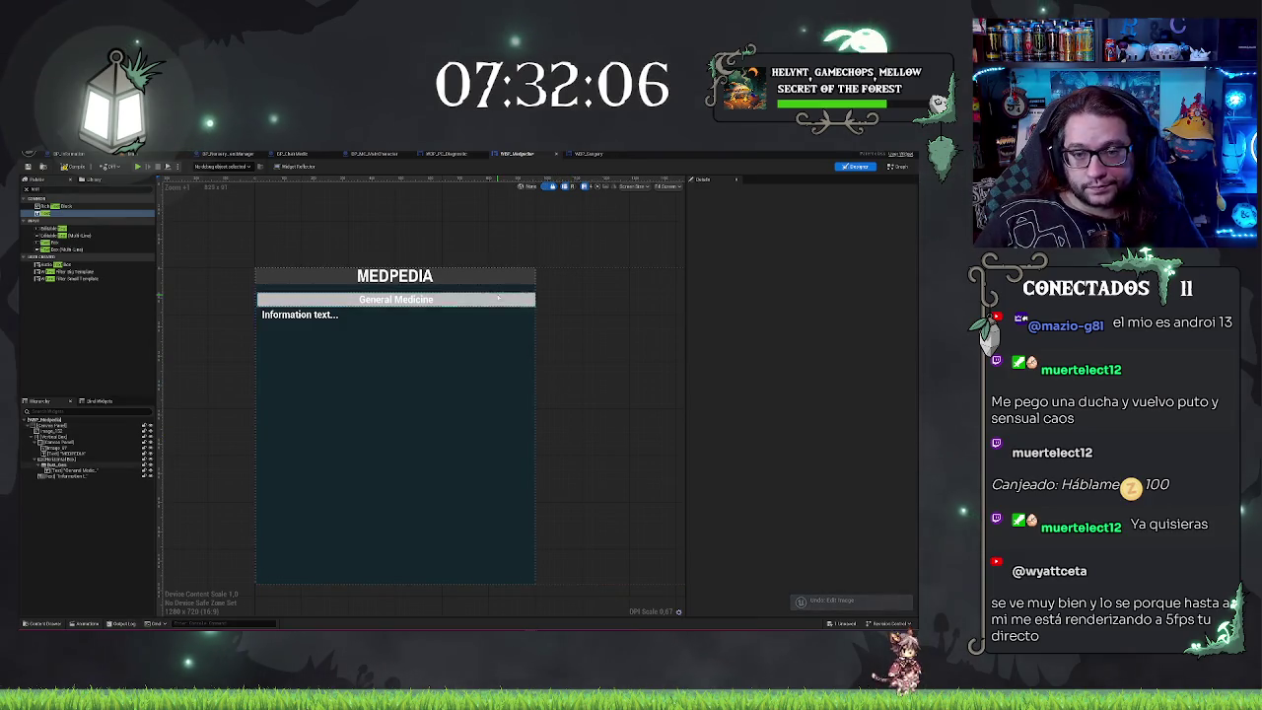
Step: Keep the General Medicine button drawn as a Rounded Box and expand its Outline Settings
left_click(444, 300)
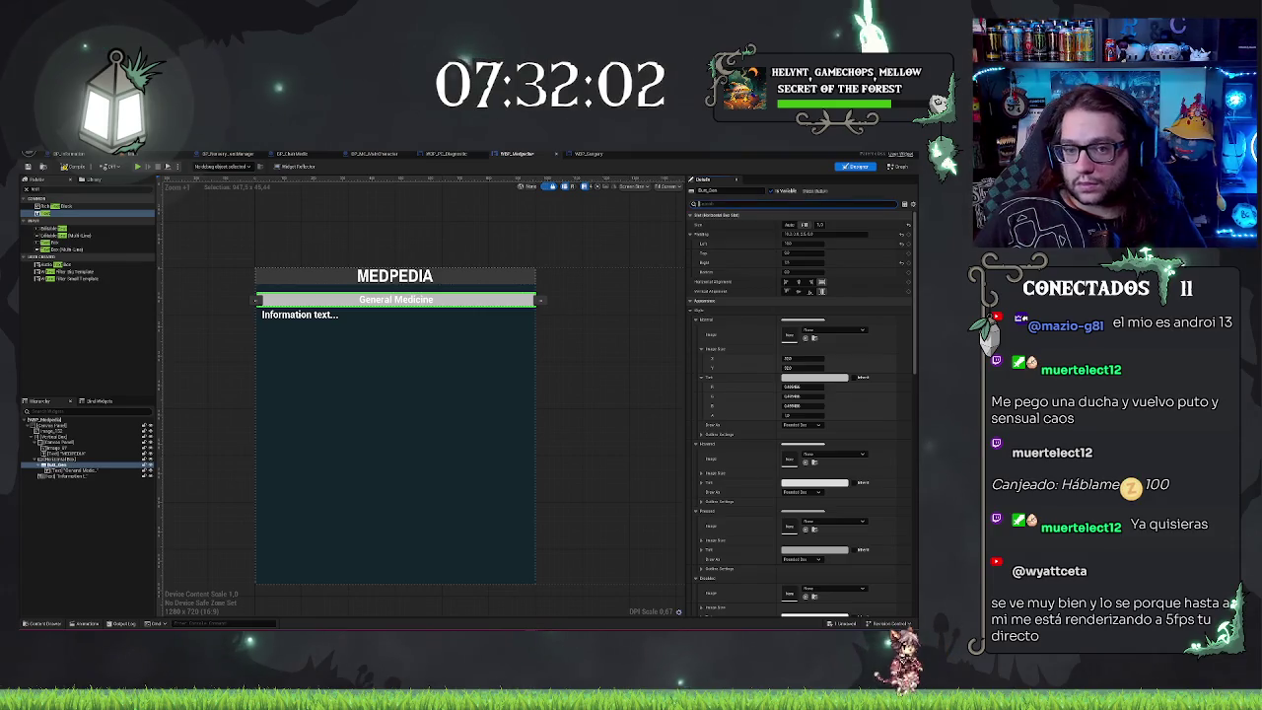
type("s")
key("BackSpace")
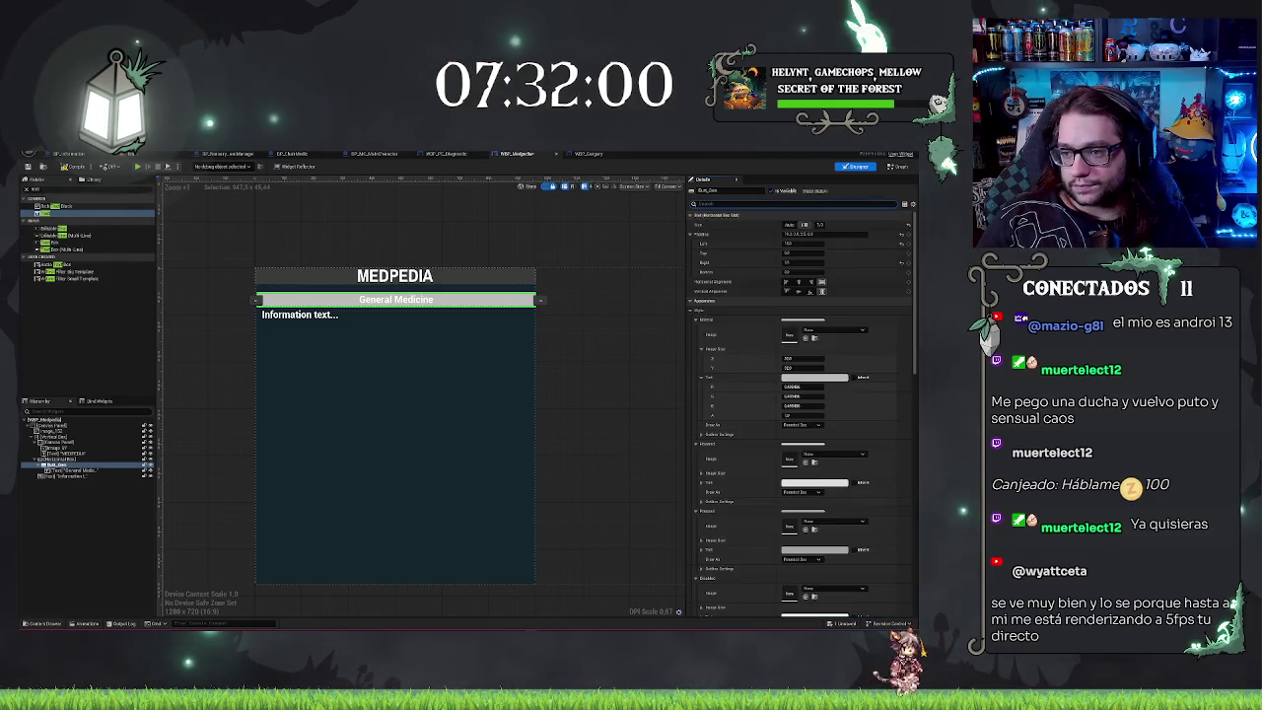
type("bor")
key("BackSpace")
key("BackSpace")
key("BackSpace")
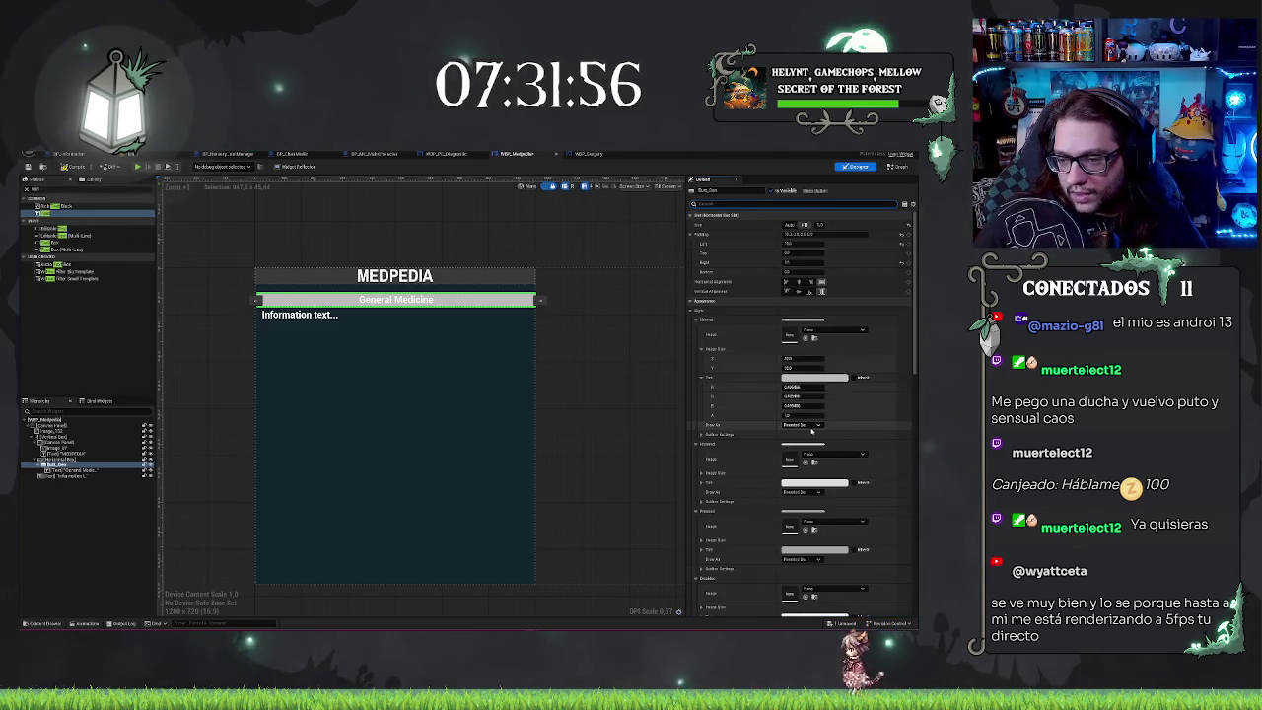
left_click(795, 459)
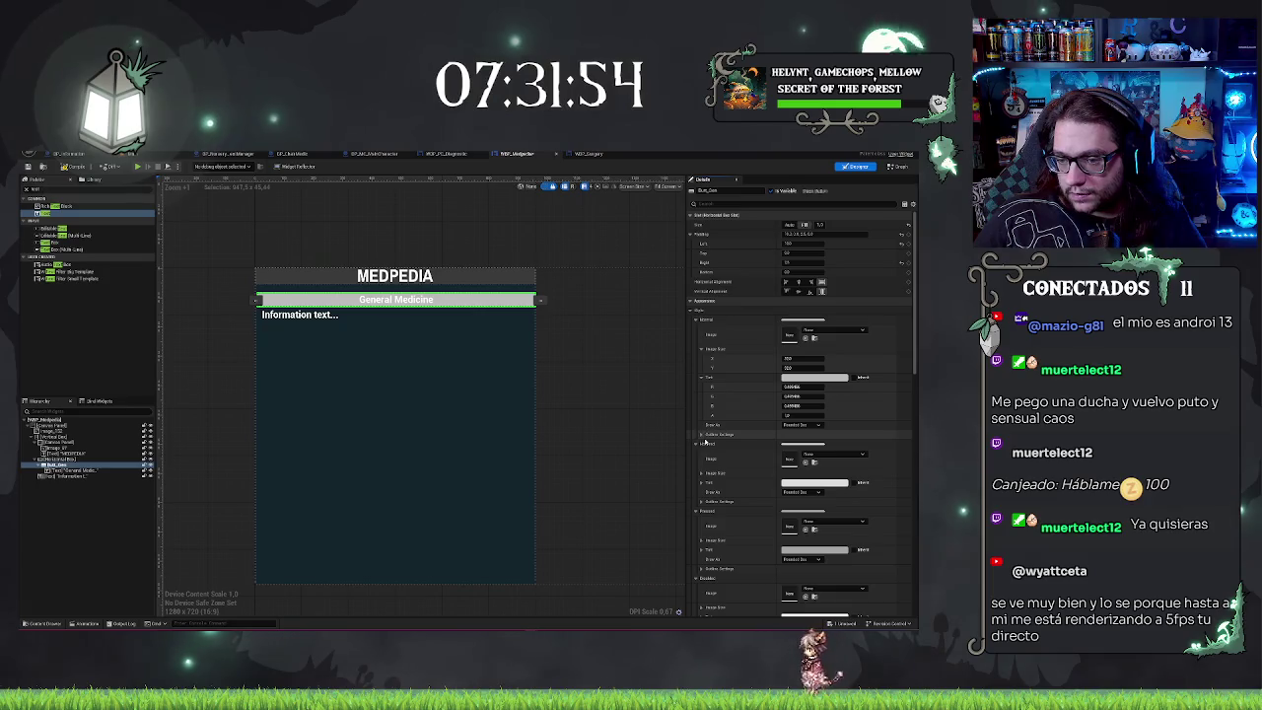
left_click(759, 434)
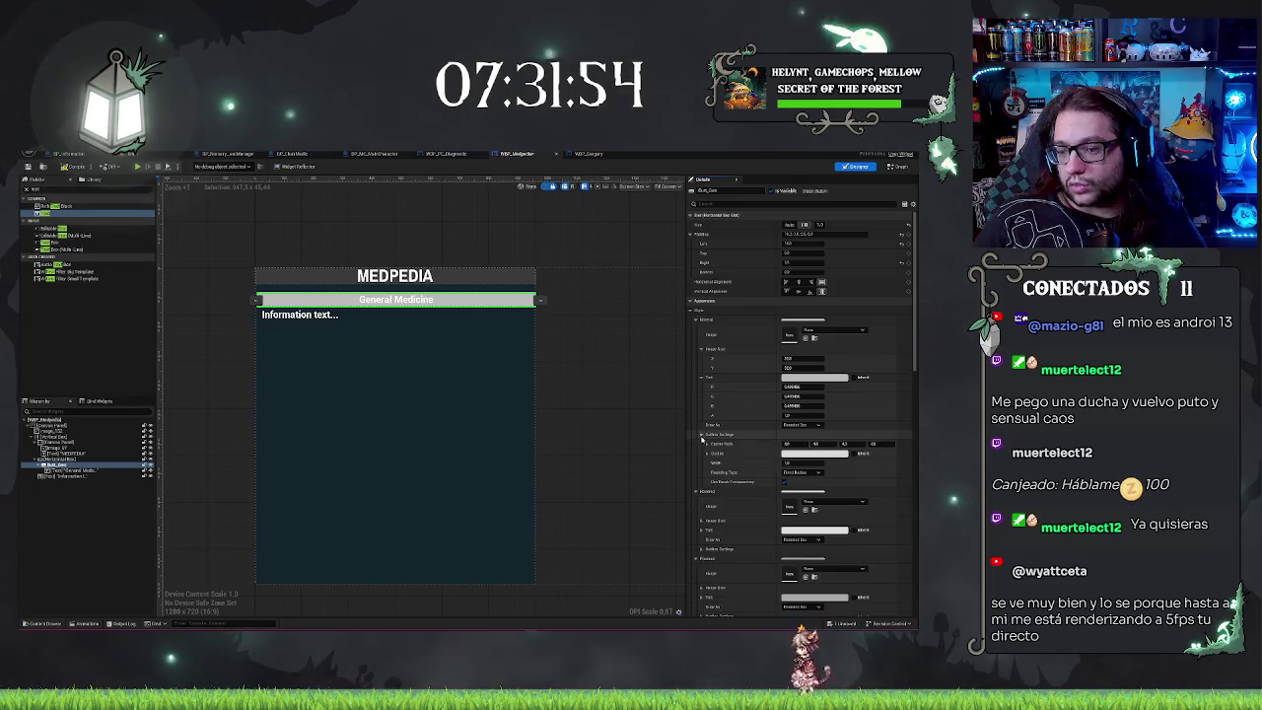
Step: After trying and undoing red, set the button outline colour to black and commit the outline width
left_click(801, 453)
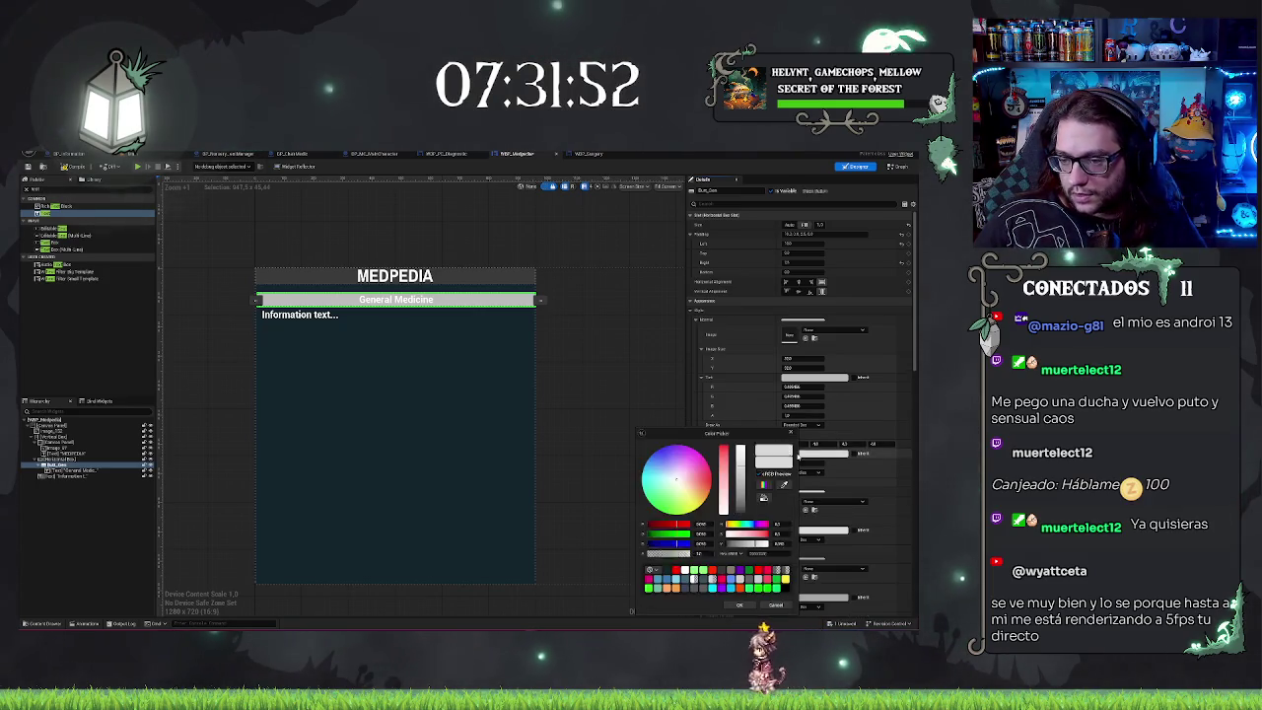
left_click(712, 476)
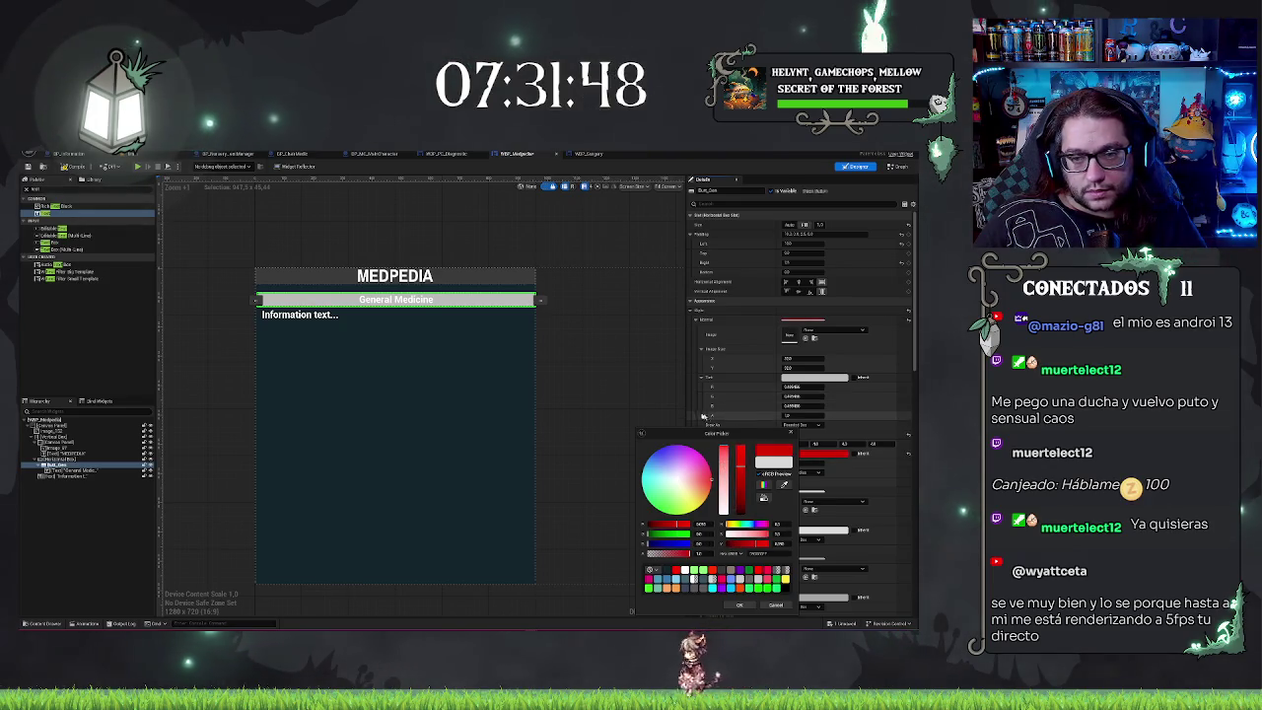
left_click(648, 329)
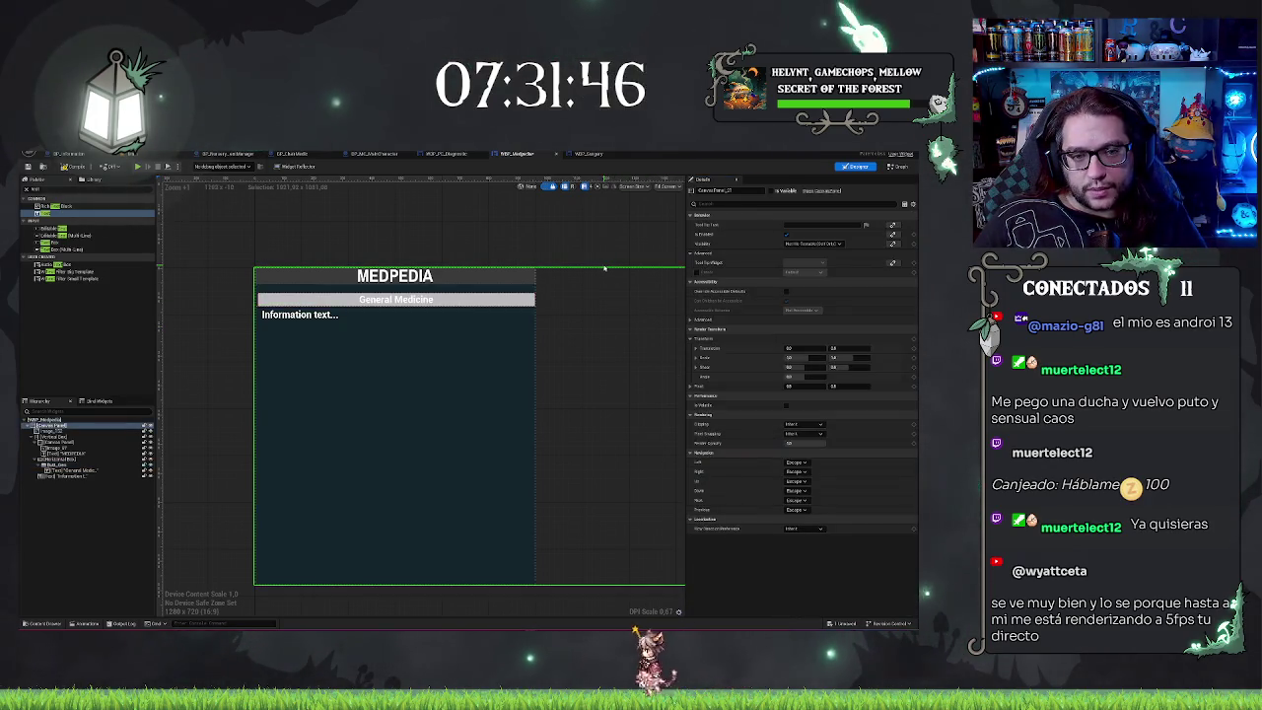
key("ctrl+z")
left_click(484, 299)
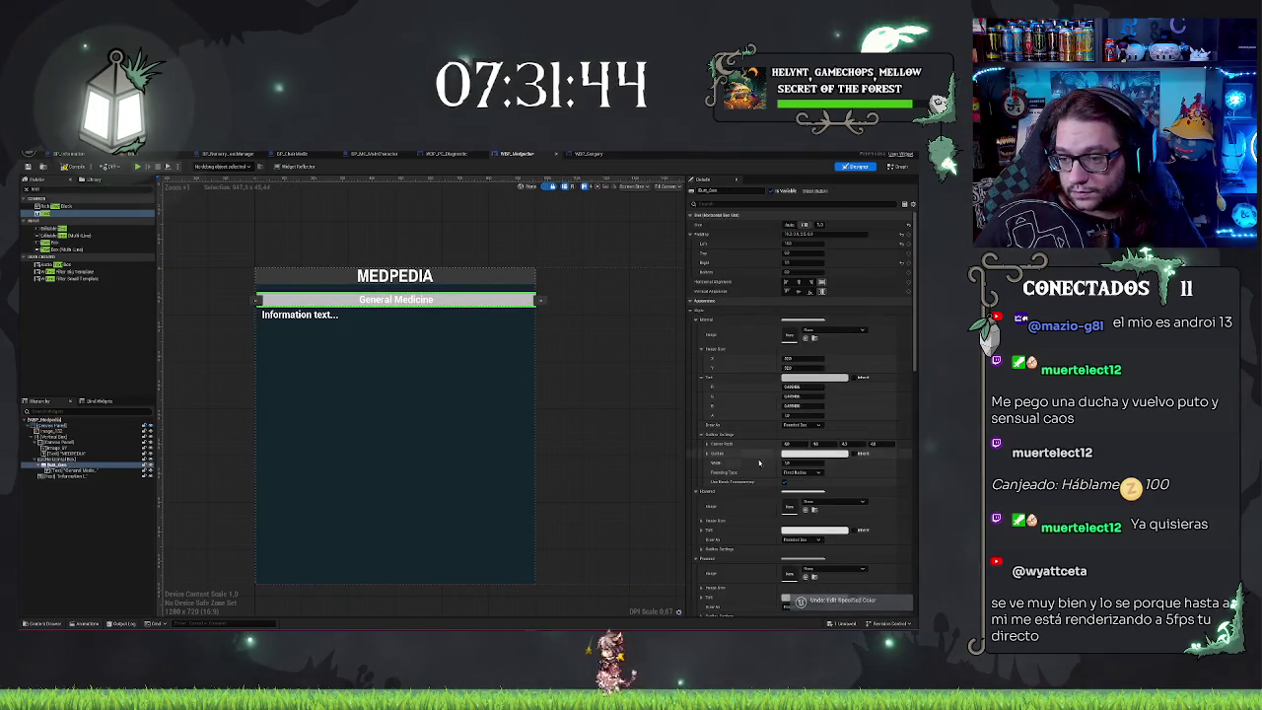
left_click(789, 455)
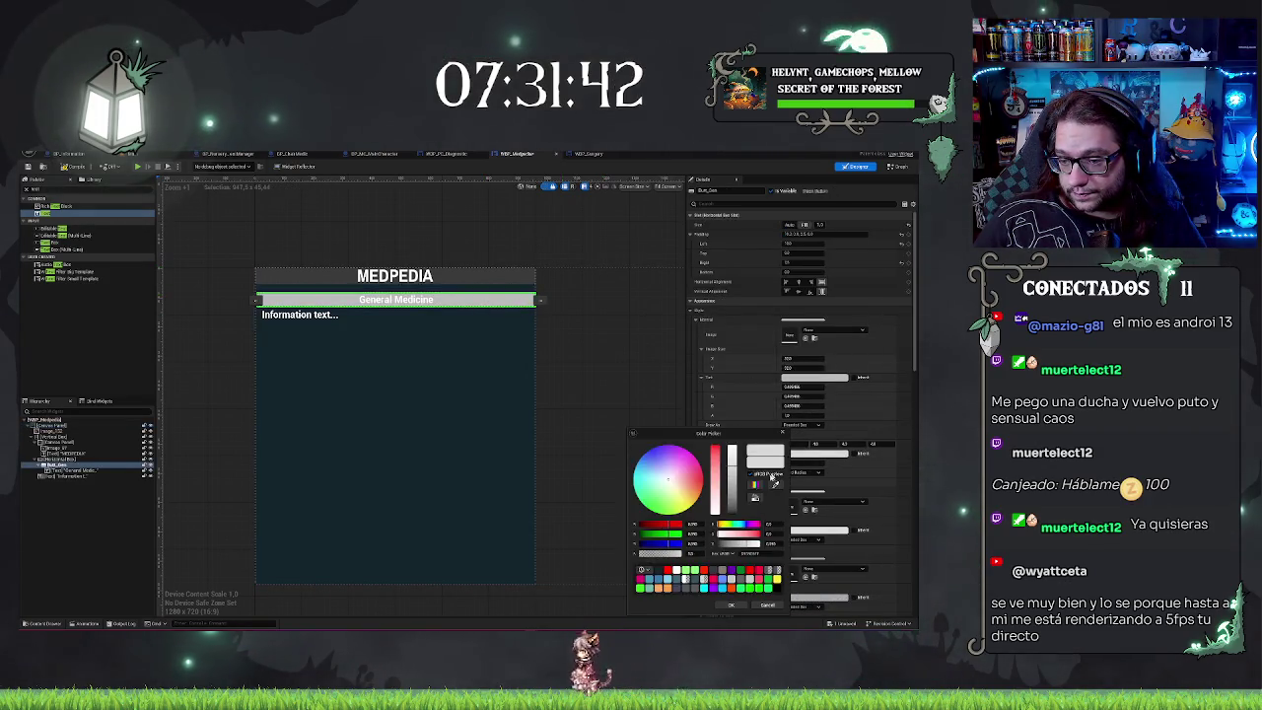
left_click(723, 587)
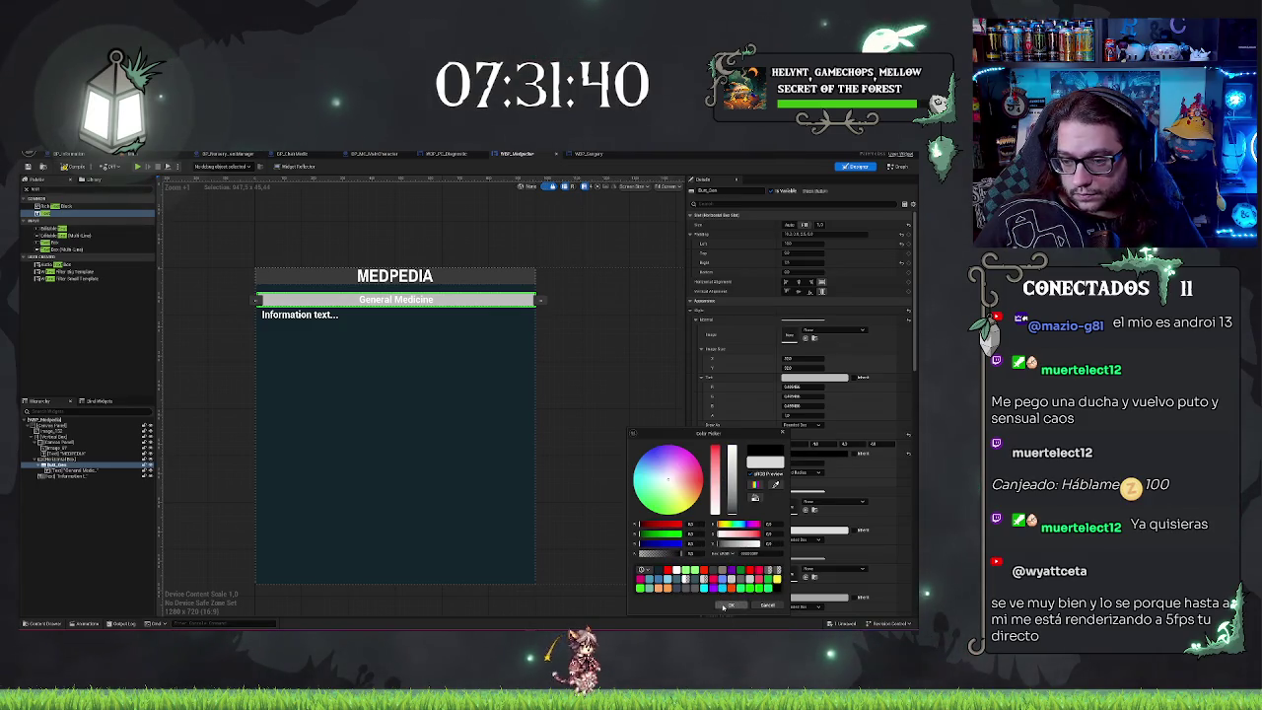
left_click(727, 605)
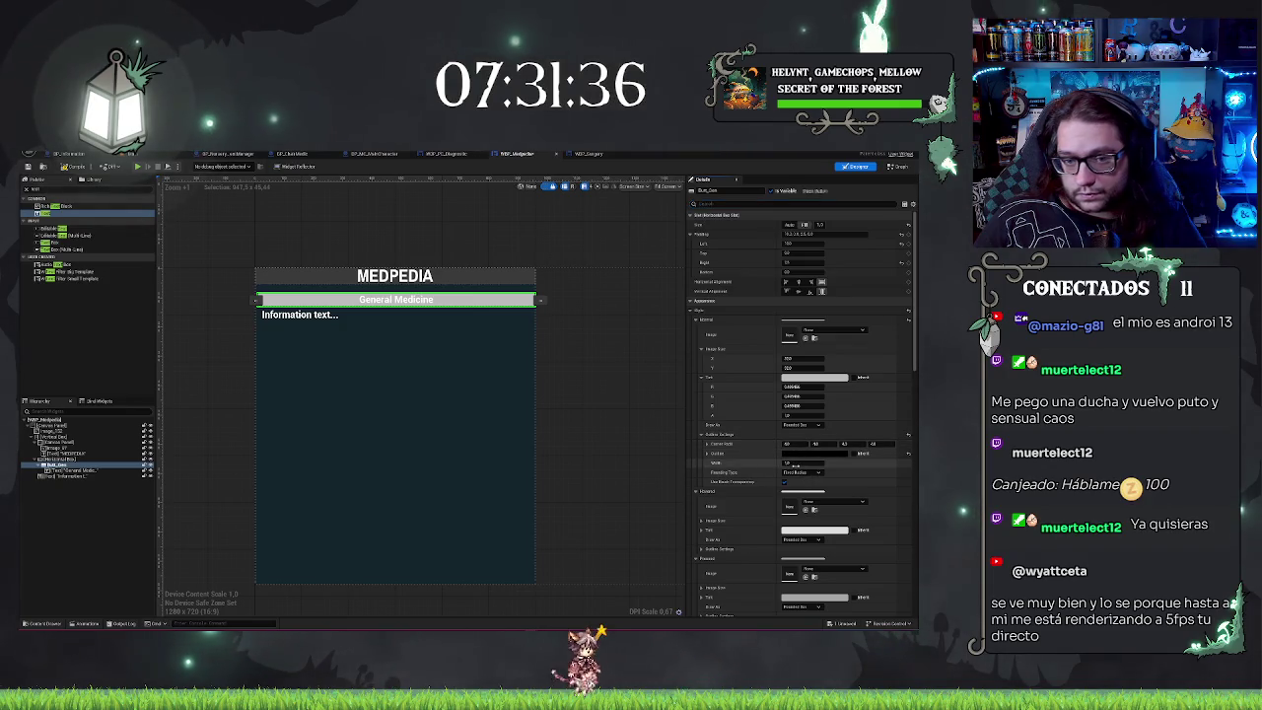
key("Return")
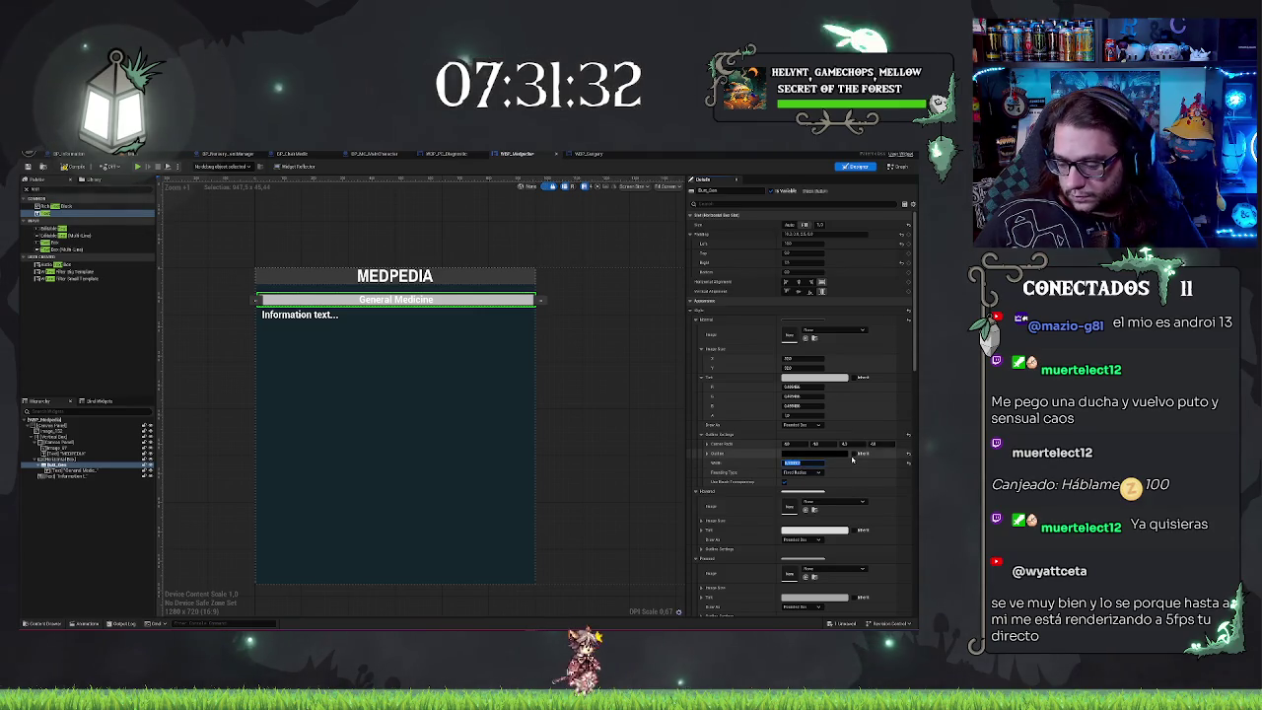
Step: Set the button's Rounding Type to Half Height Radius, then reselect the button
left_click(805, 473)
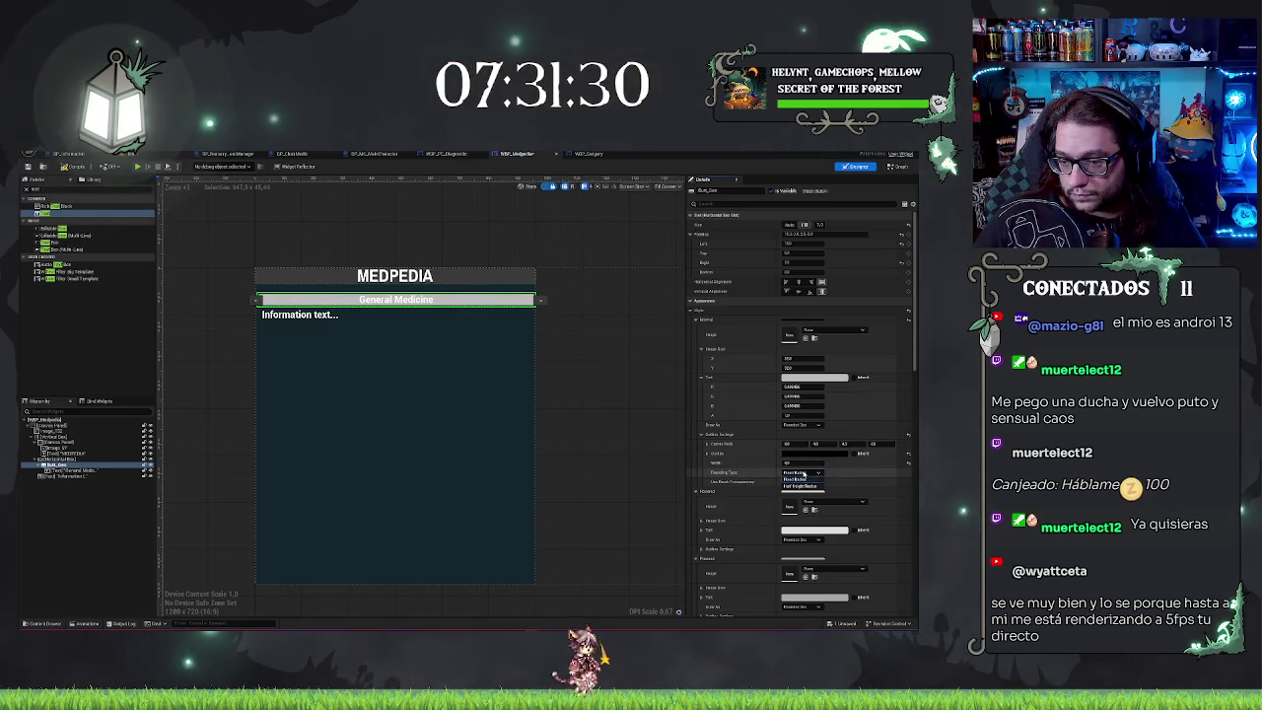
left_click(808, 487)
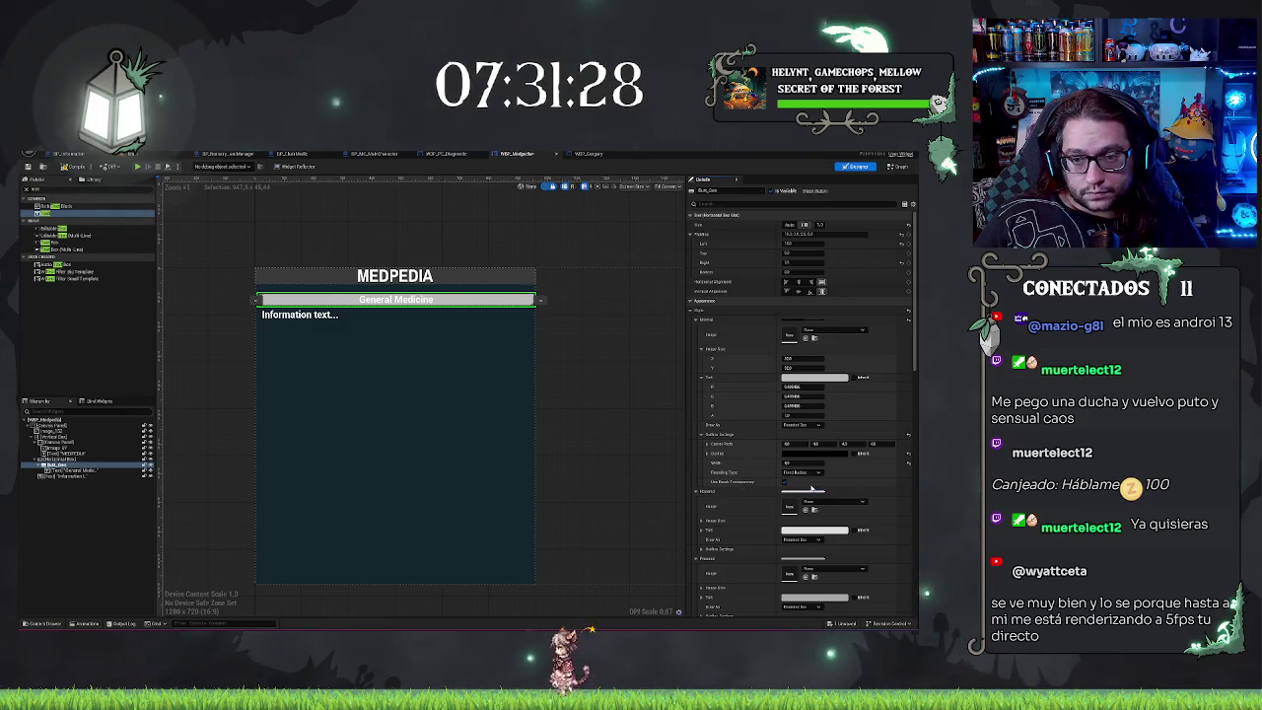
left_click(805, 474)
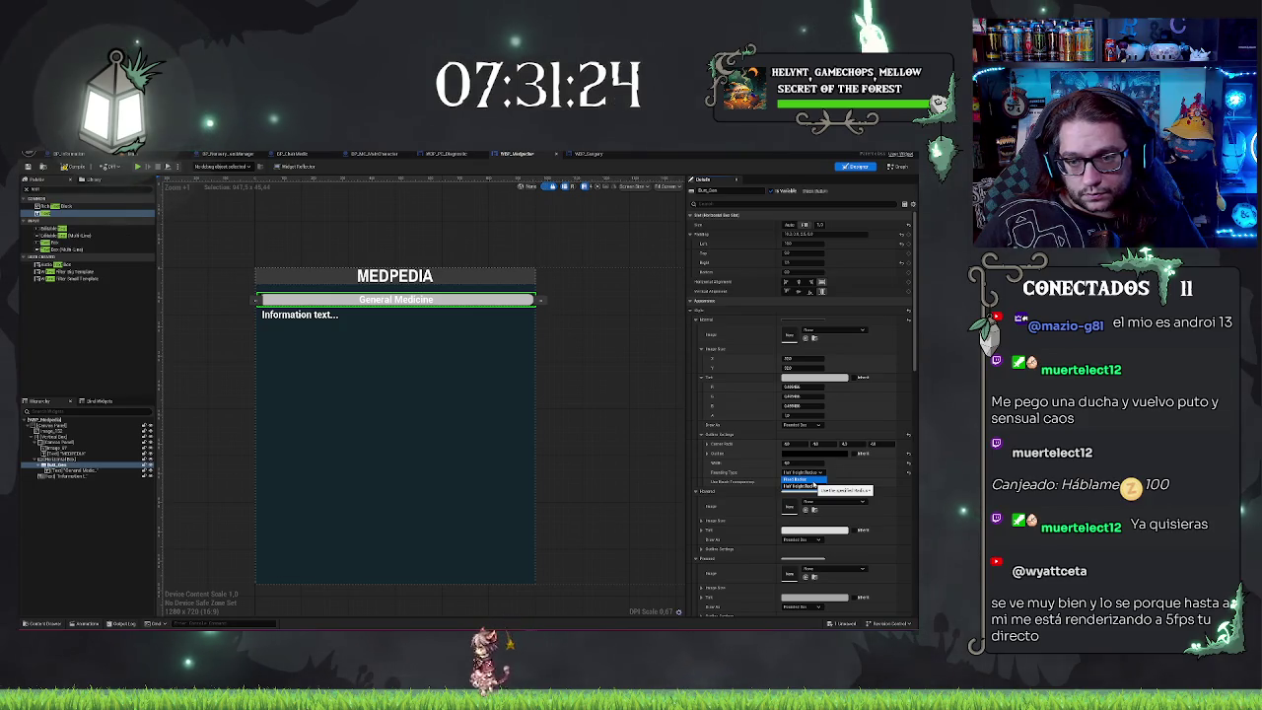
left_click(82, 517)
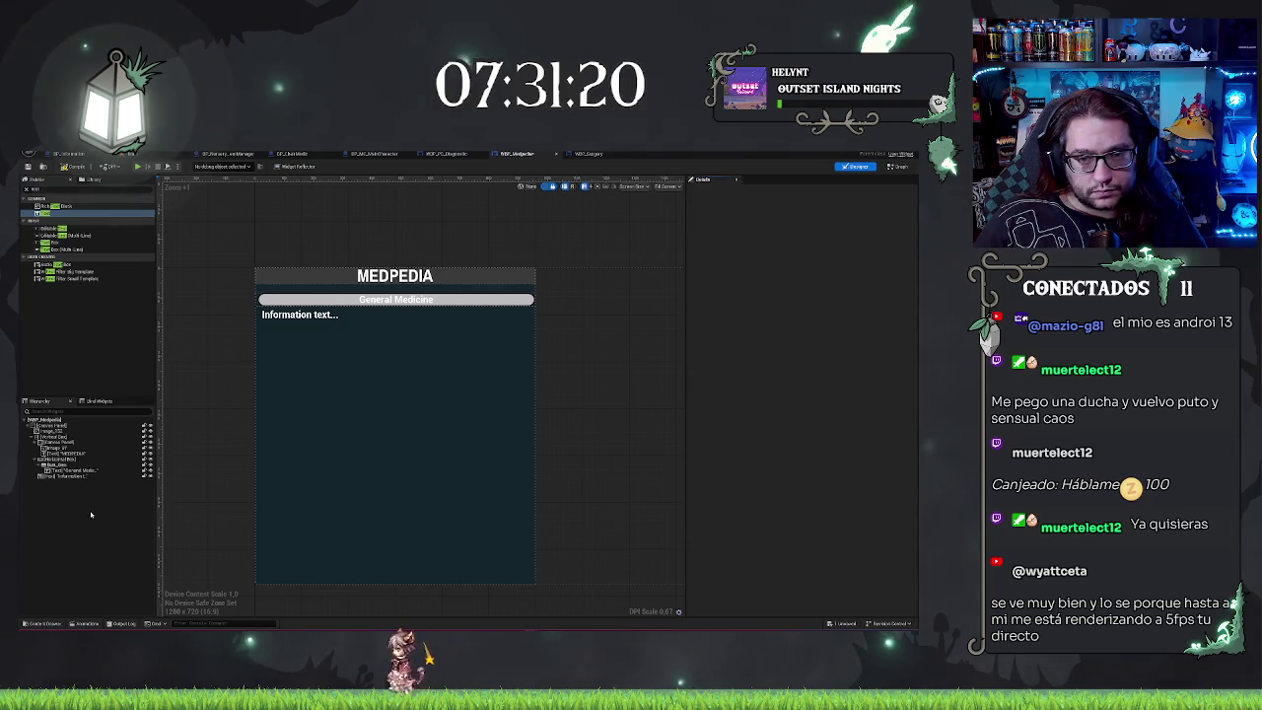
left_click(69, 464)
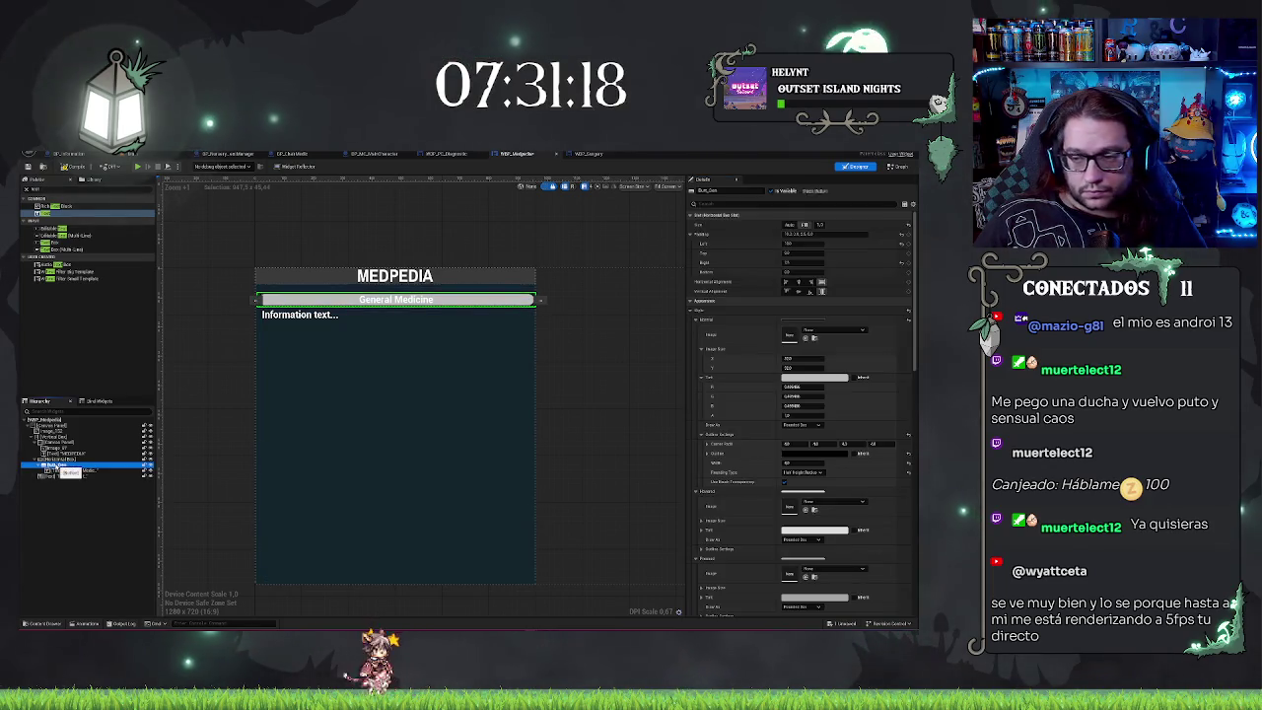
scroll(858, 394, "down", 10)
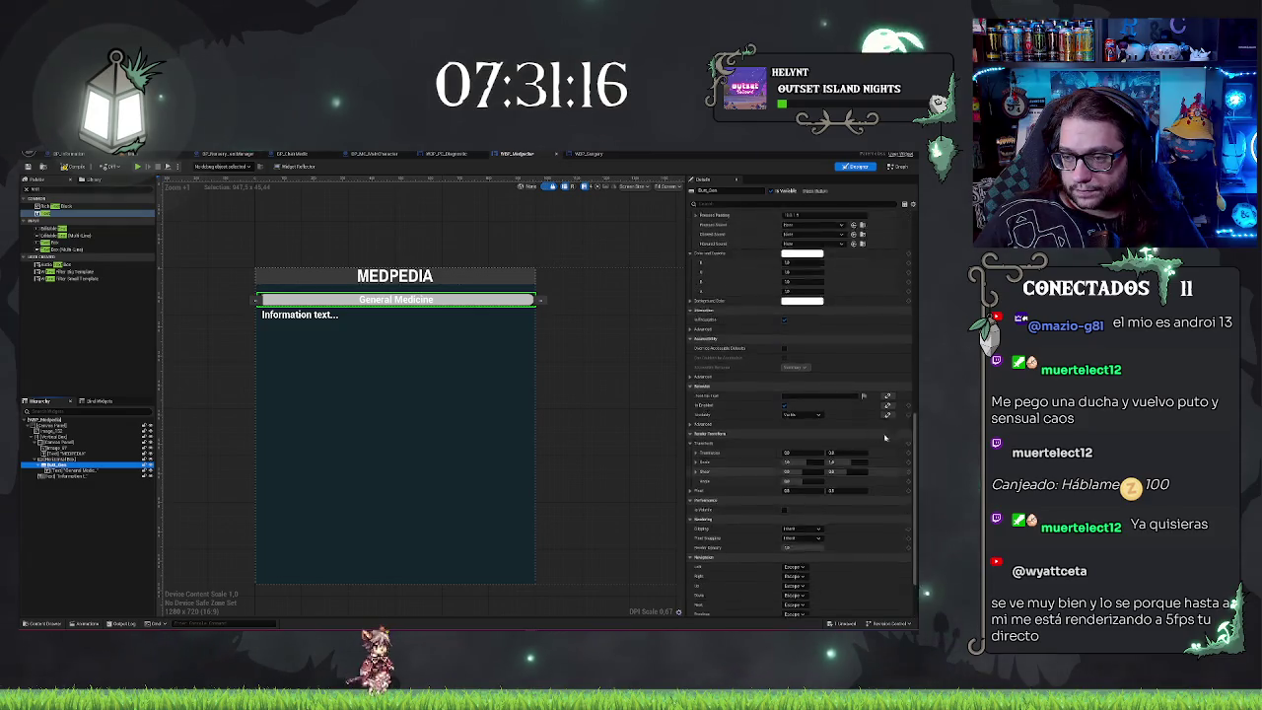
scroll(882, 434, "up", 2)
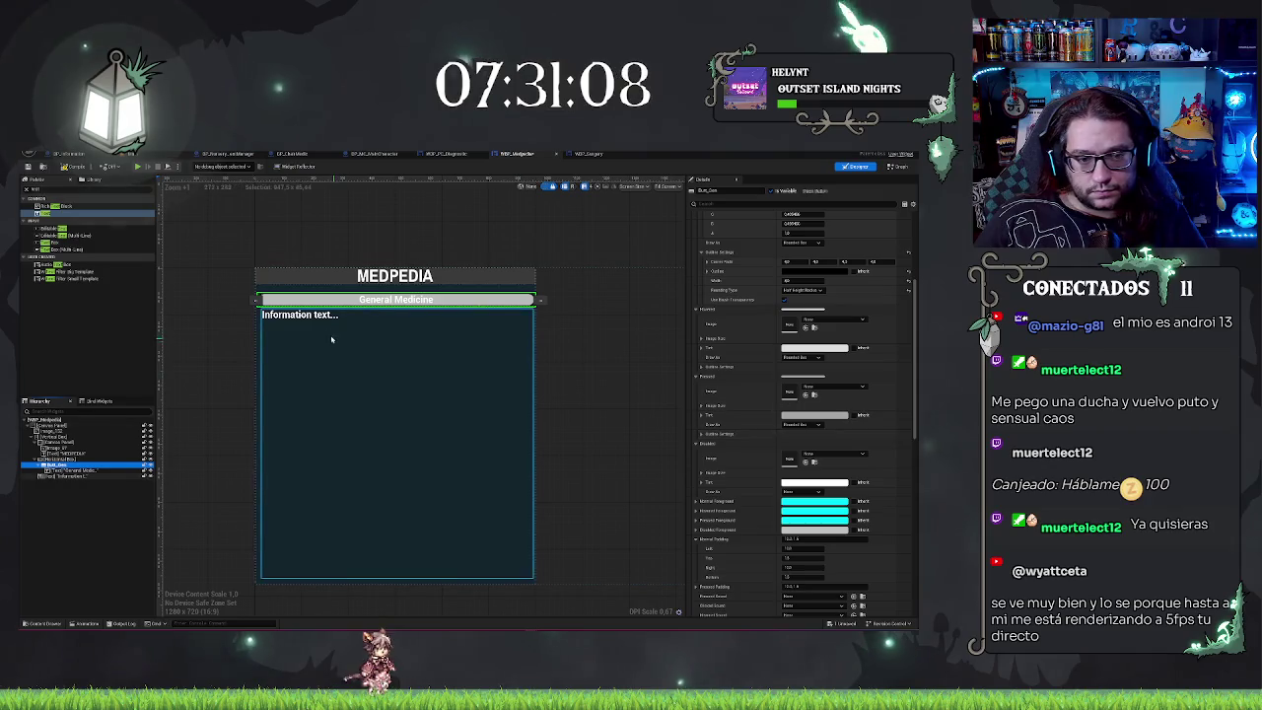
scroll(803, 344, "up", 5)
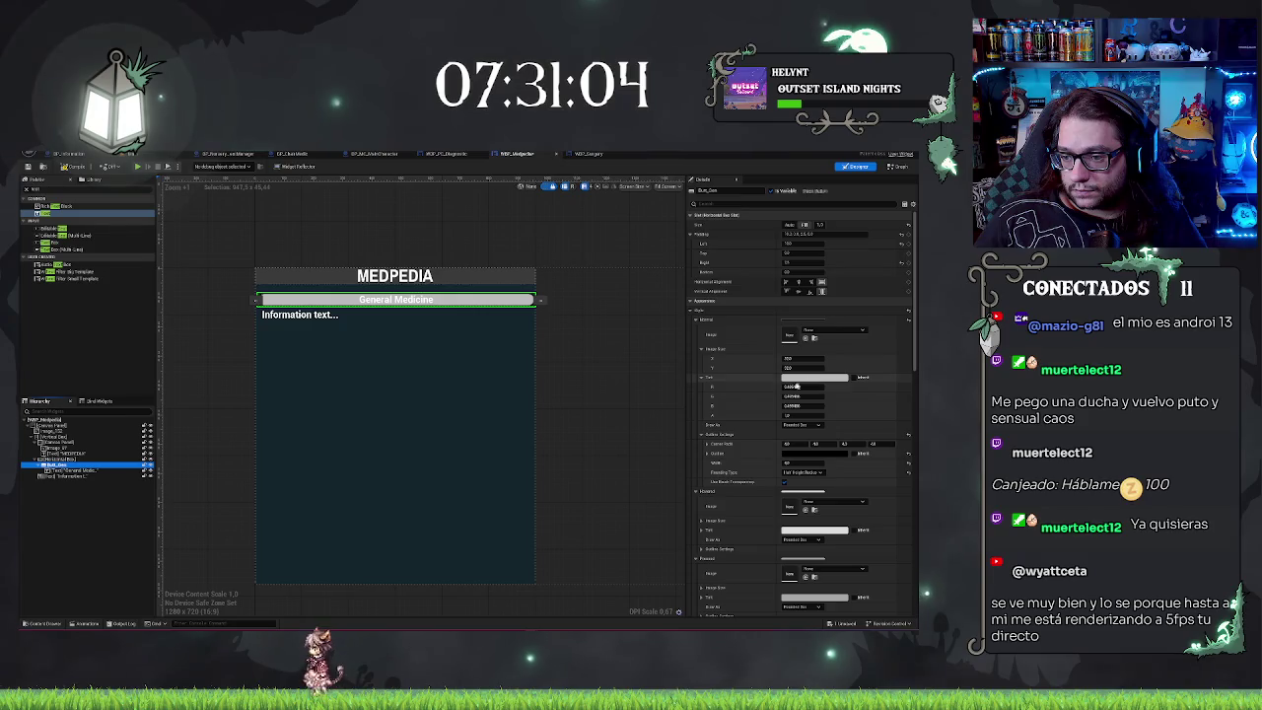
scroll(774, 389, "down", 2)
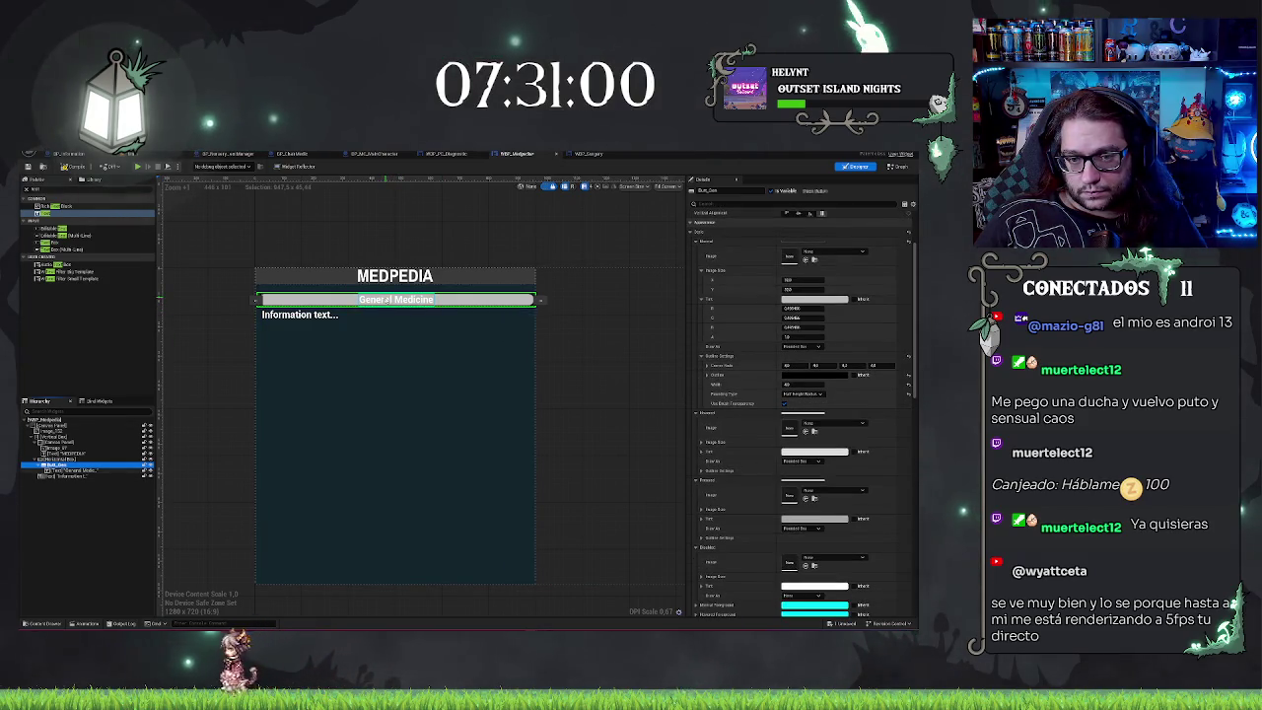
Step: Darken the button's Normal Tint slightly by lowering its Value
left_click(789, 299)
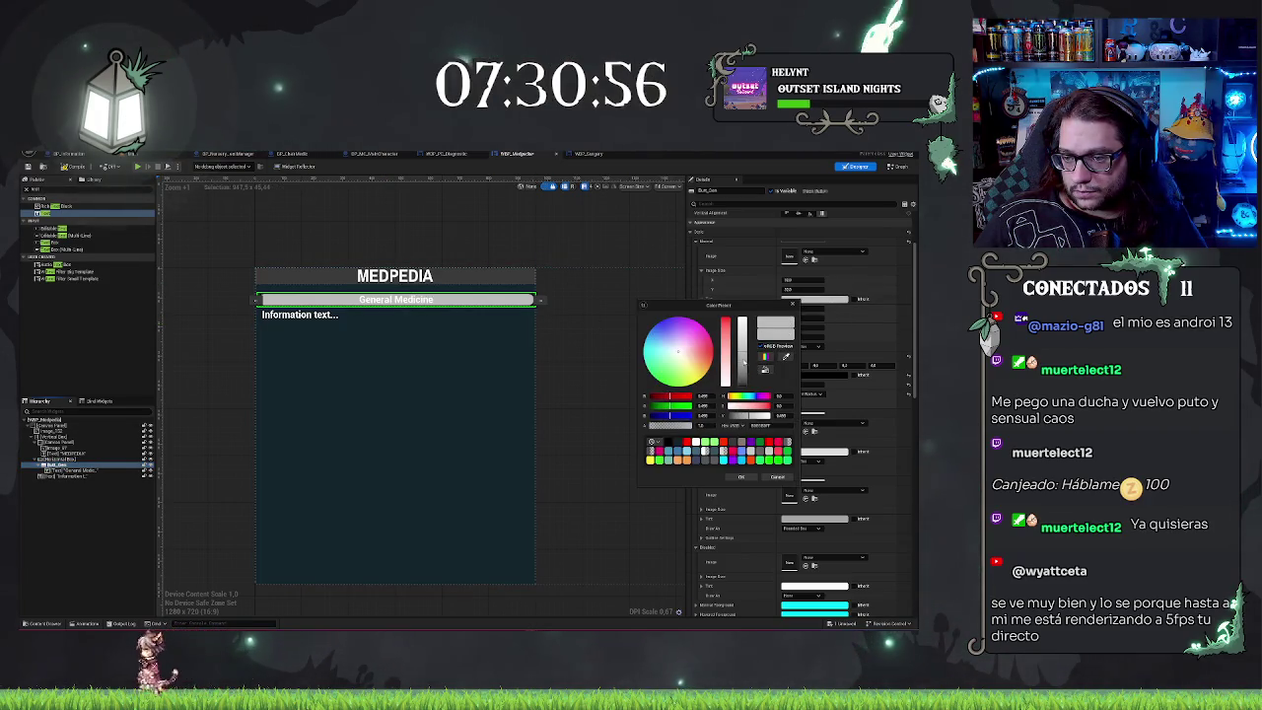
left_click_drag(744, 363, 745, 373)
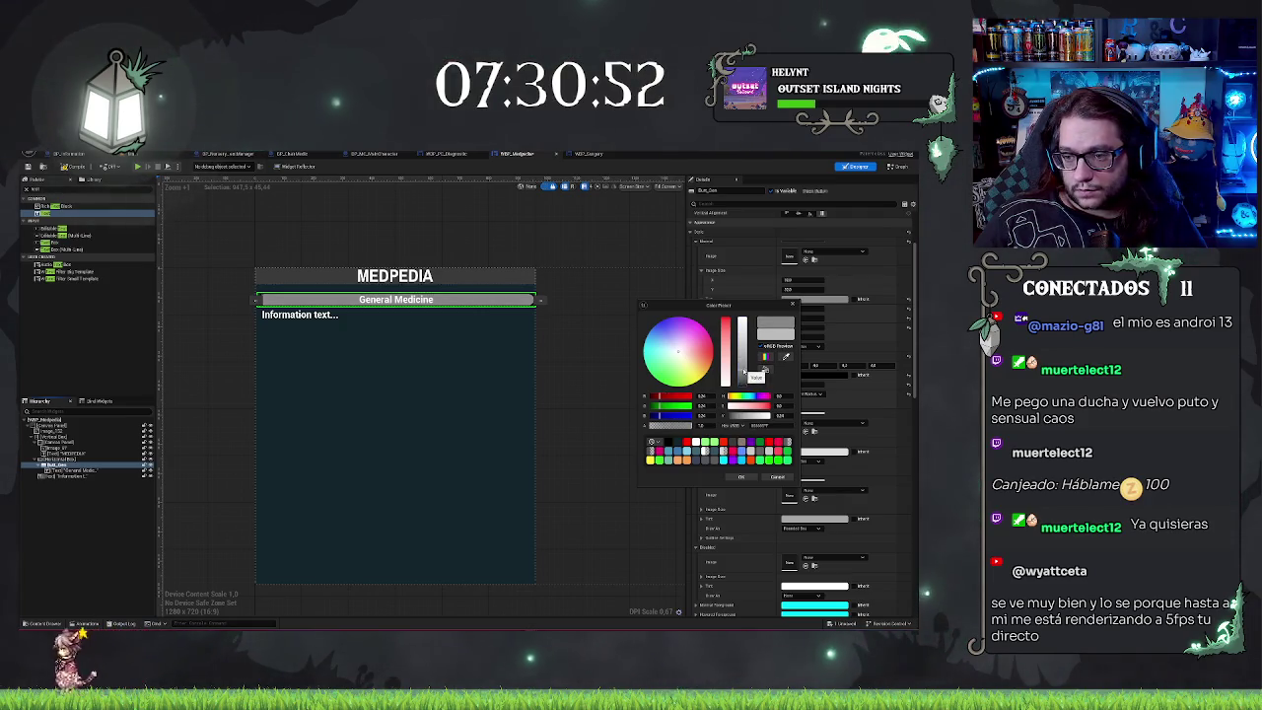
left_click(754, 302)
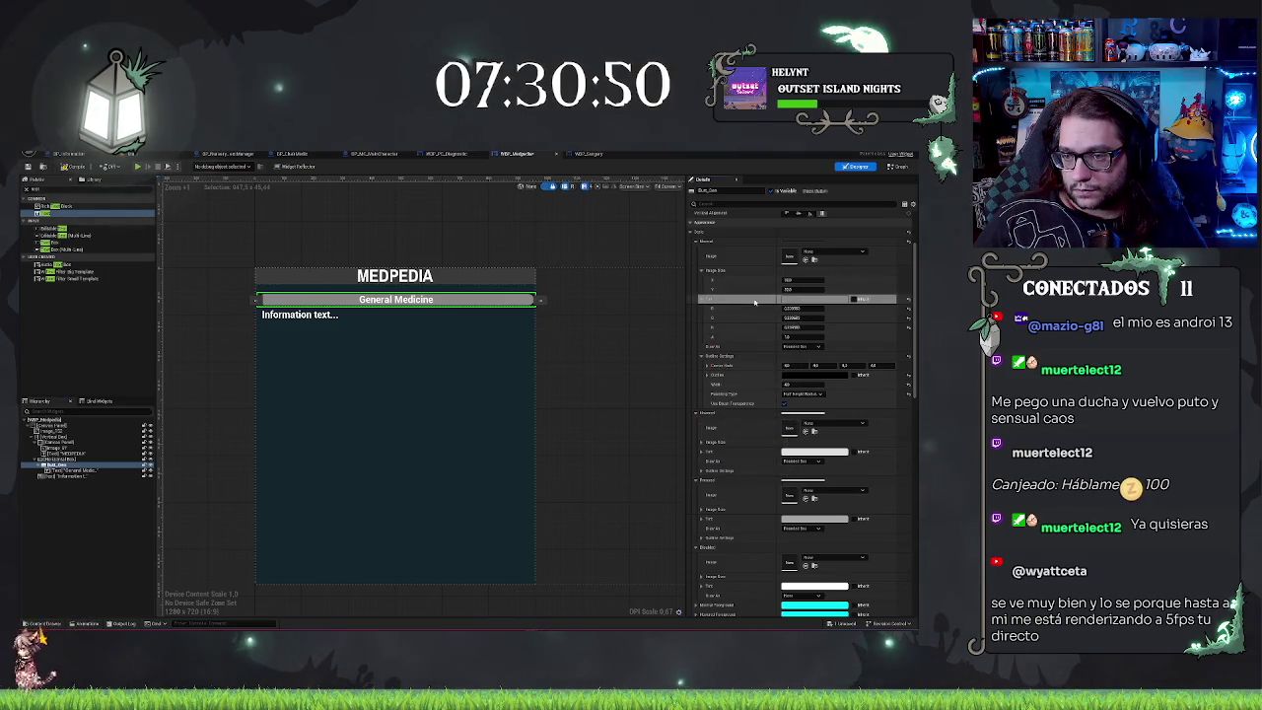
Step: Give the button's Hovered Tint a new grey brightness value
left_click(756, 454)
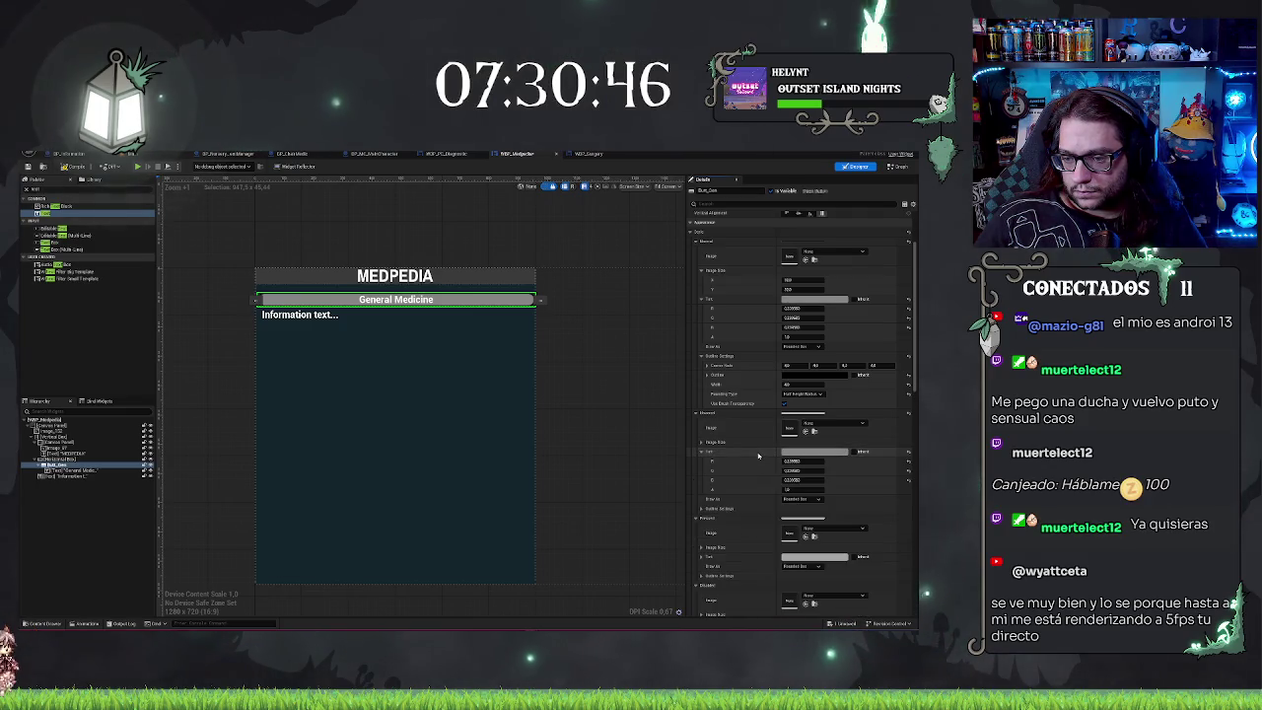
left_click(781, 454)
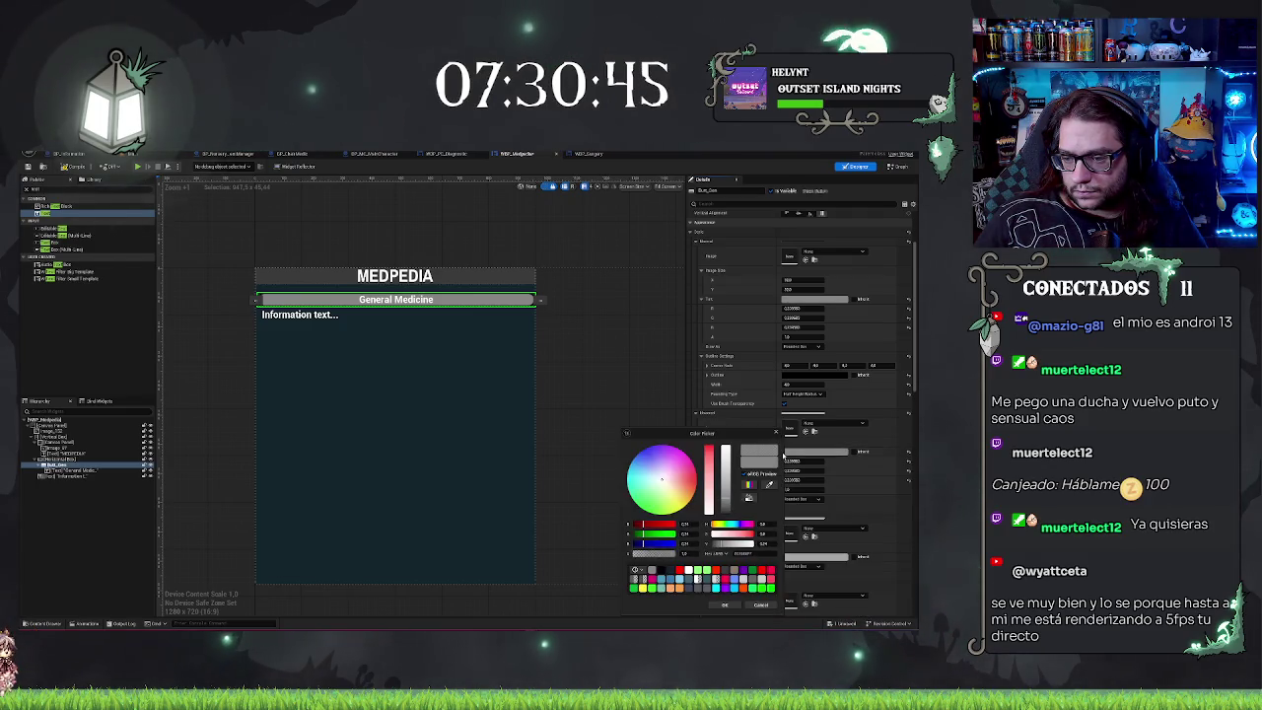
left_click(728, 489)
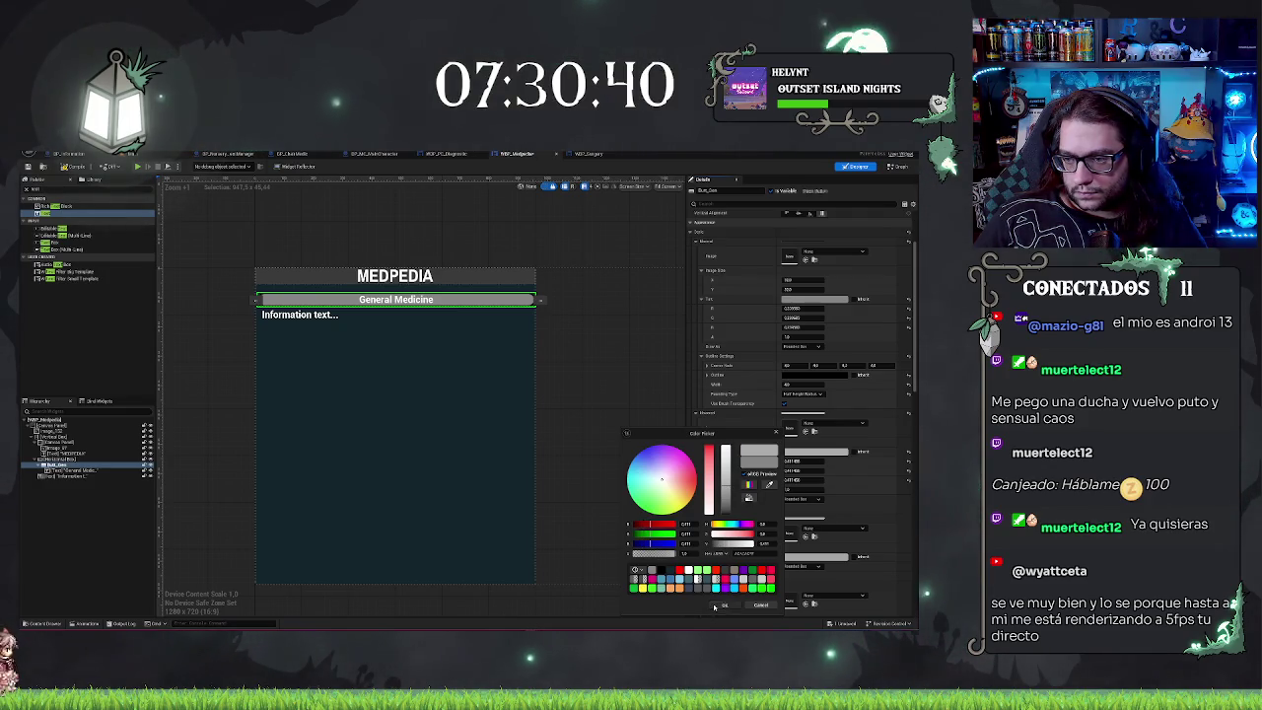
left_click(811, 451)
left_click(801, 454)
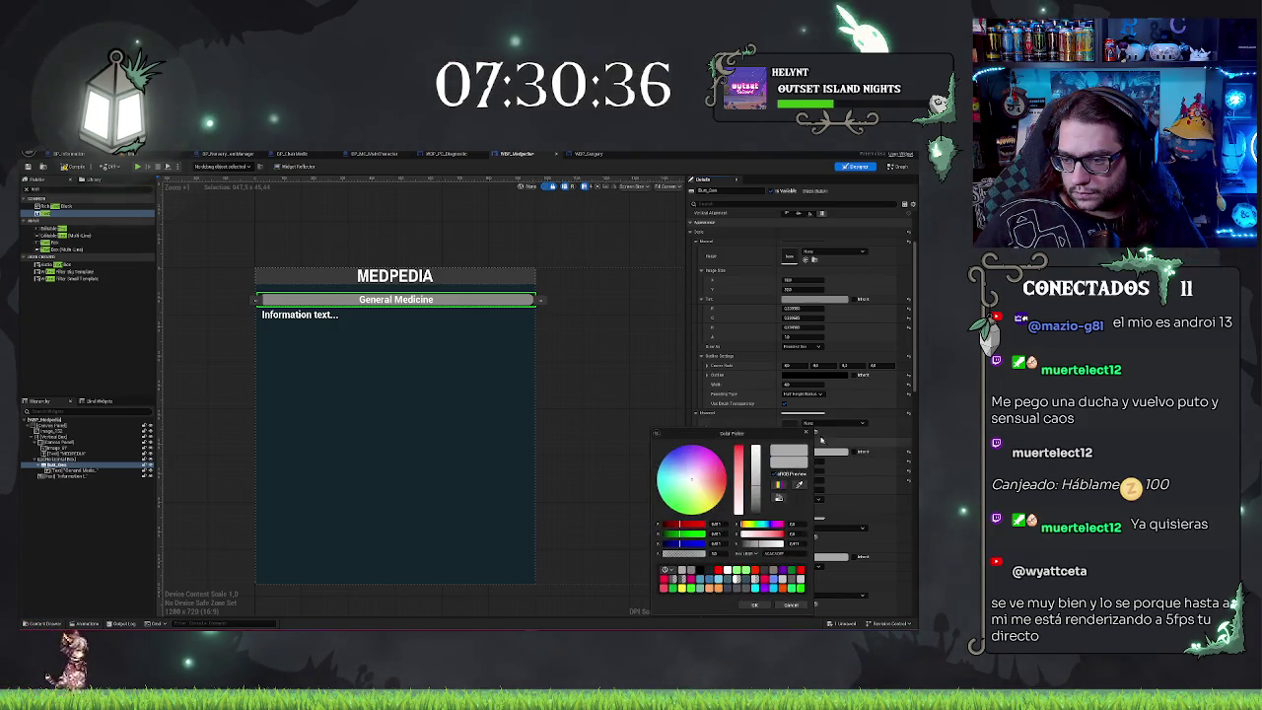
left_click(766, 454)
left_click(767, 454)
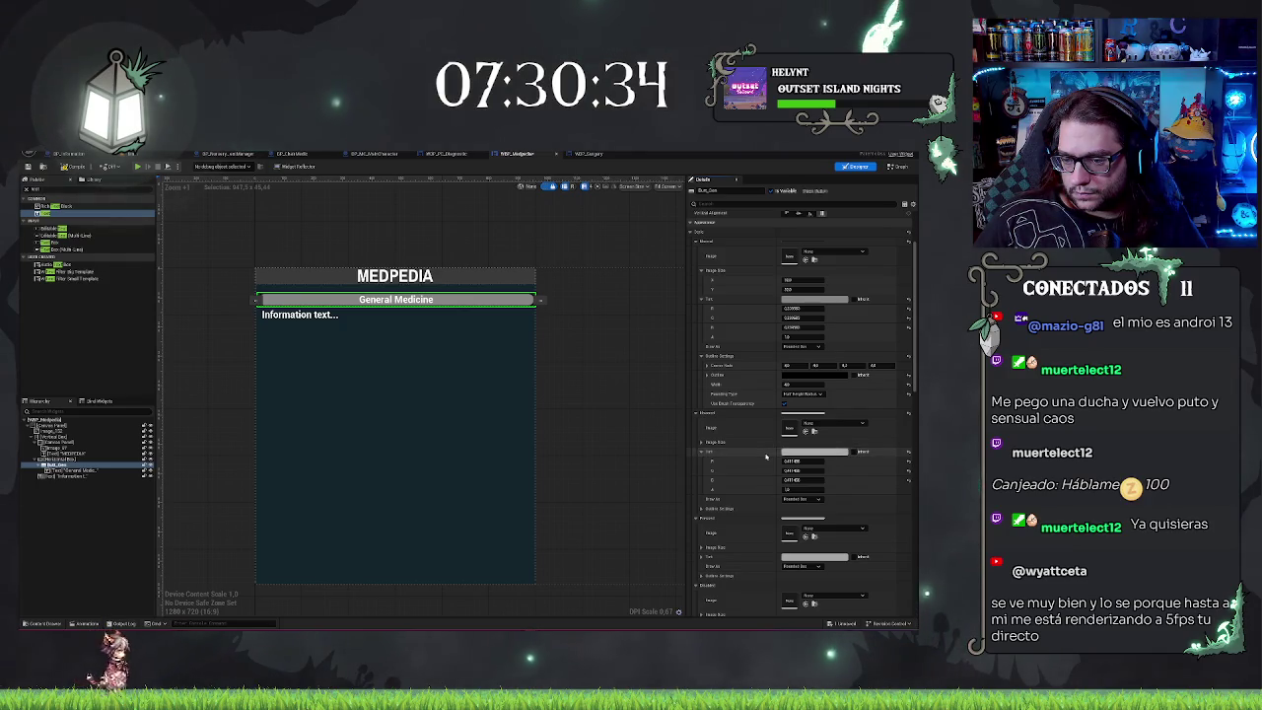
scroll(747, 492, "down", 1)
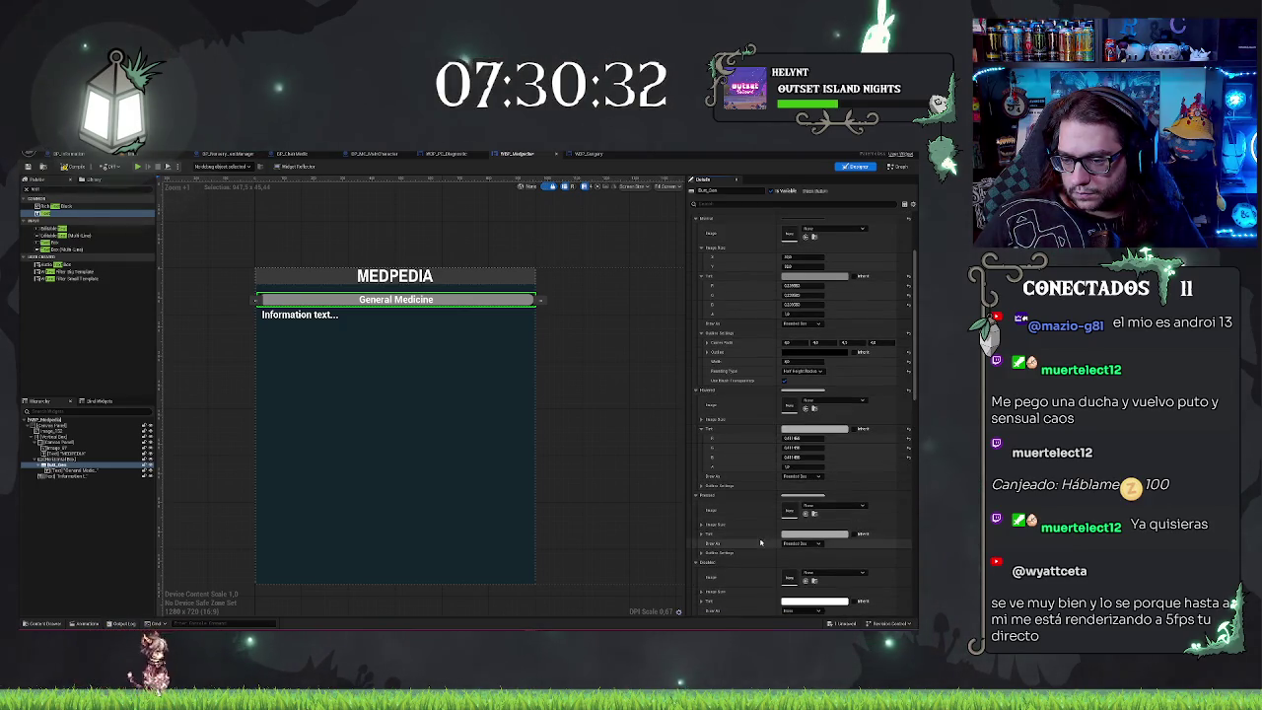
scroll(754, 537, "down", 1)
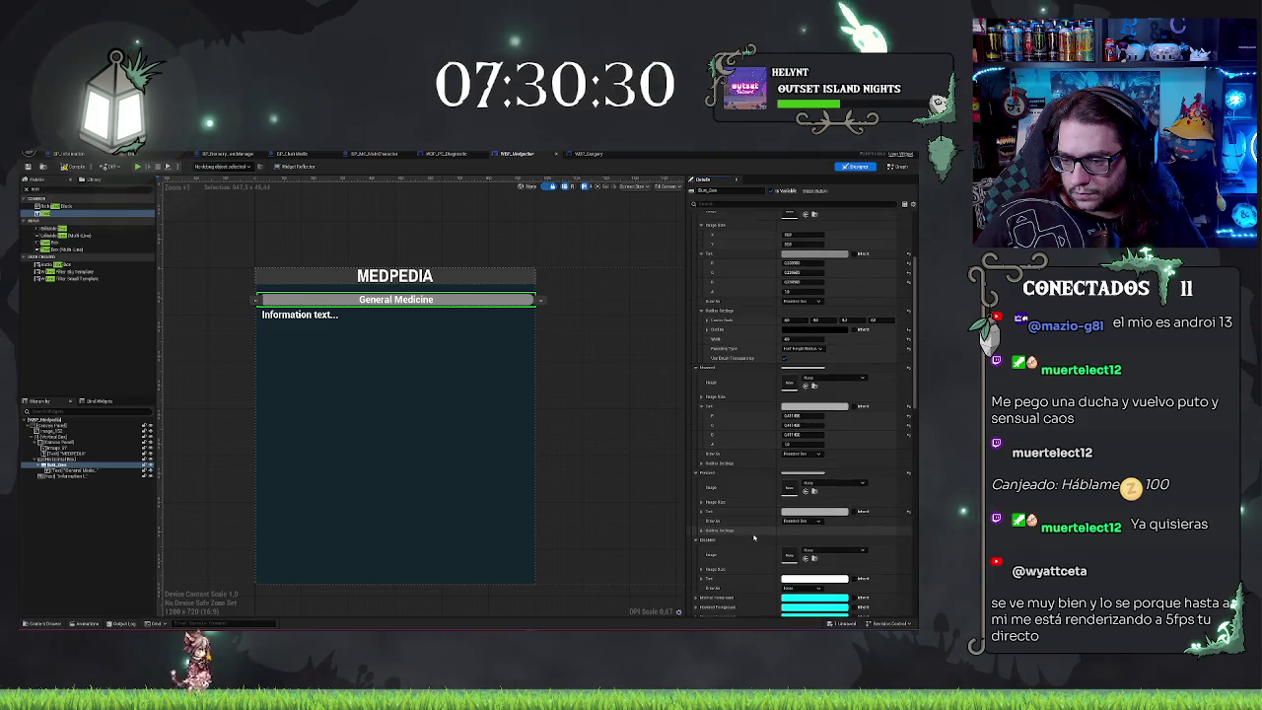
scroll(753, 538, "down", 2)
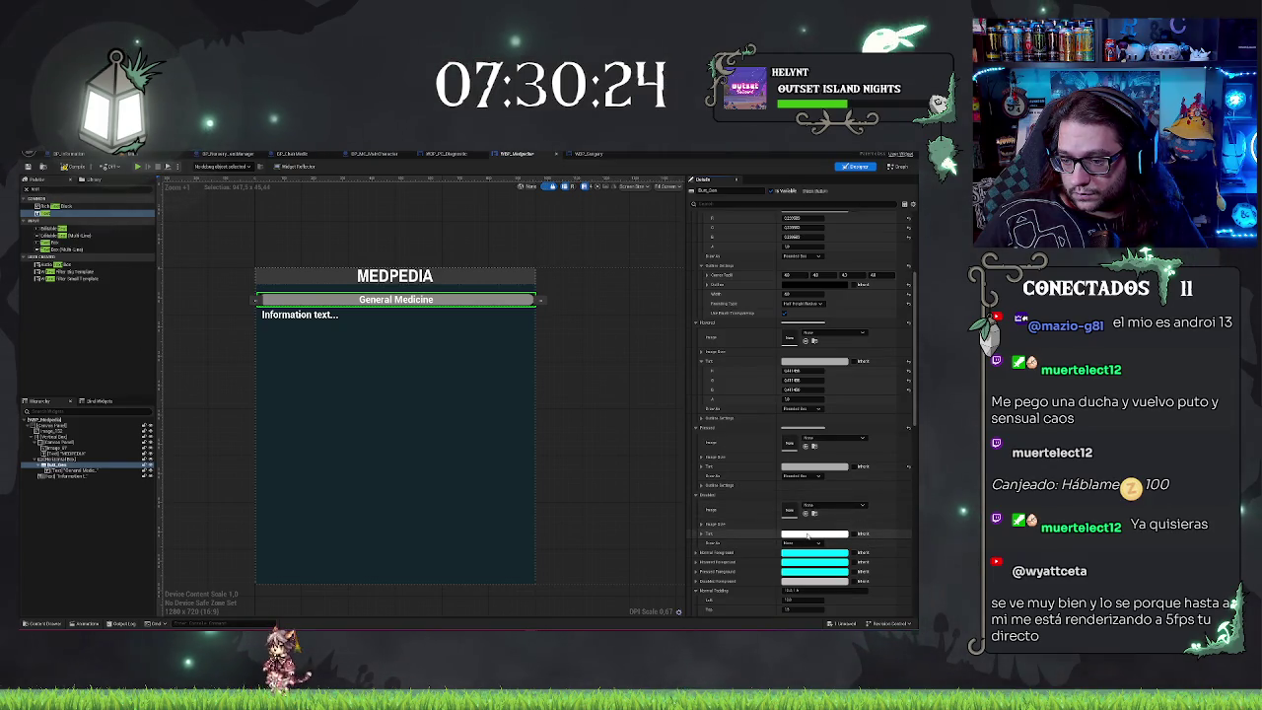
scroll(808, 537, "down", 5)
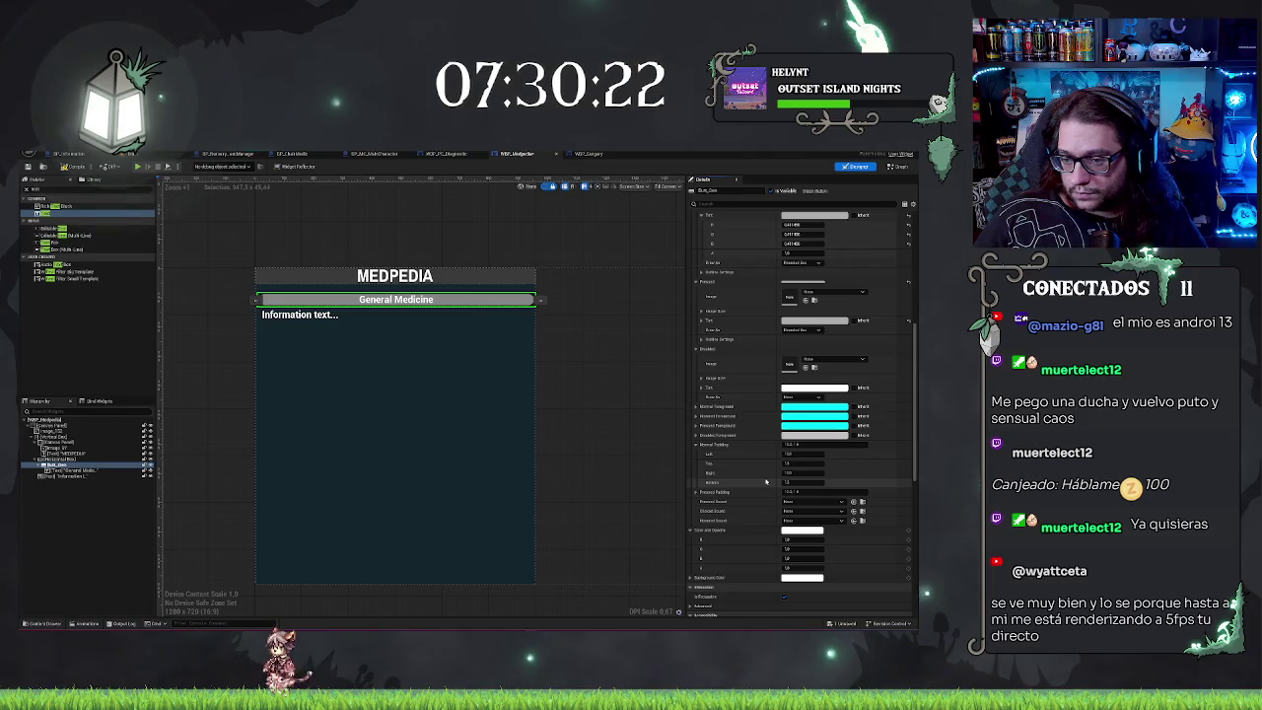
scroll(776, 365, "down", 3)
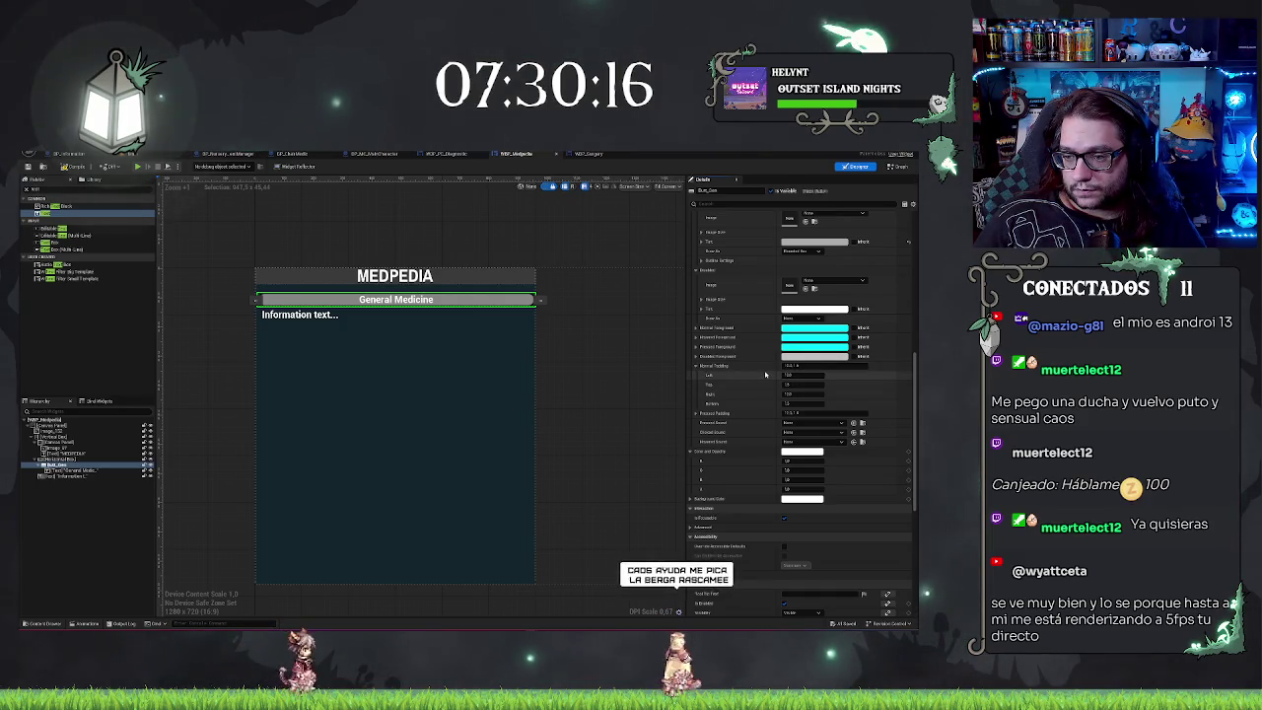
Step: Duplicate the General Medicine button with Ctrl+D
left_click(450, 236)
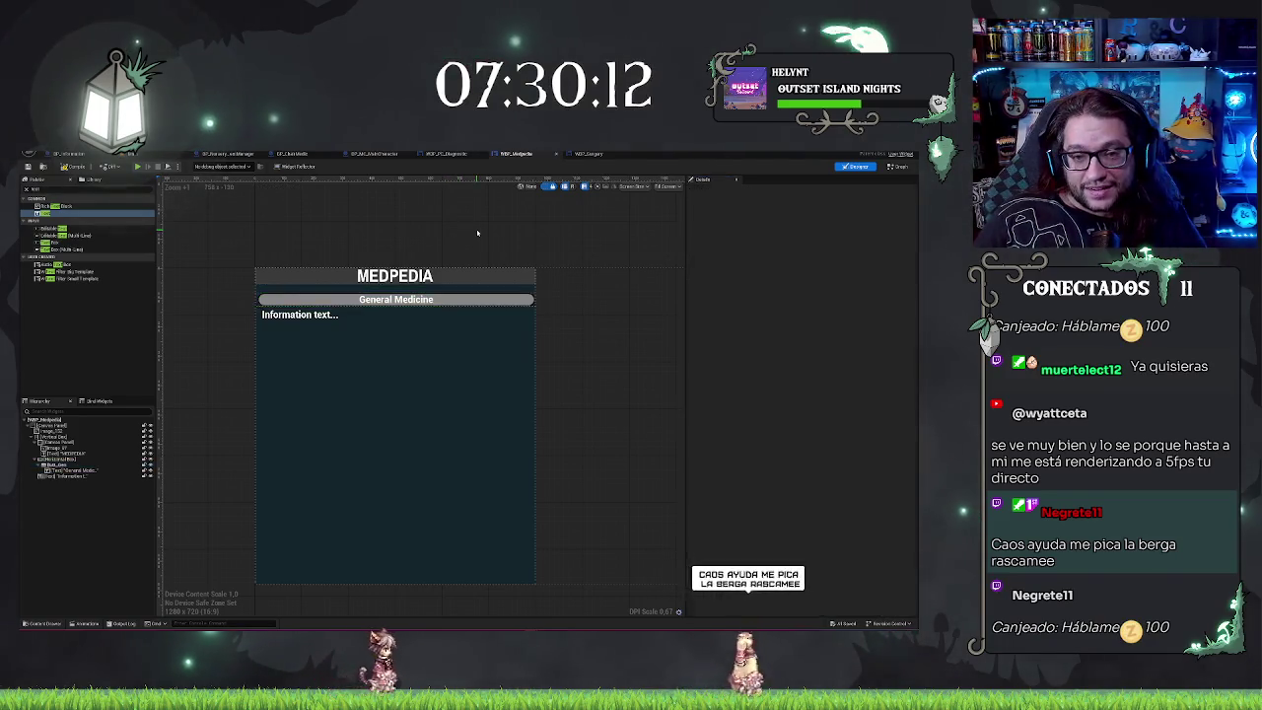
left_click(79, 465)
key("ctrl+d")
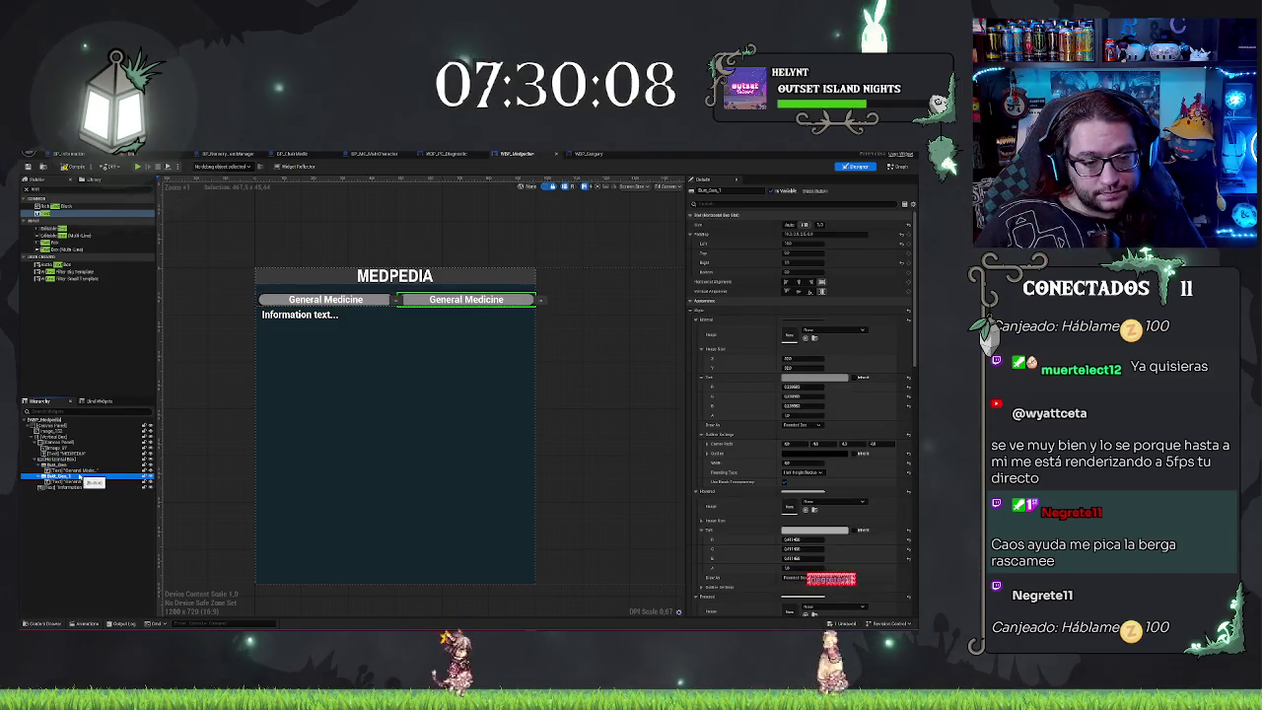
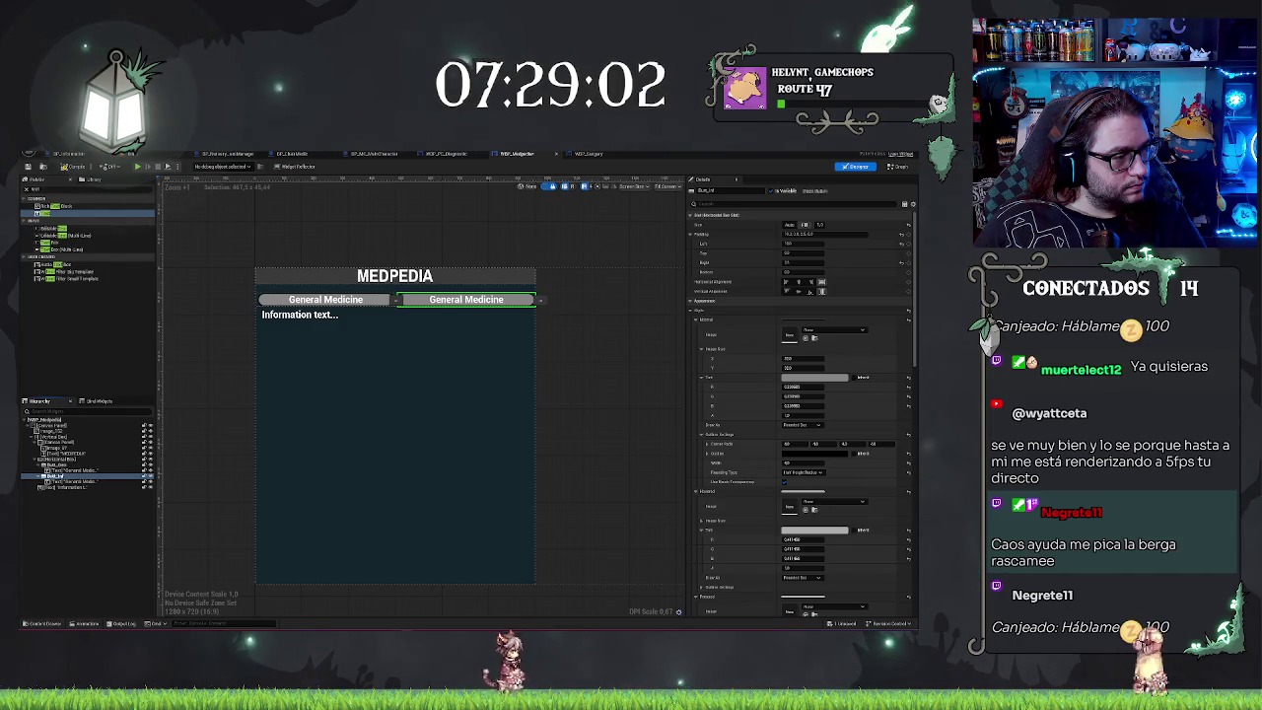
Step: Relabel the second button's text to 'Infectious Diseases', then select the Information text block
left_click(69, 482)
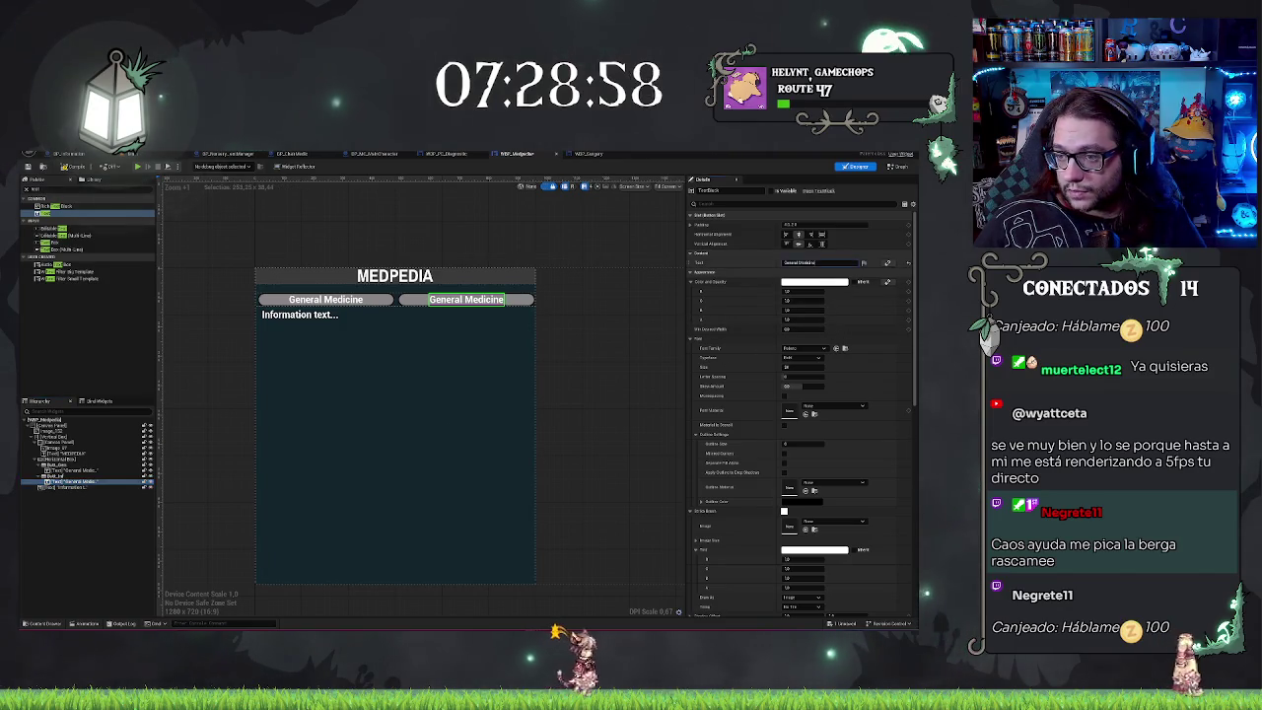
type("Infectious Diseases")
key("Return")
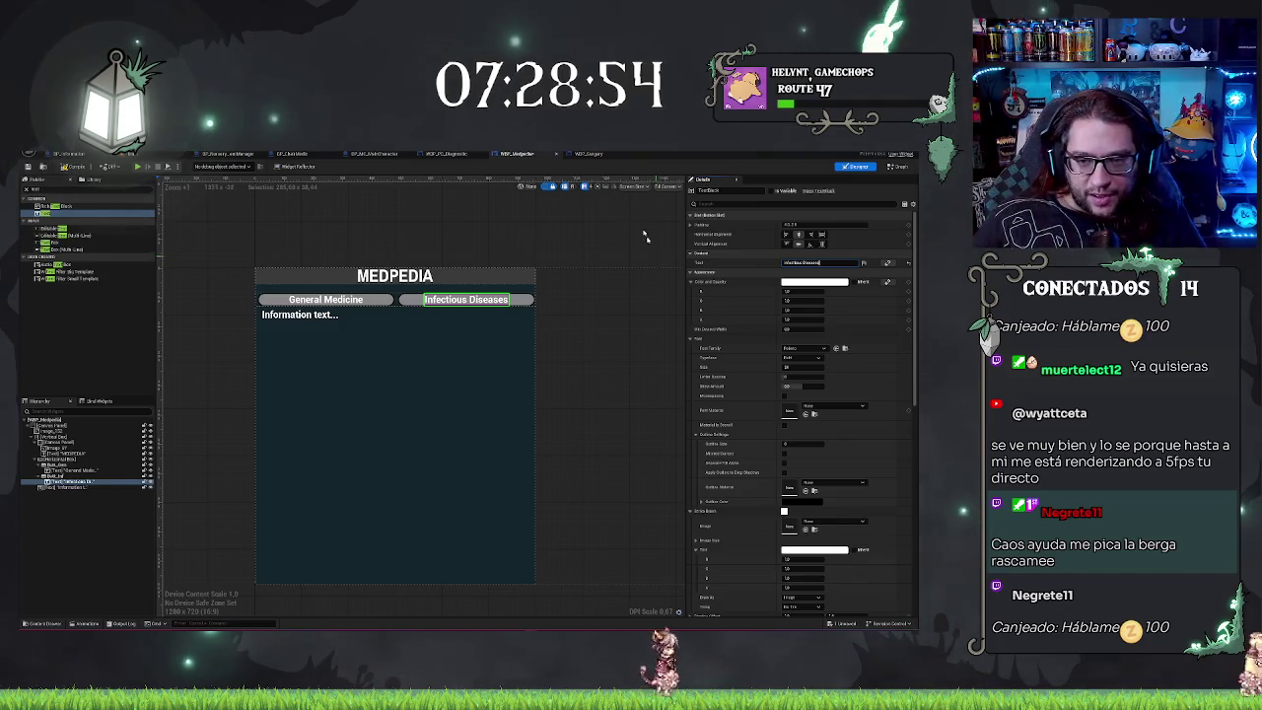
left_click(452, 226)
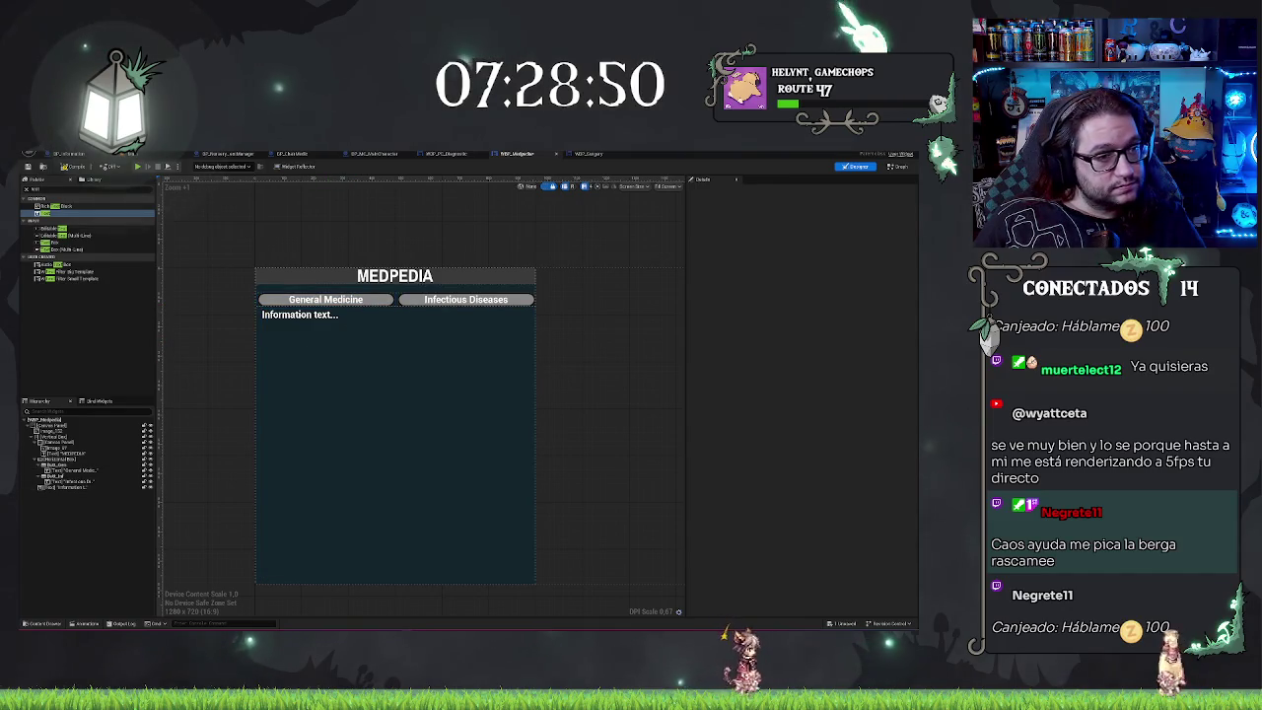
left_click(398, 326)
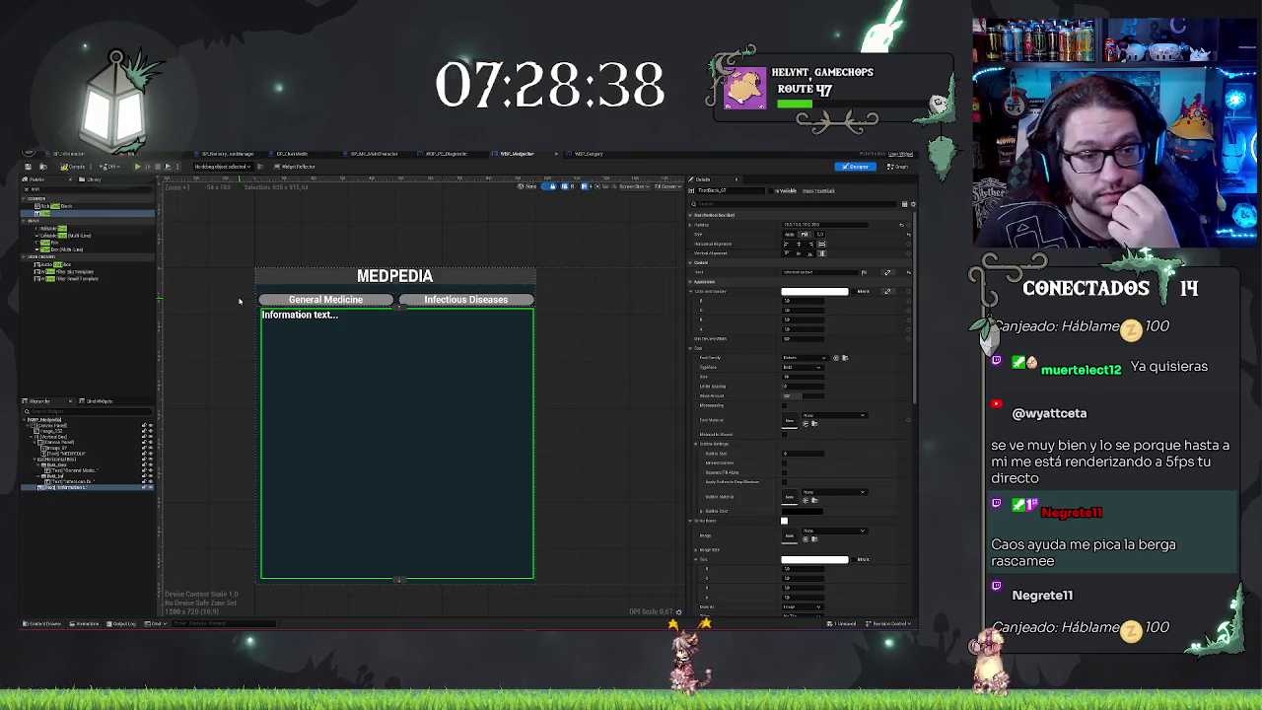
Step: Drag a Rich Text Block from the Palette into the Hierarchy directly under the Information text
scroll(245, 308, "down", 1)
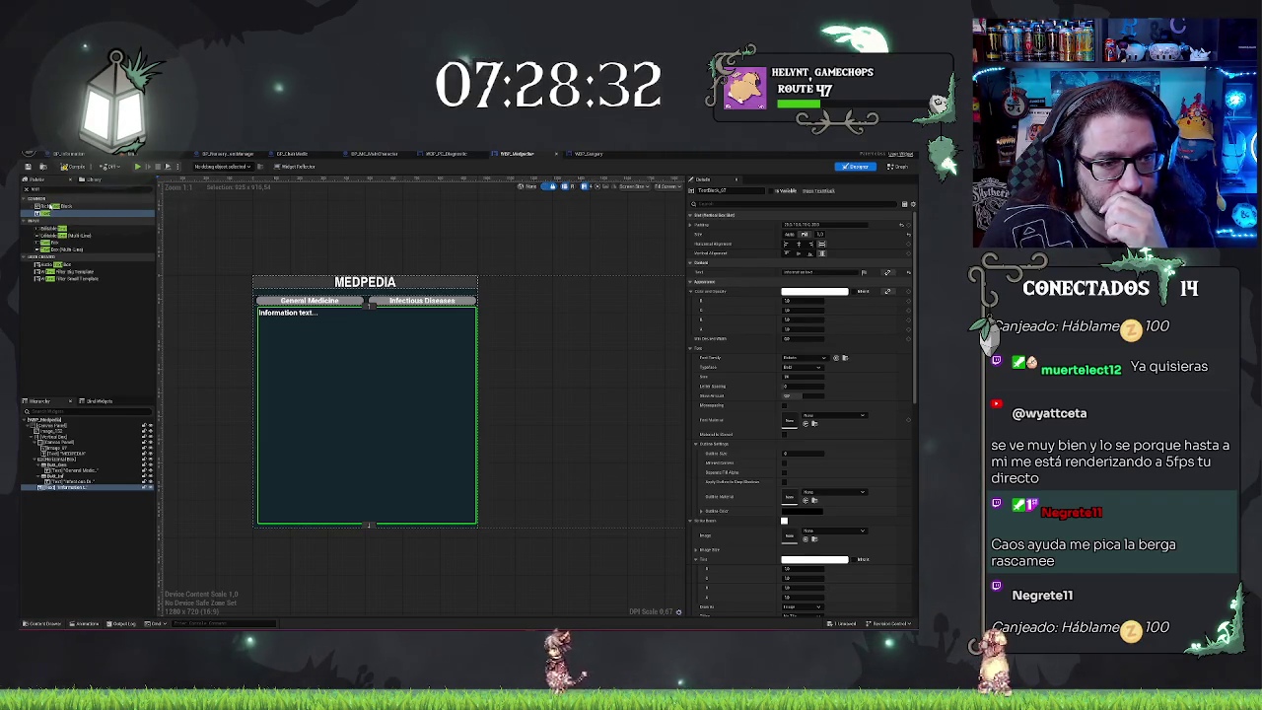
left_click(59, 487)
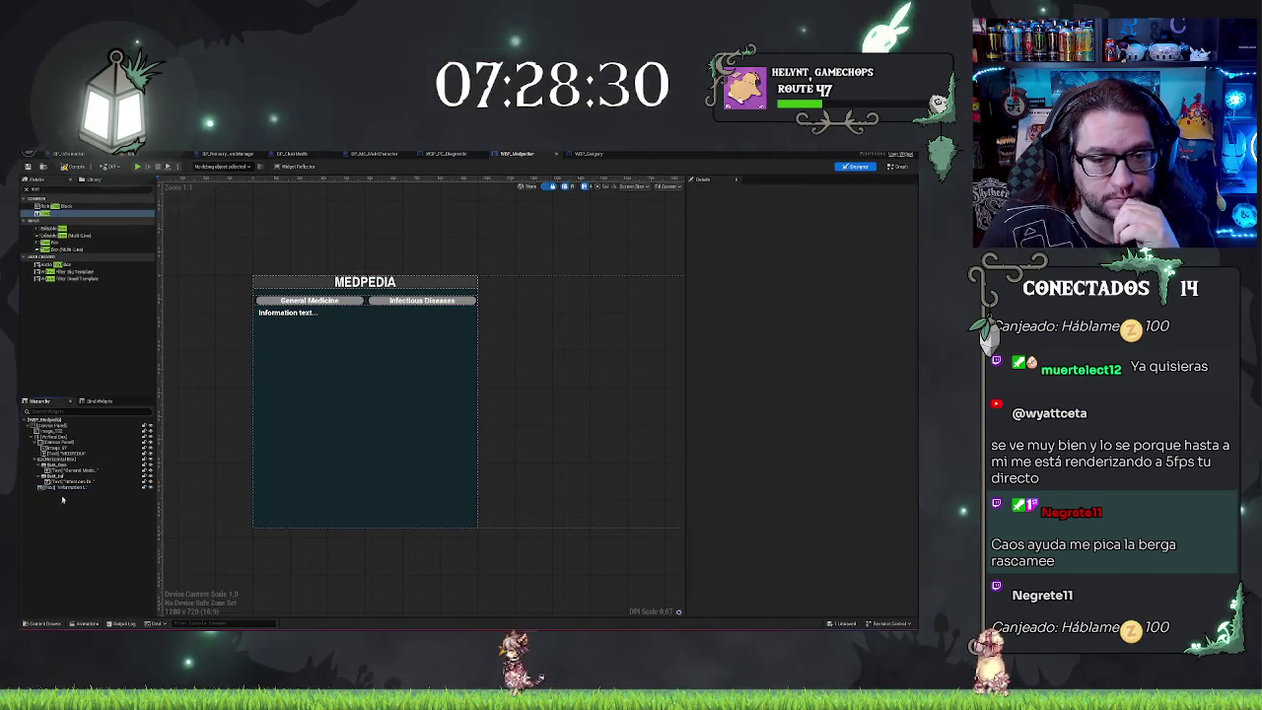
right_click(63, 489)
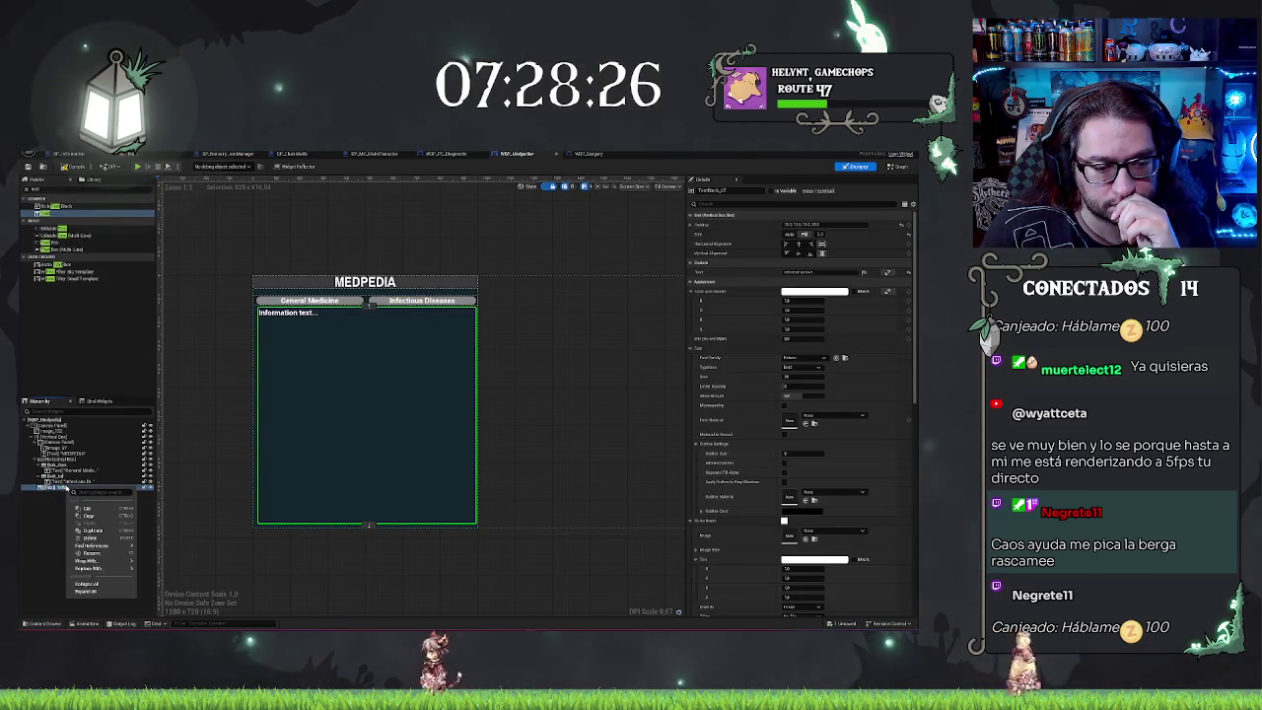
mouse_move(108, 569)
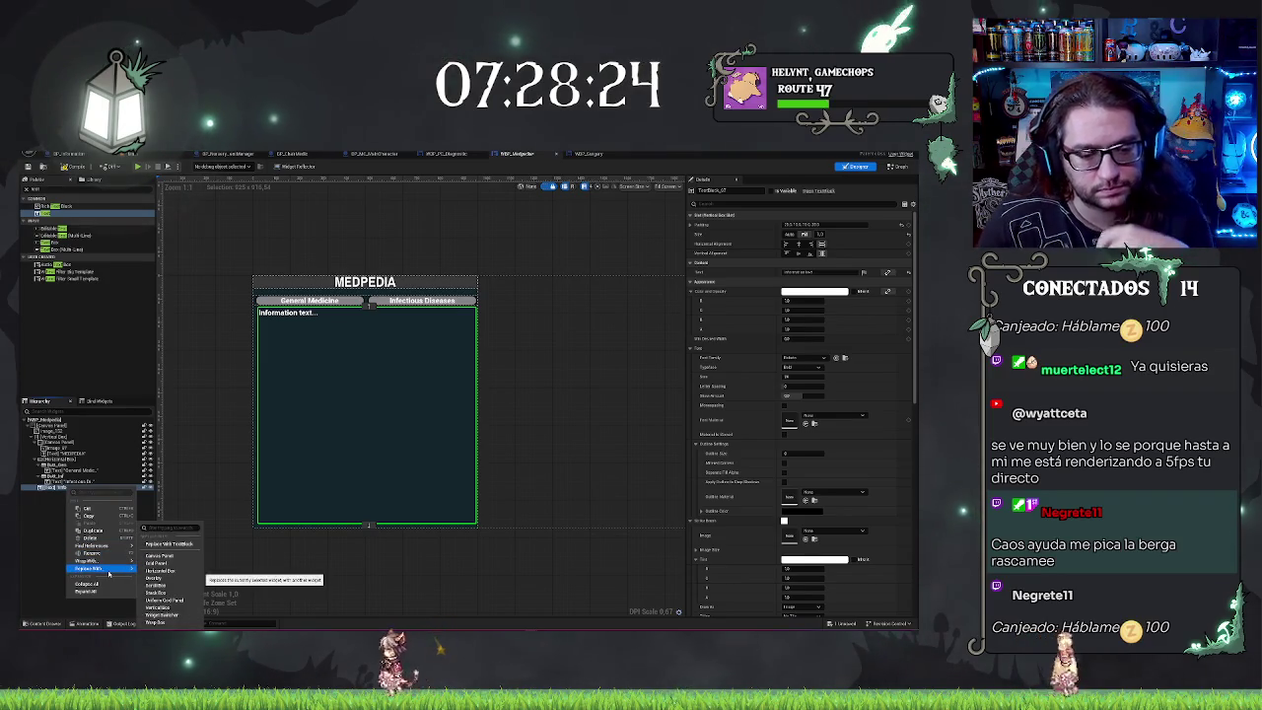
type("hor")
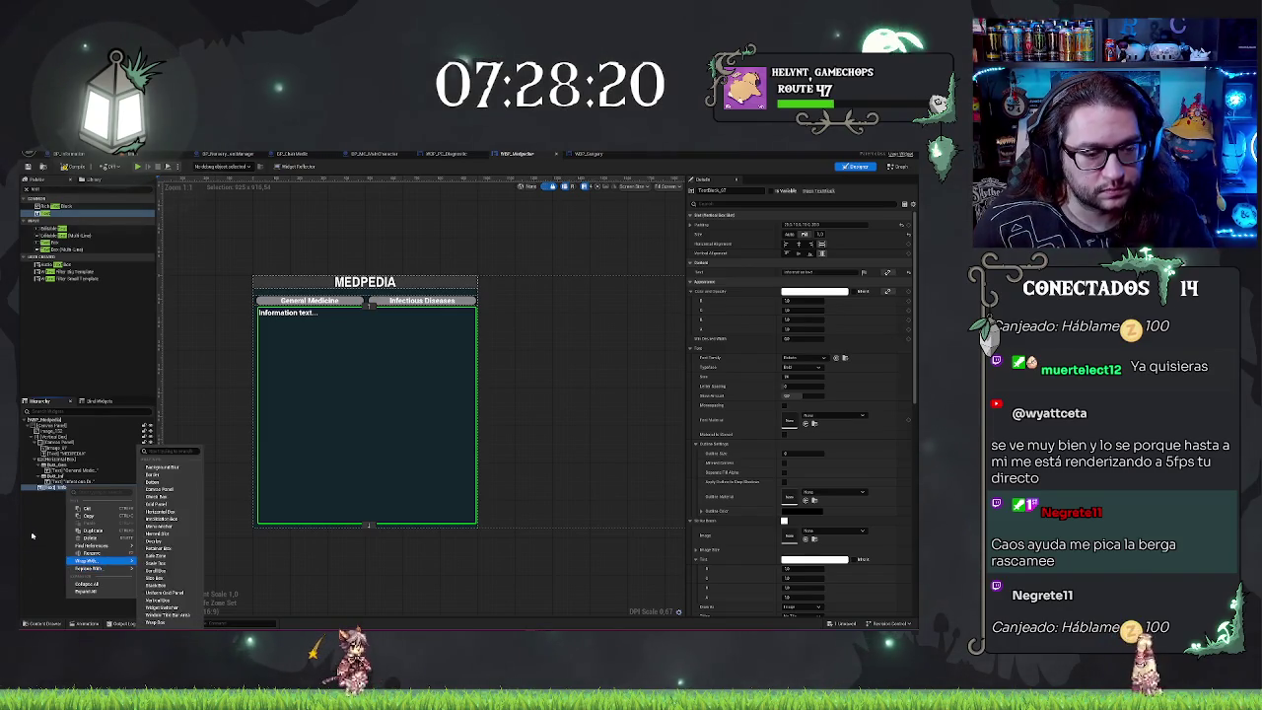
left_click(160, 587)
left_click(65, 487)
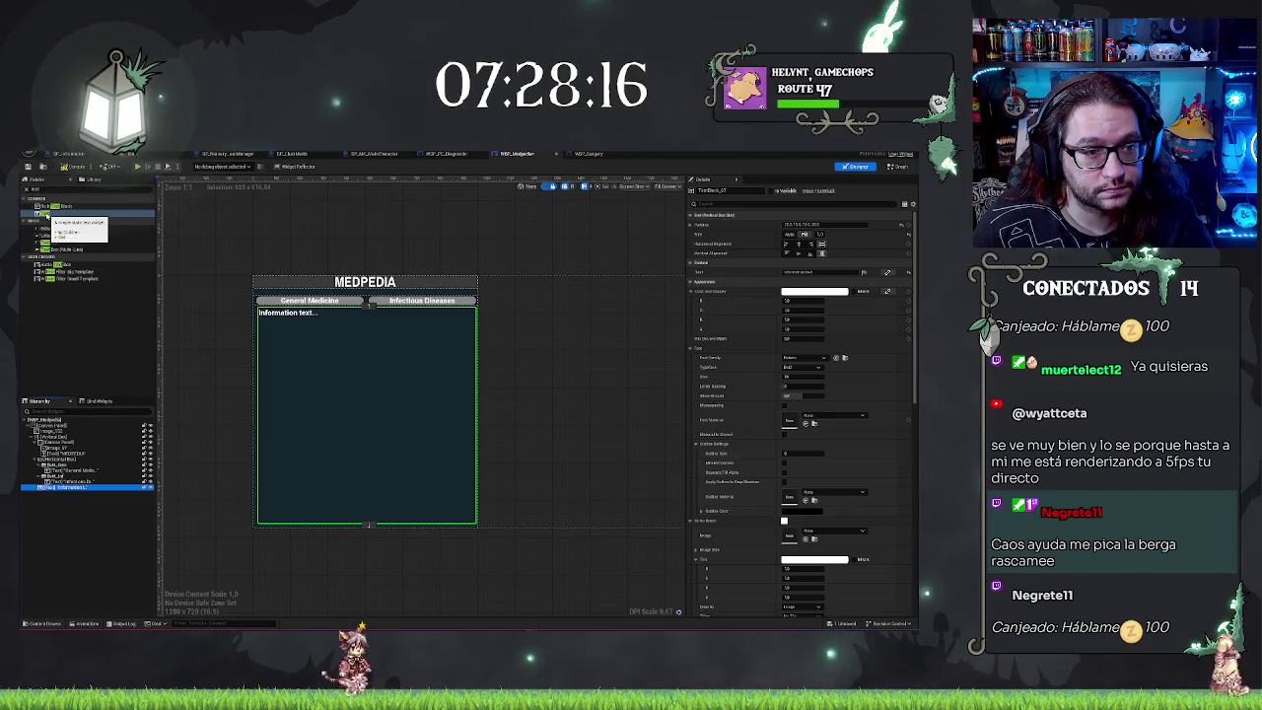
left_click(54, 206)
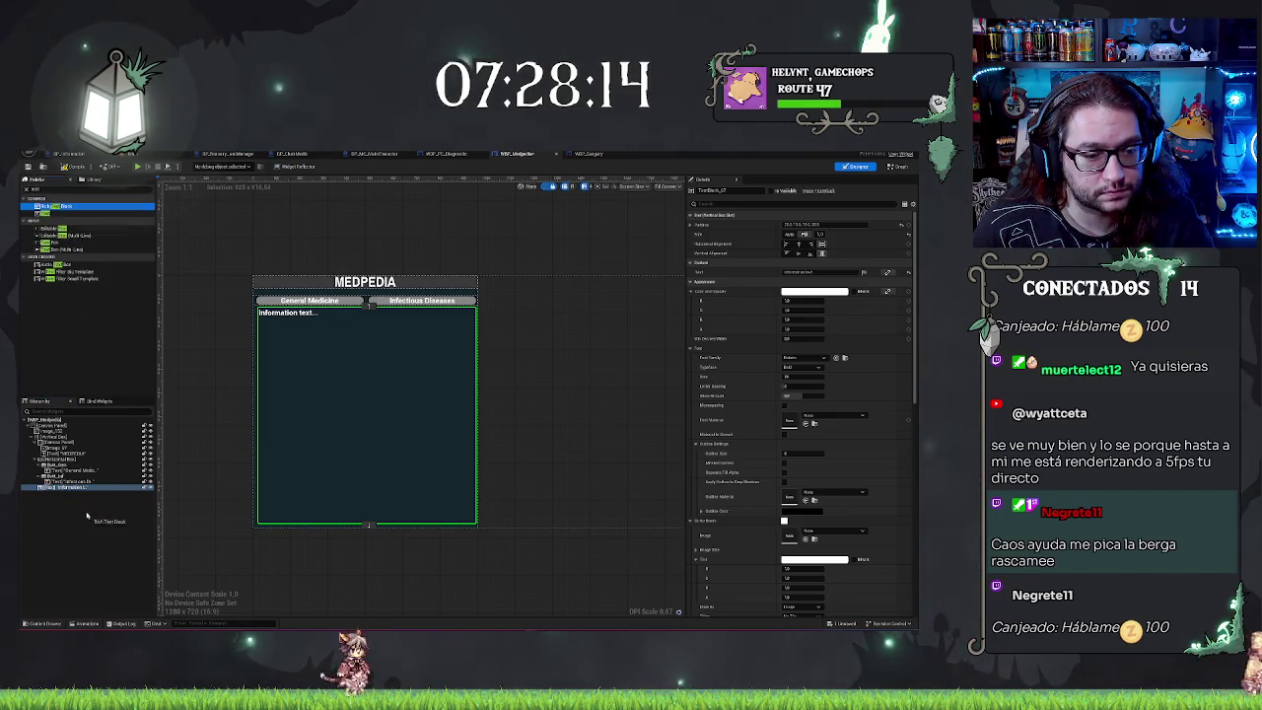
left_click_drag(87, 514, 61, 496)
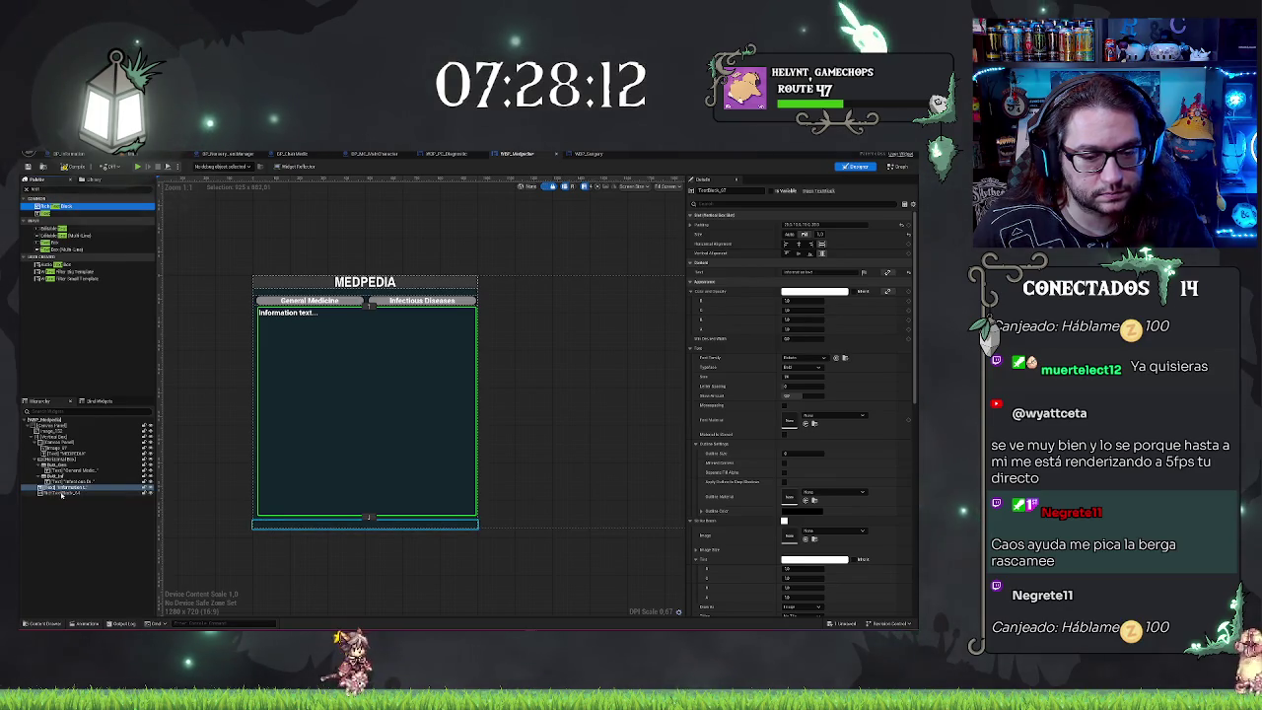
Step: Select the new RichTextBlock and filter its Details properties by 'line'
left_click(61, 493)
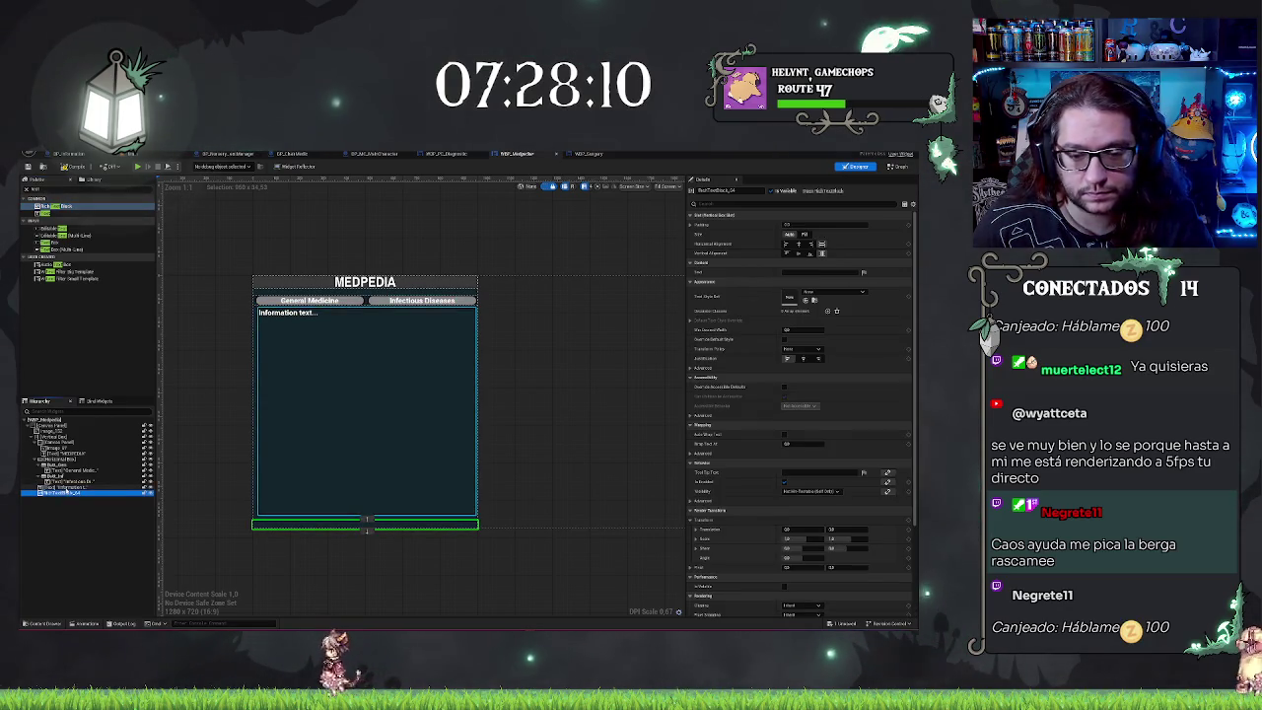
left_click(54, 488)
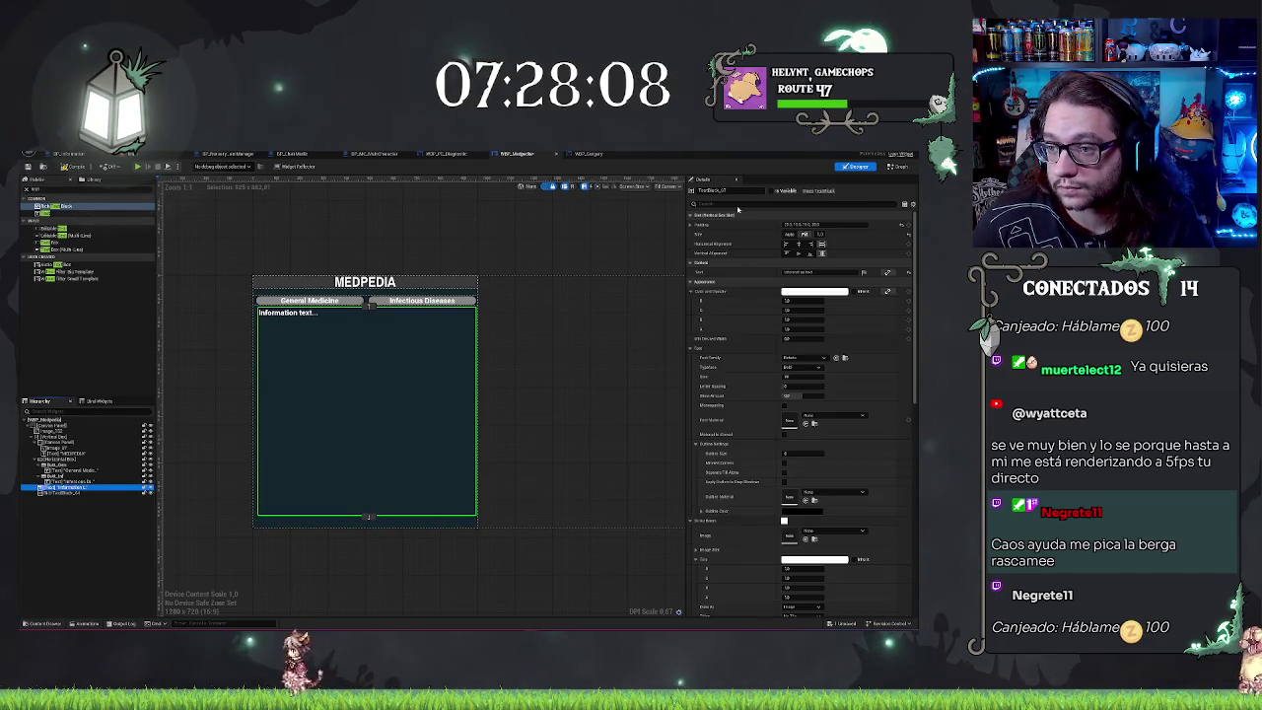
left_click(59, 493)
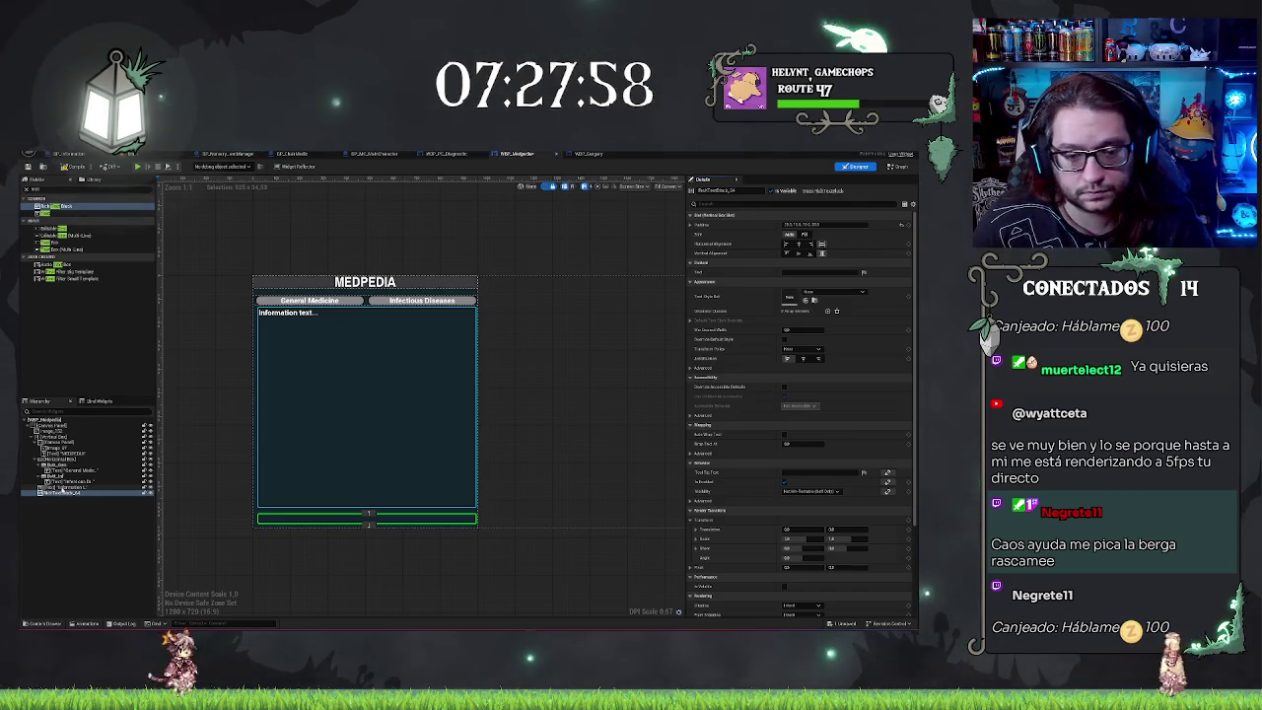
left_click(63, 487)
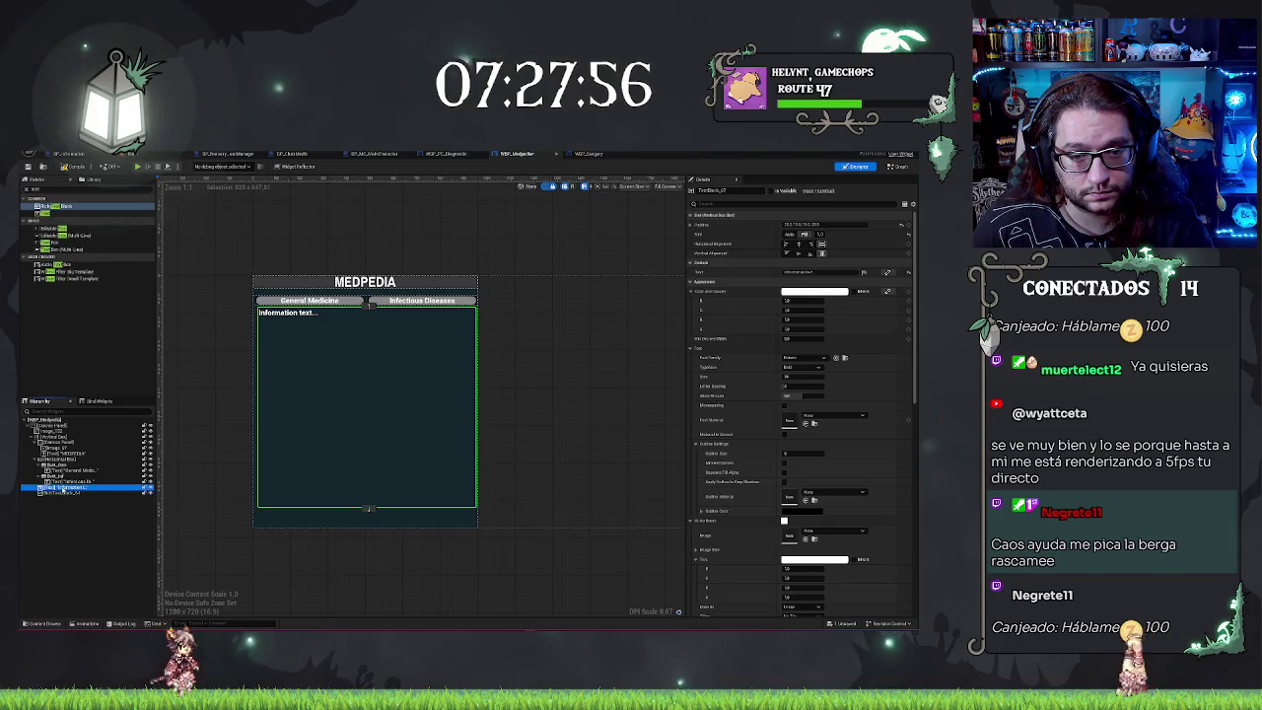
left_click(59, 492)
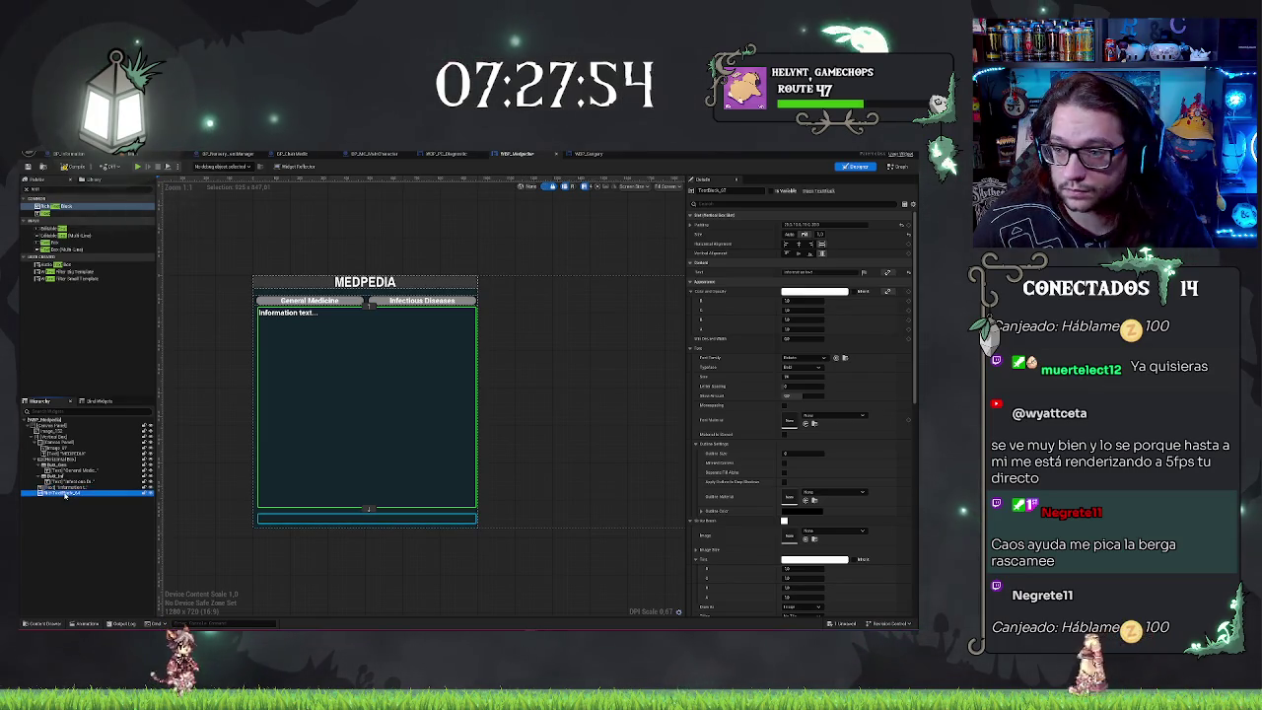
left_click(779, 204)
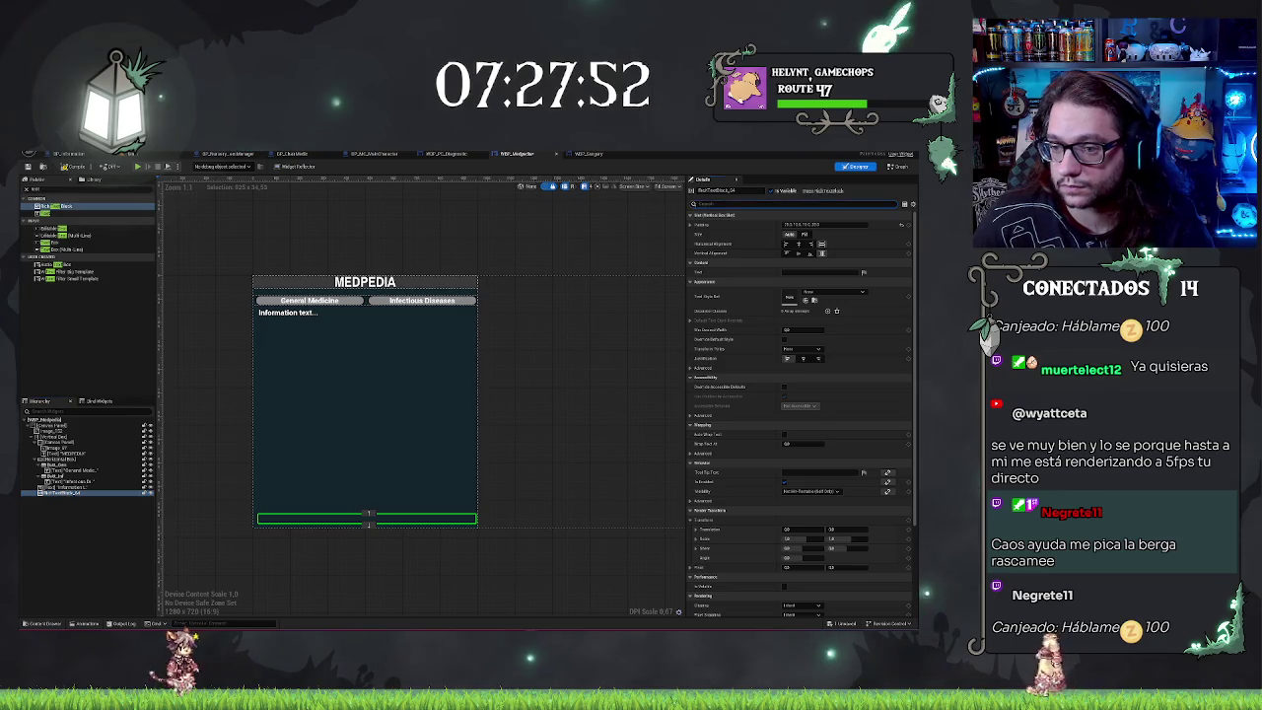
type("mul")
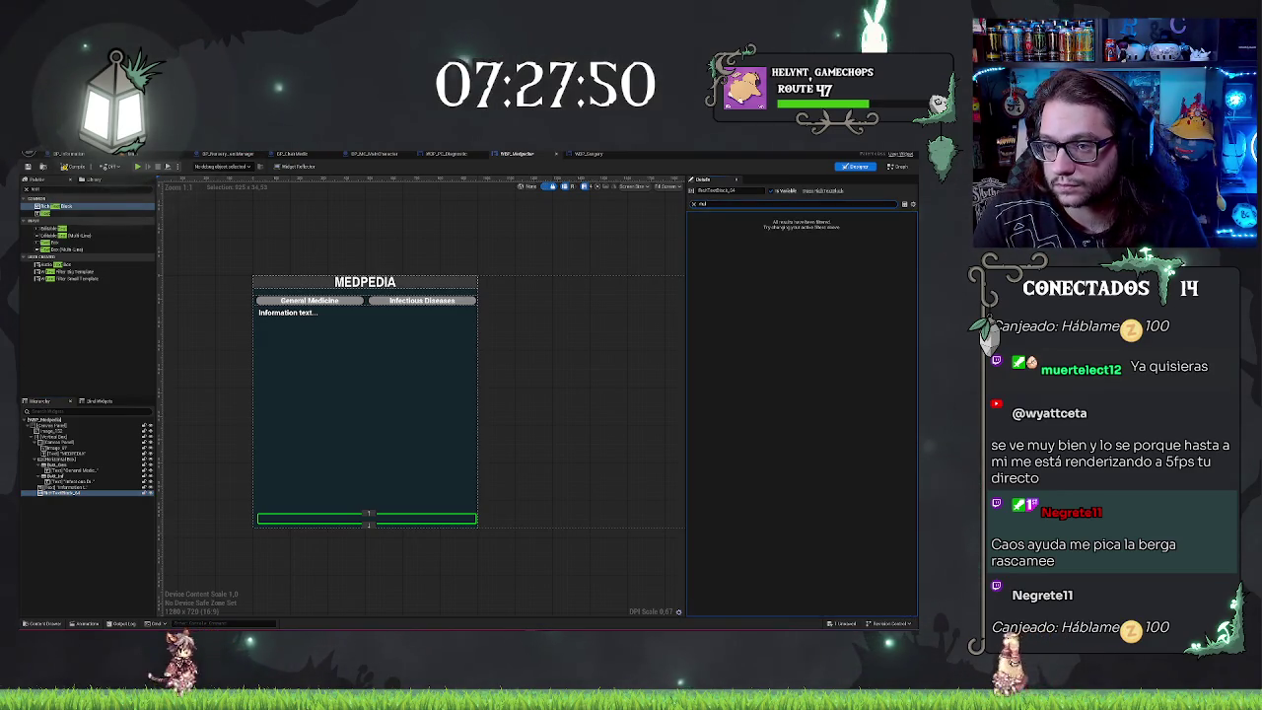
key("BackSpace")
key("BackSpace")
key("BackSpace")
type("line")
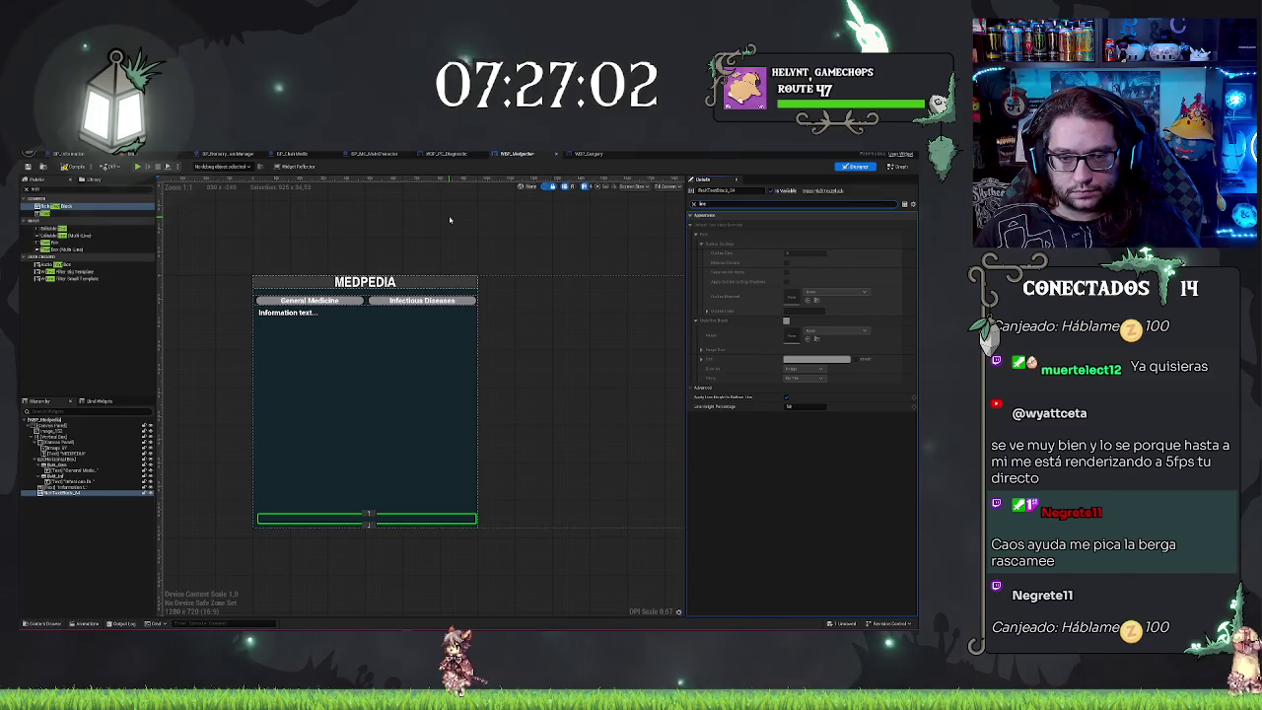
Step: Duplicate the General Medicine button with Ctrl+D
left_click(59, 464)
left_click(56, 478)
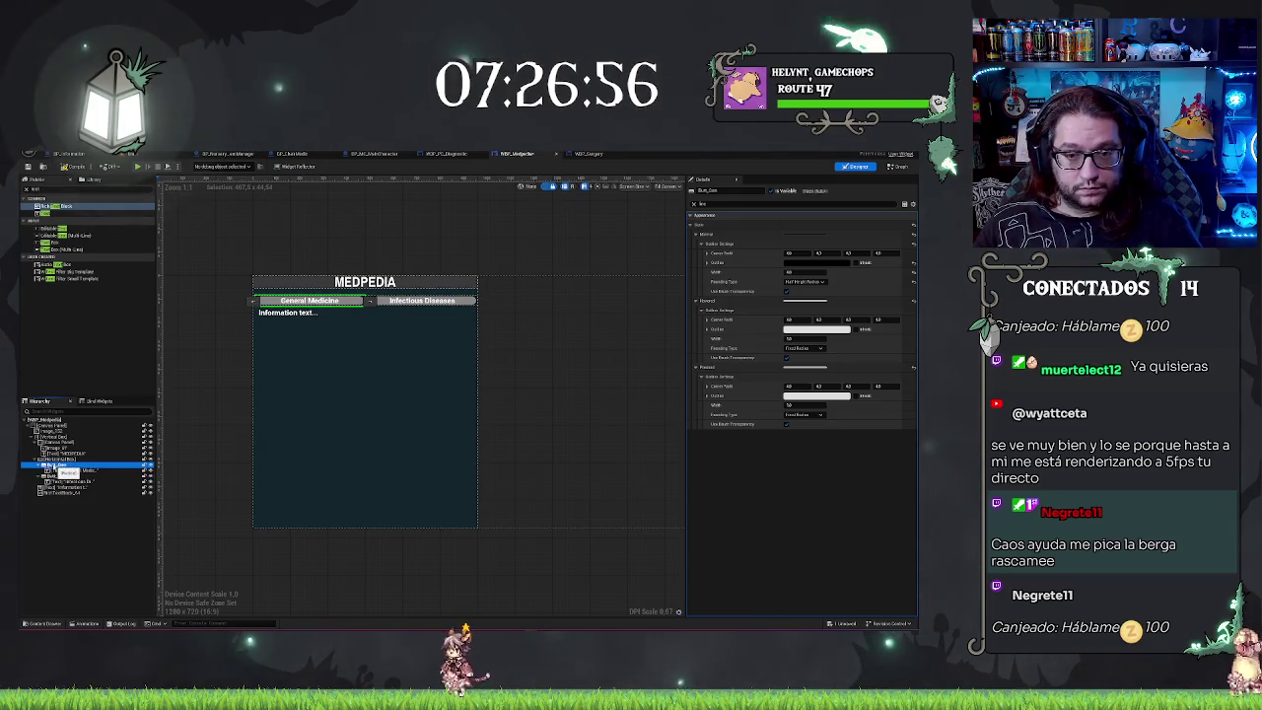
key("ctrl+d")
left_click(334, 242)
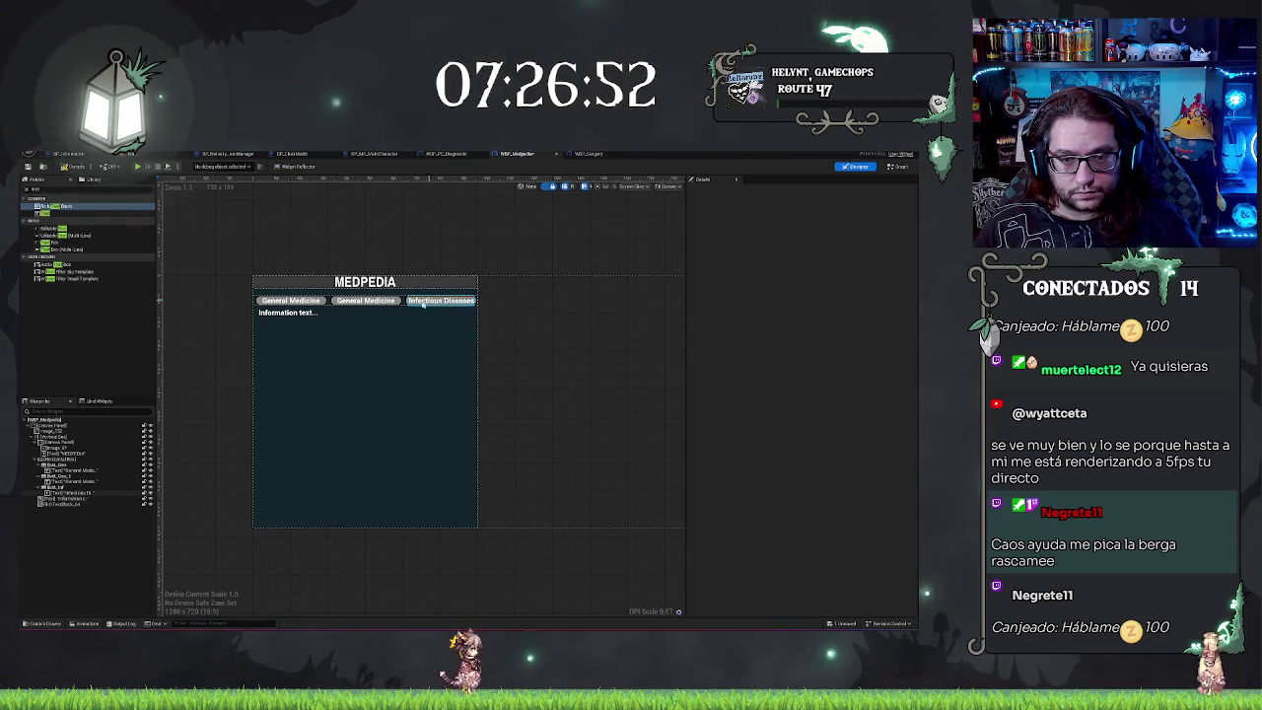
Step: Rename the duplicate to Butt_Inf, move it into the button row, and clear the Details search
left_click(66, 478)
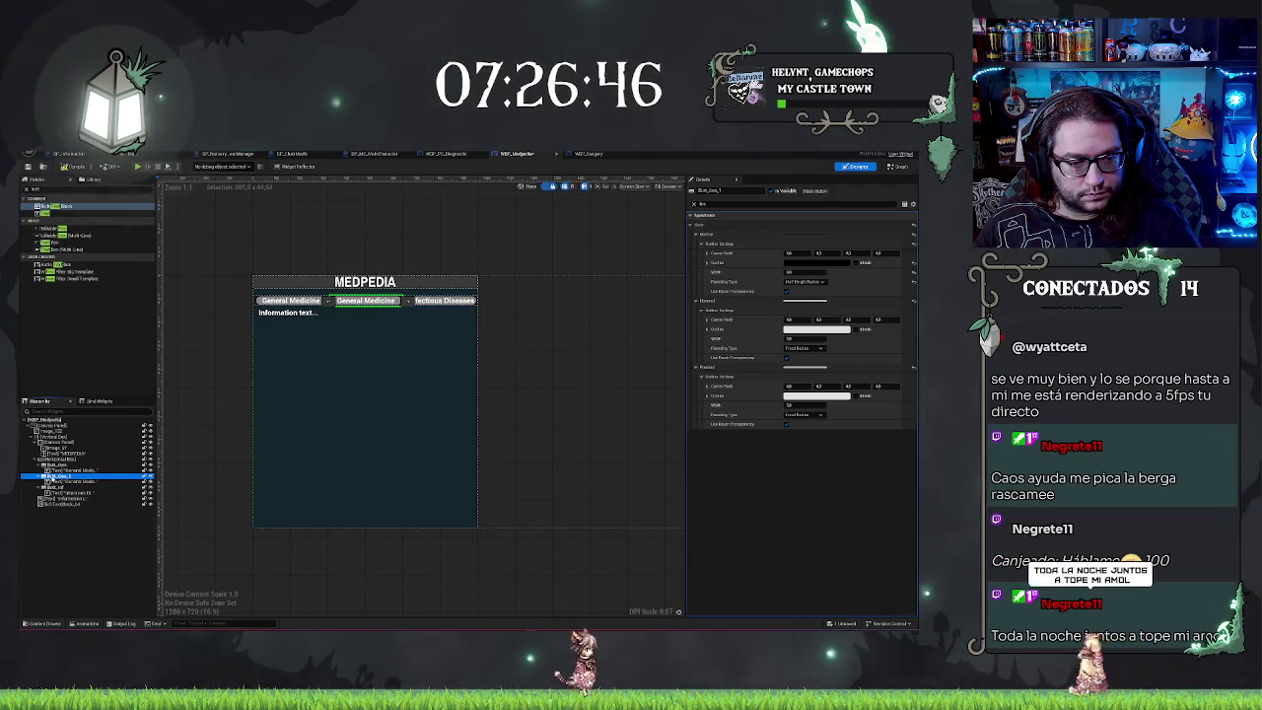
double_click(104, 476)
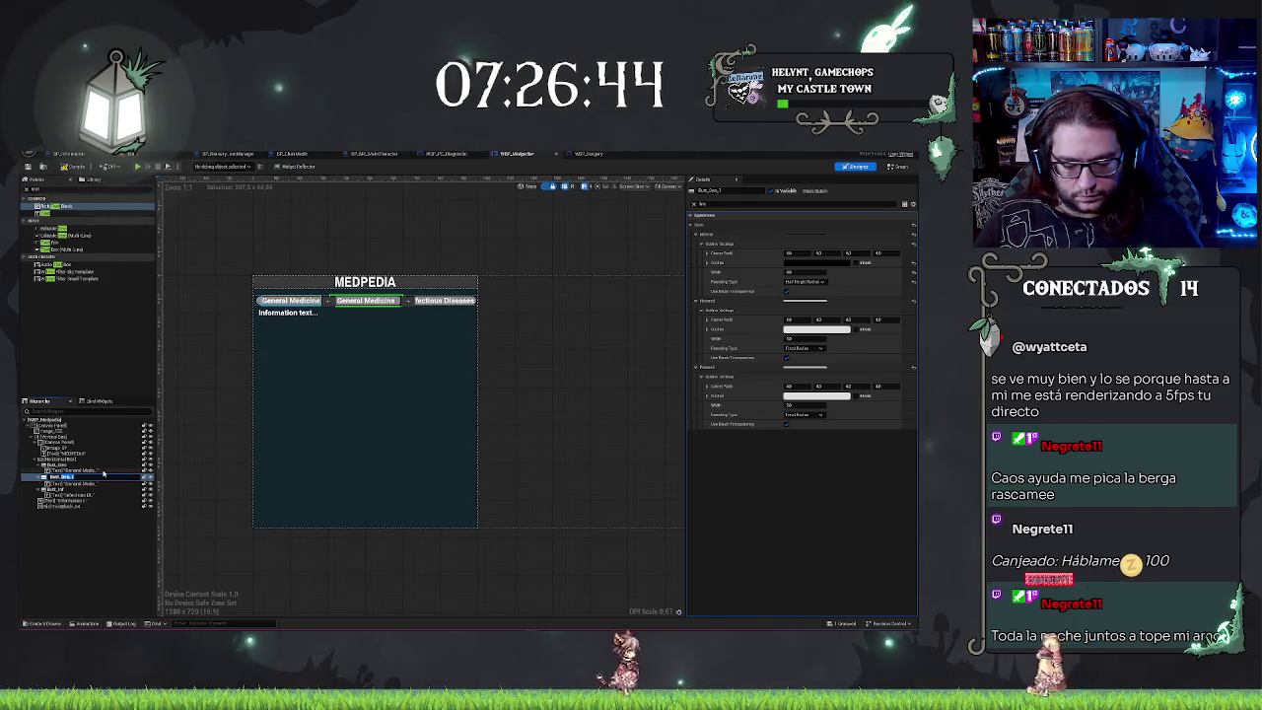
type("Butt_Inf")
key("Return")
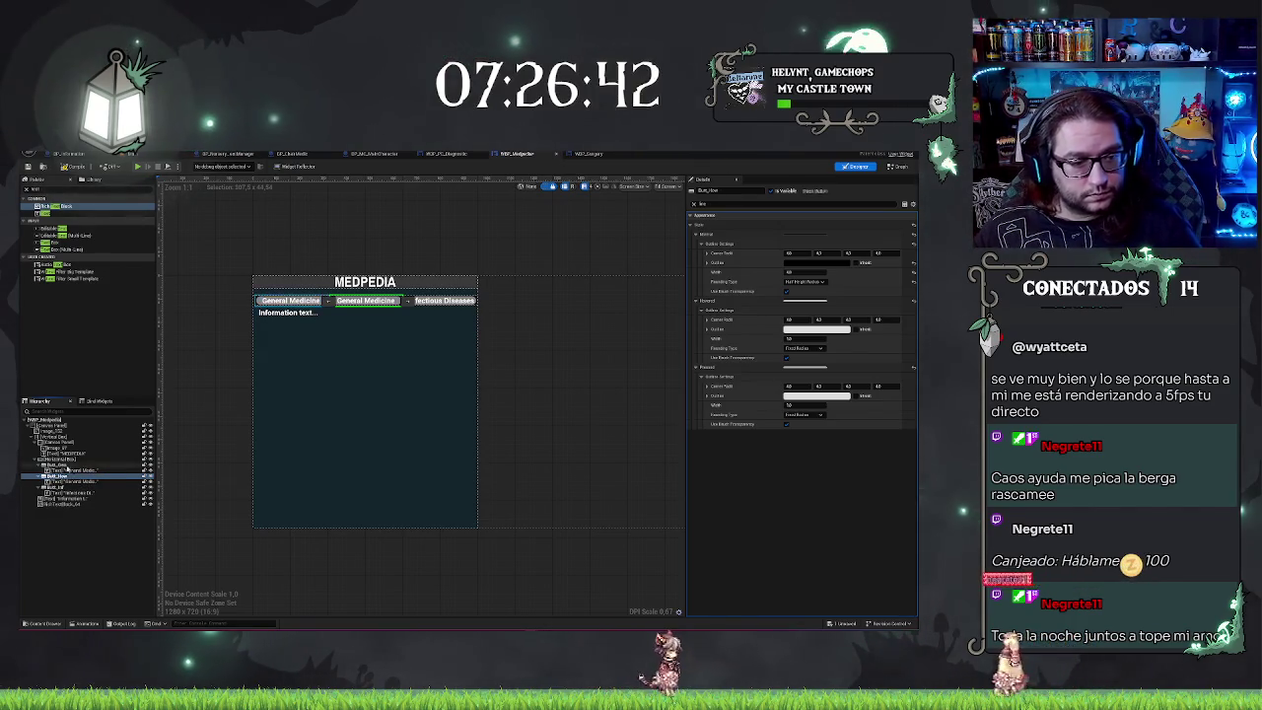
left_click_drag(44, 472, 63, 465)
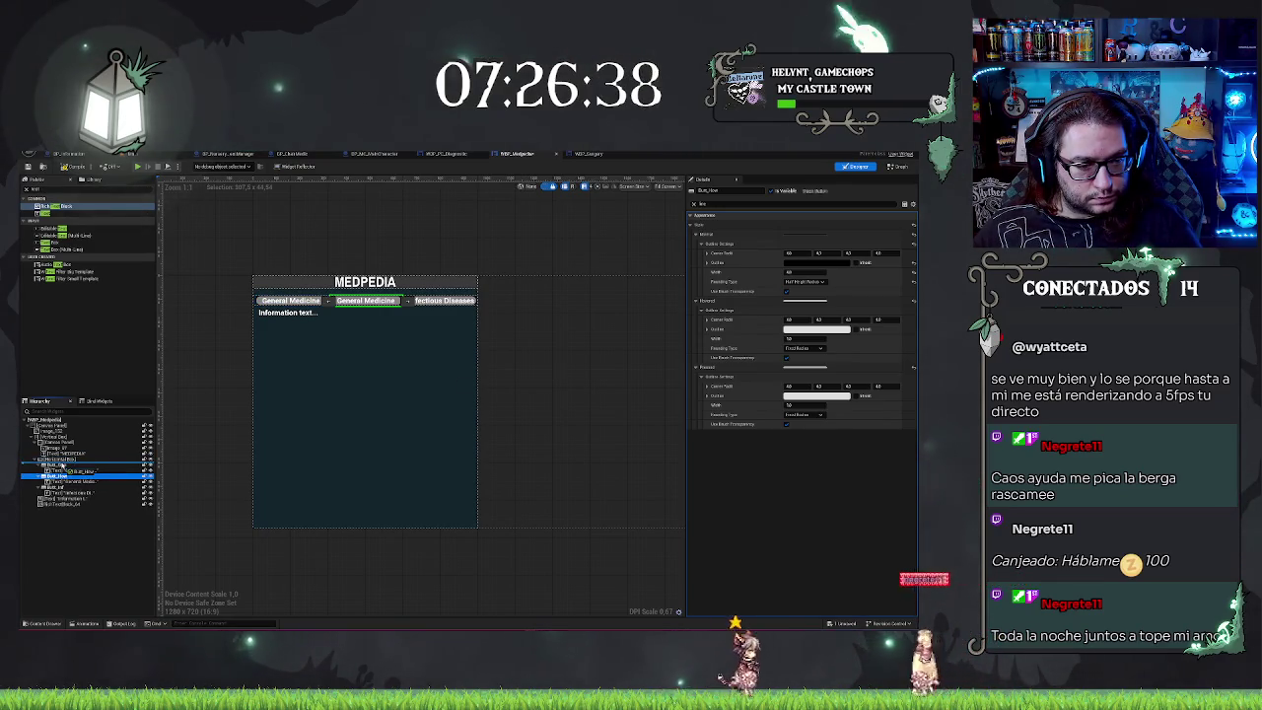
left_click(63, 464)
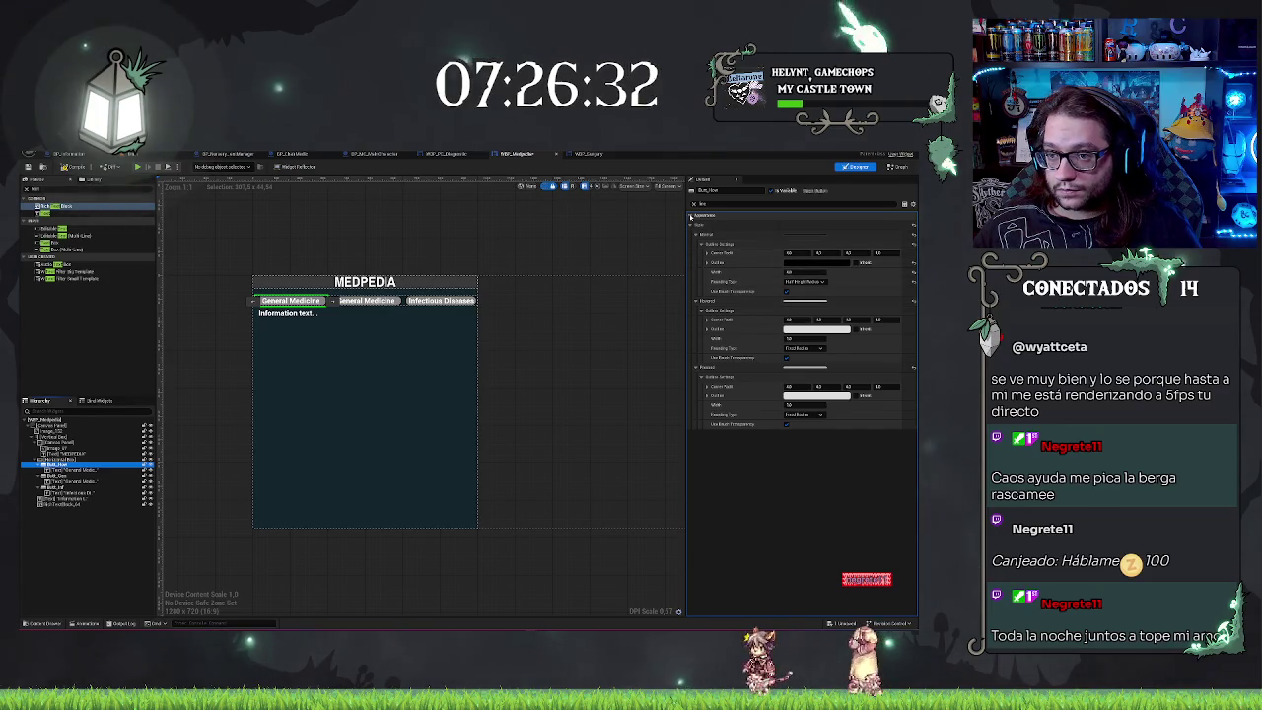
left_click(696, 204)
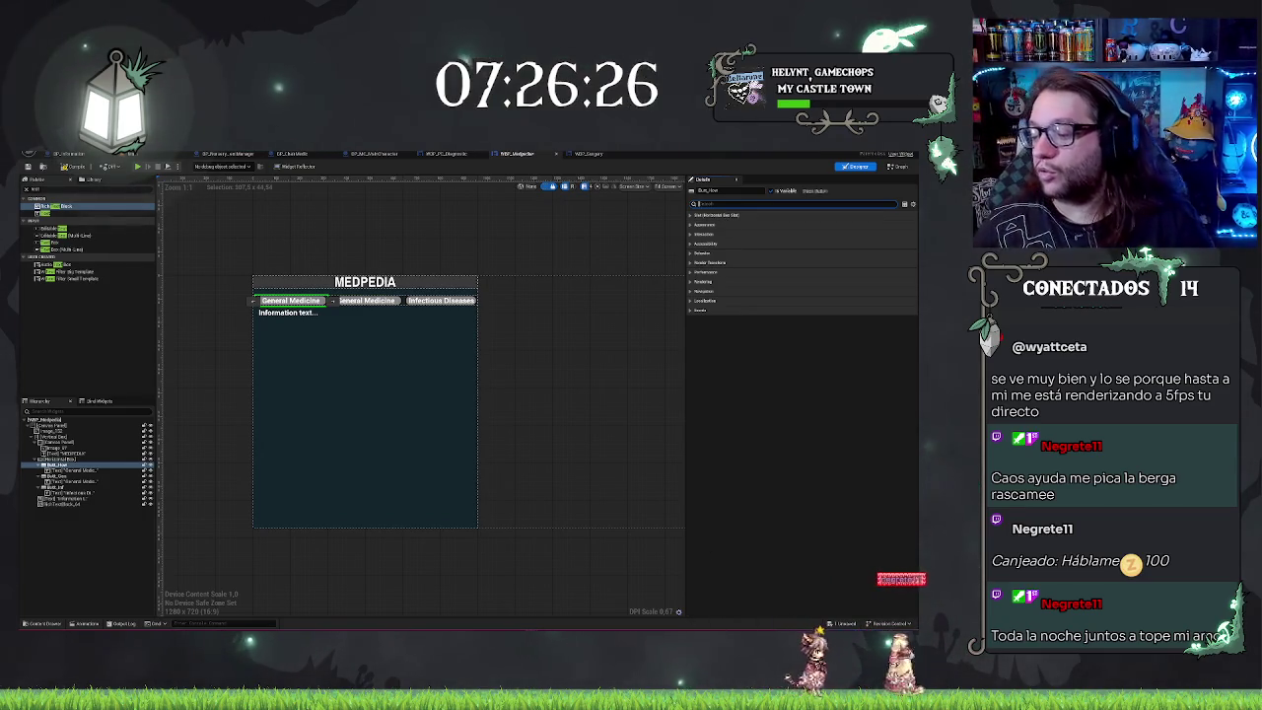
Step: Change the first button's label to 'How to Diagnose', then multi-select the three buttons
left_click(69, 470)
left_click(801, 263)
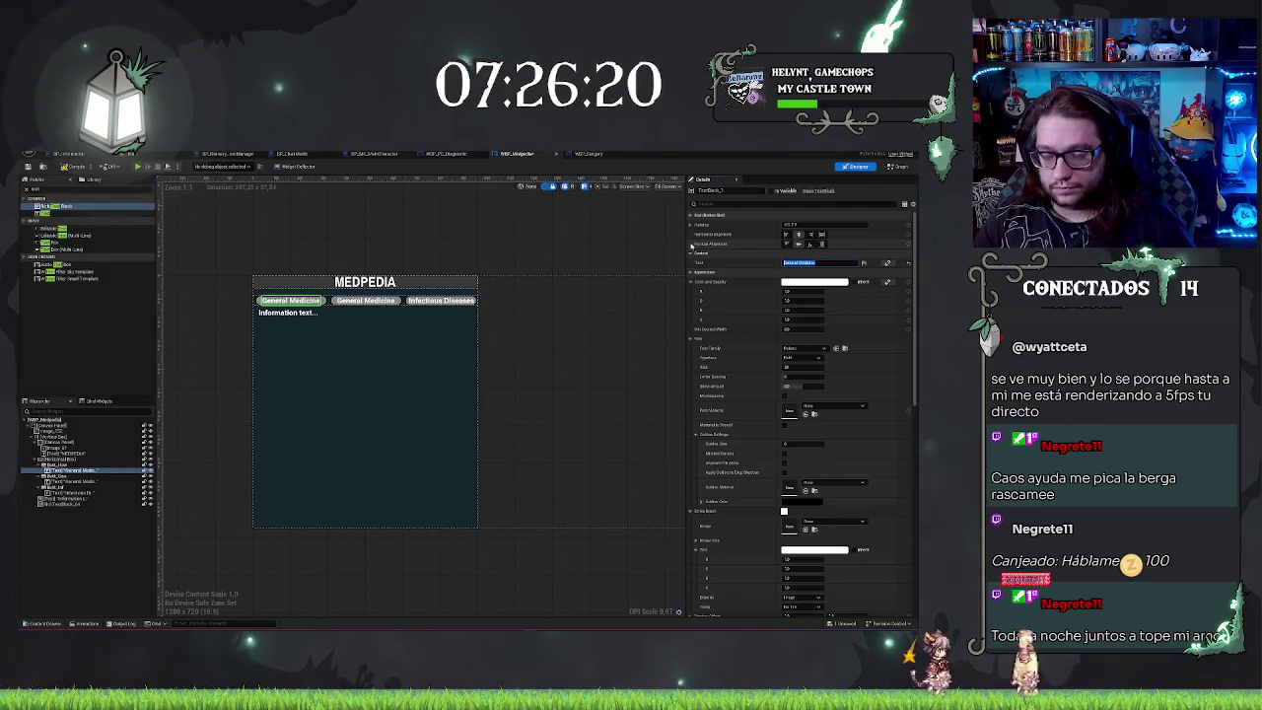
type("How to Diagnose")
key("Return")
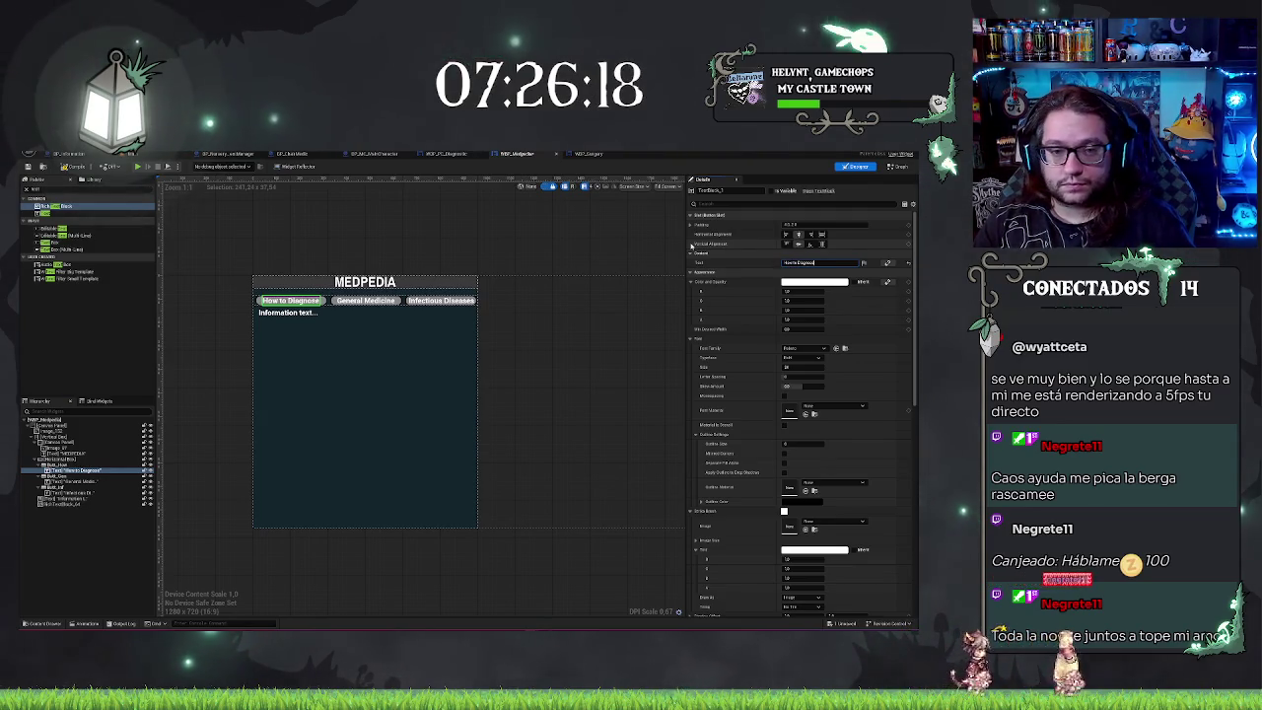
left_click(485, 259)
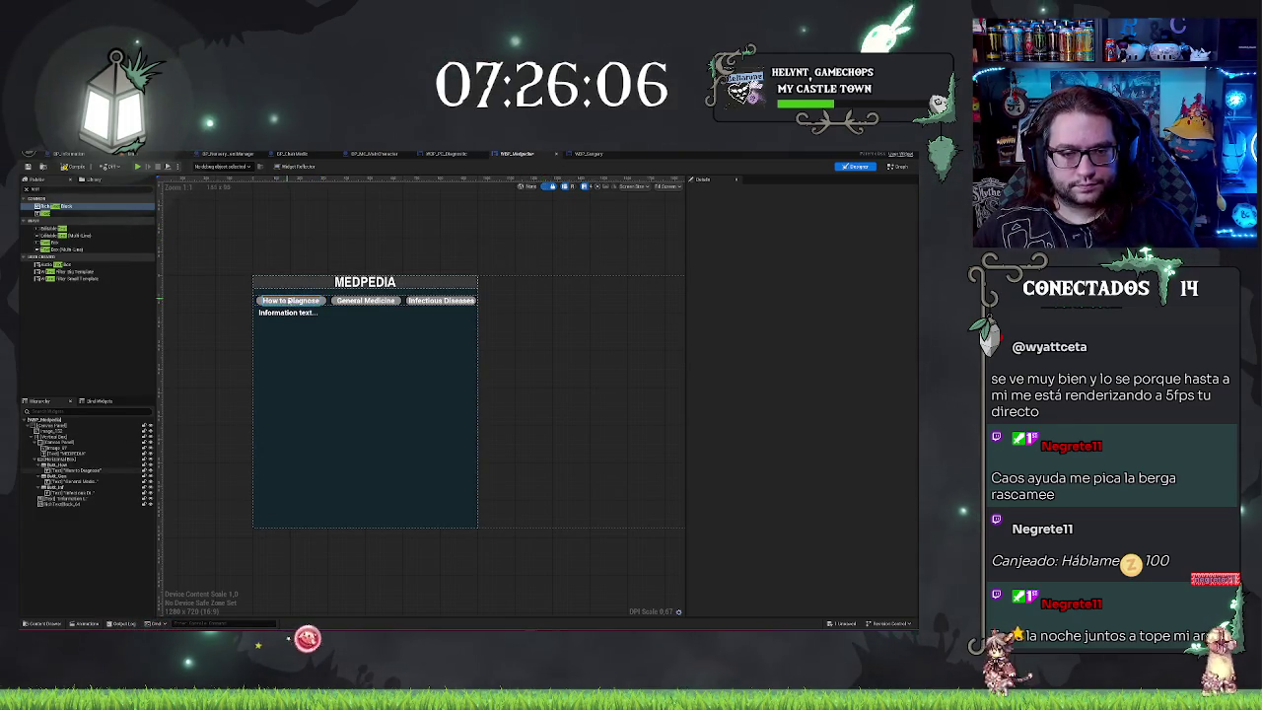
left_click(322, 300)
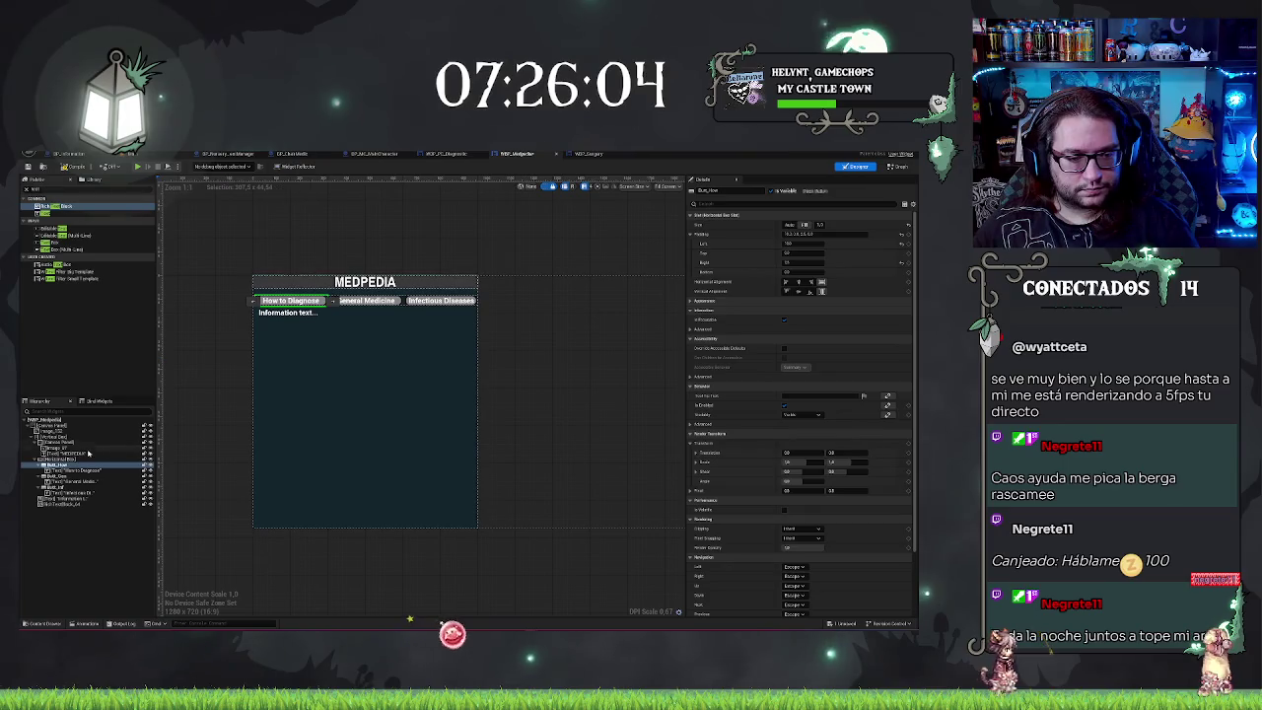
left_click(54, 486, "shift")
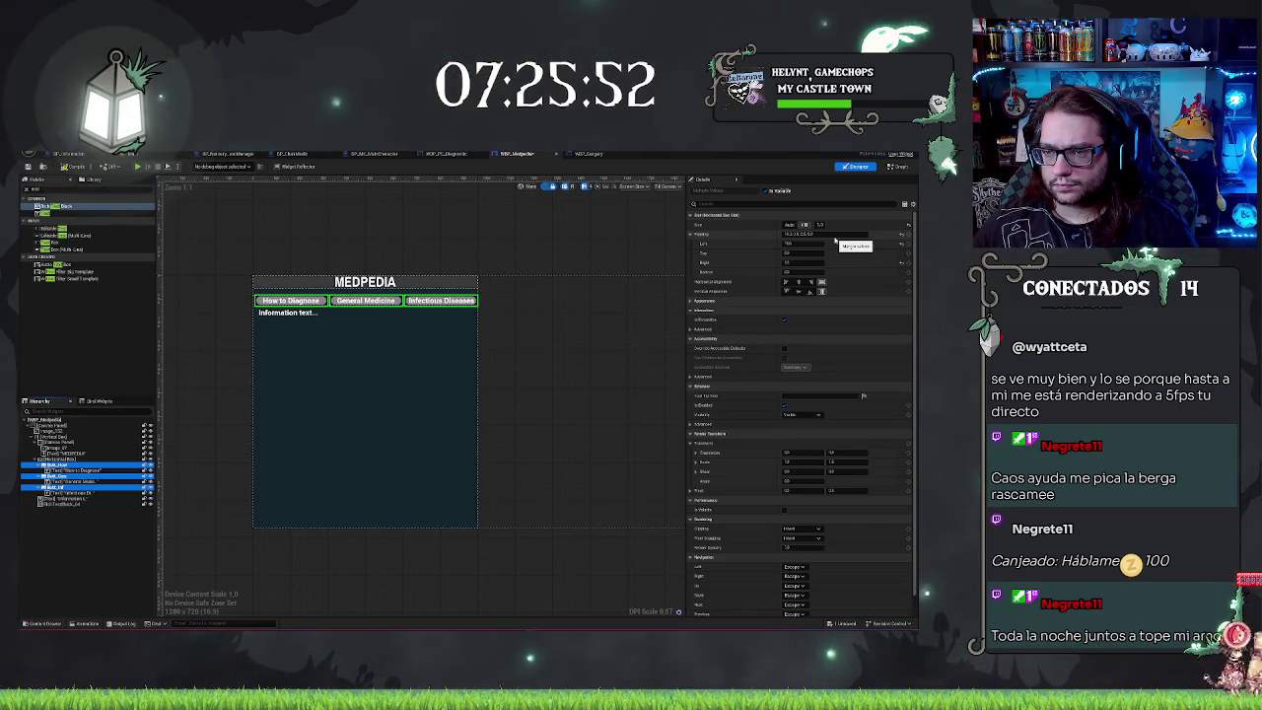
Step: Select the button label text widgets and switch them to a different Font Family
left_click(691, 301)
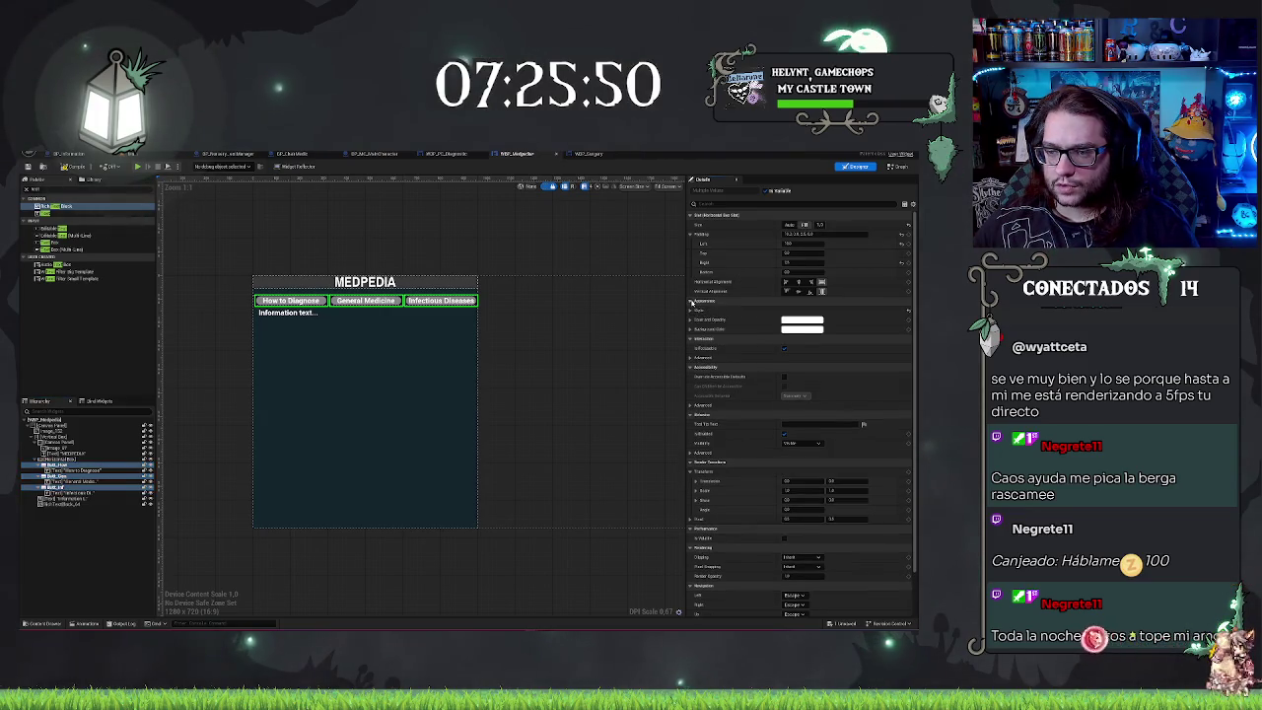
scroll(804, 314, "down", 1)
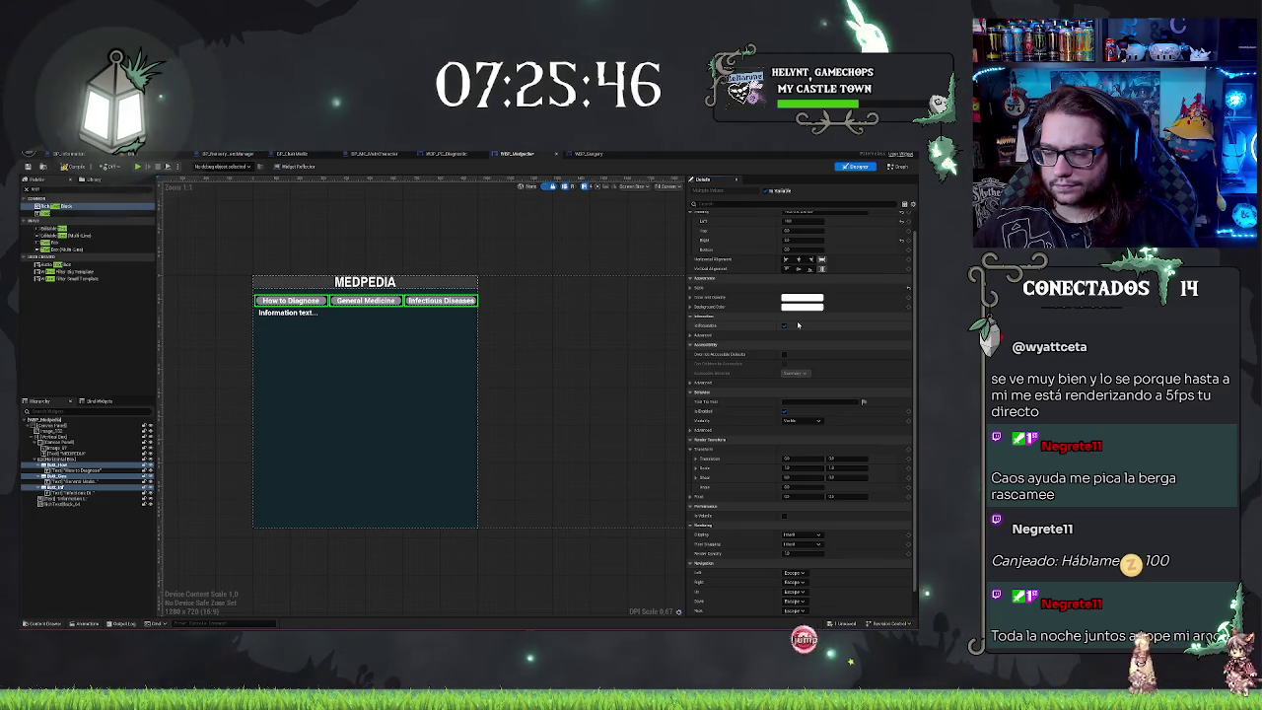
scroll(802, 366, "down", 1)
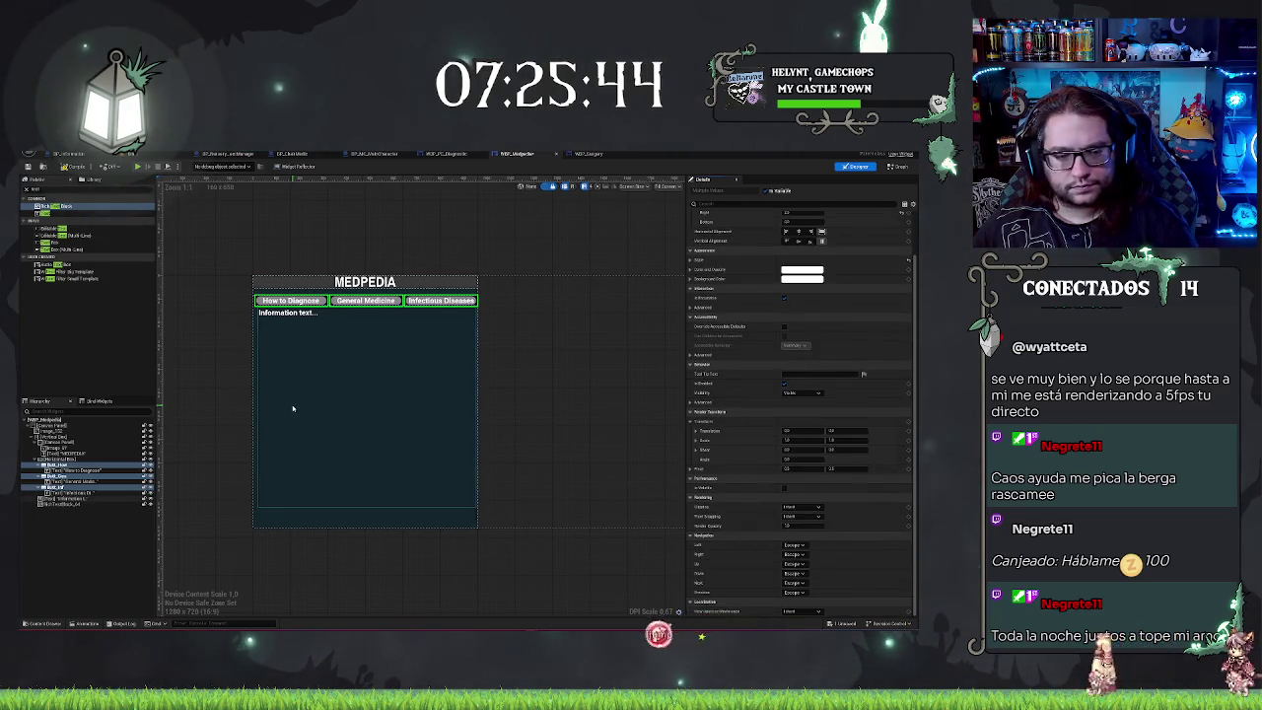
left_click(79, 472)
left_click(74, 492, "ctrl")
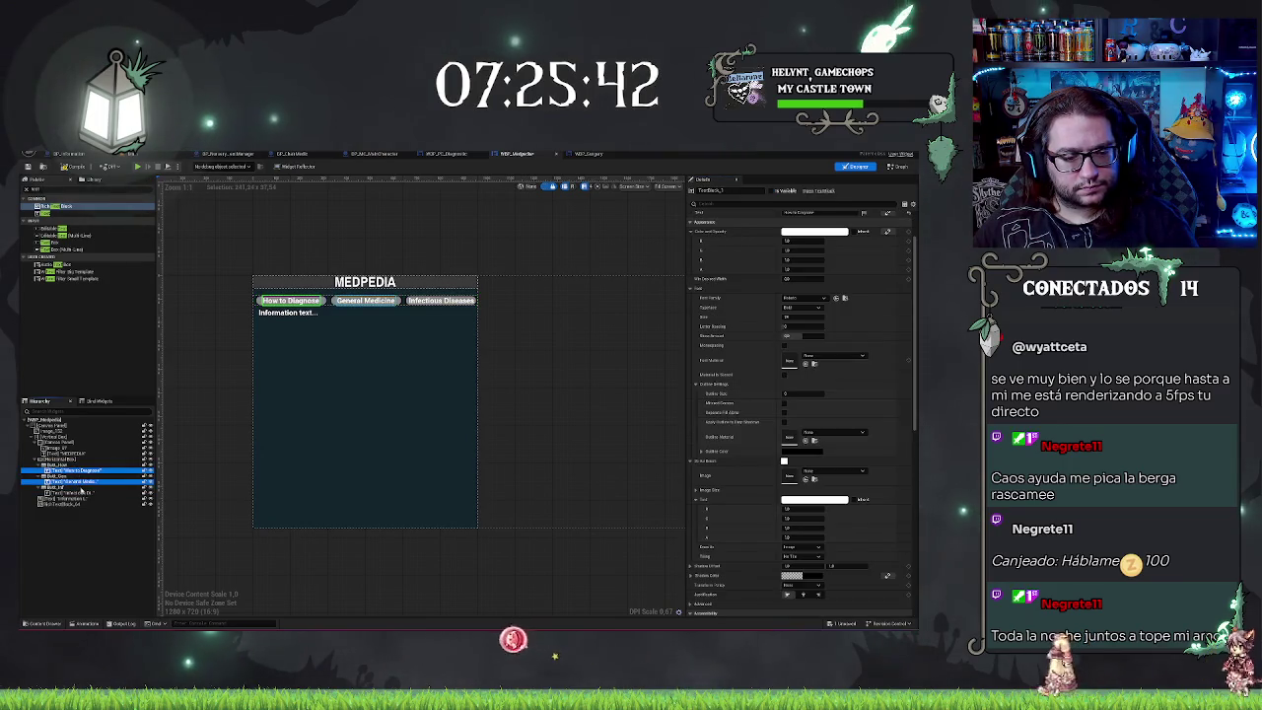
scroll(800, 345, "up", 2)
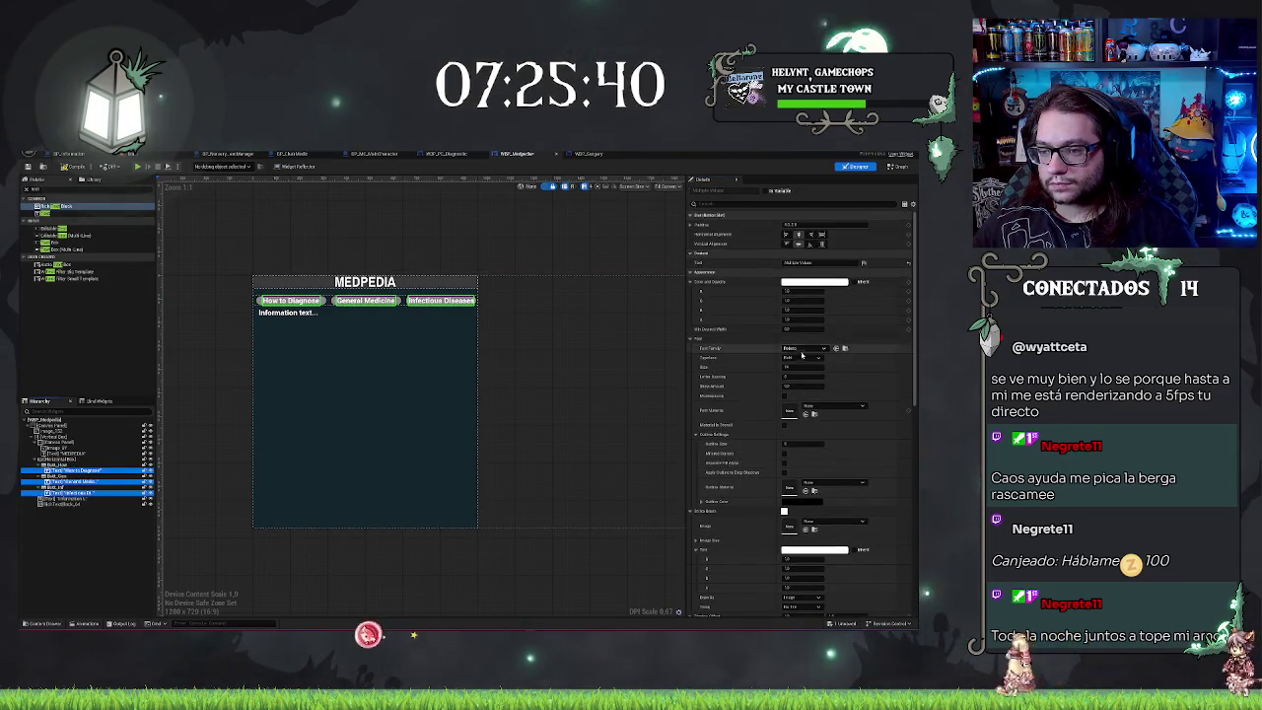
left_click(803, 348)
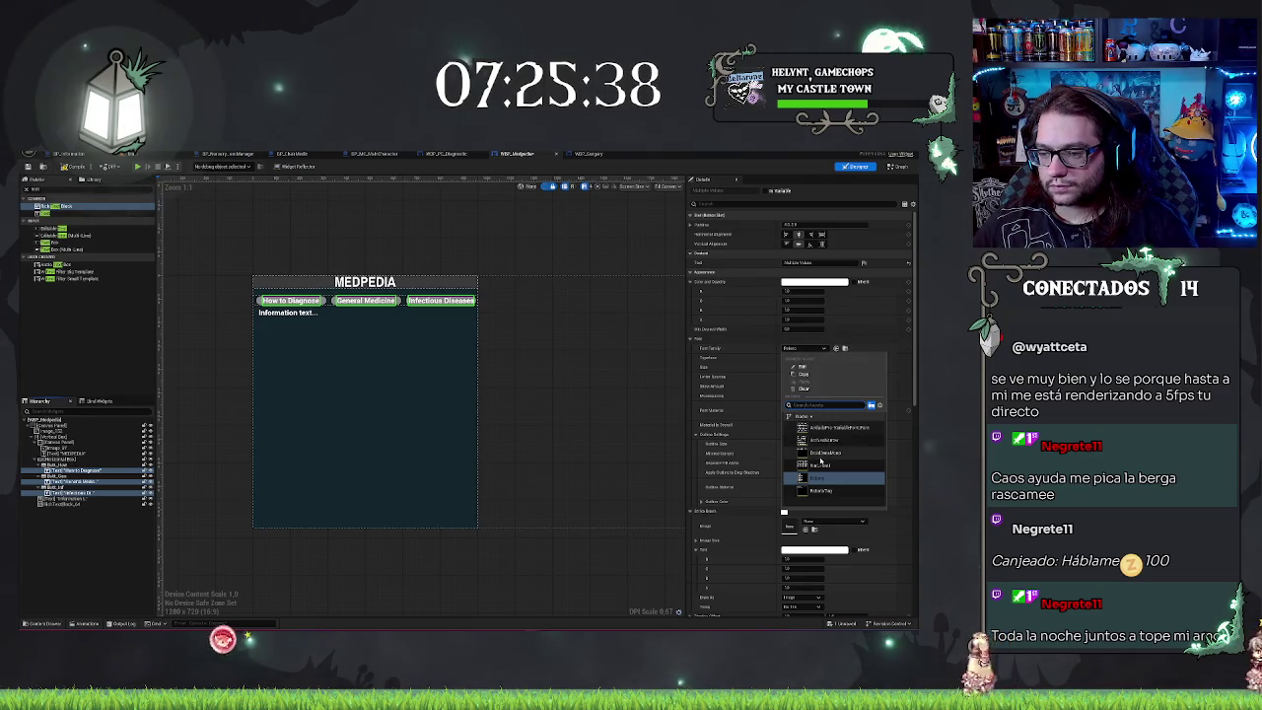
left_click(847, 441)
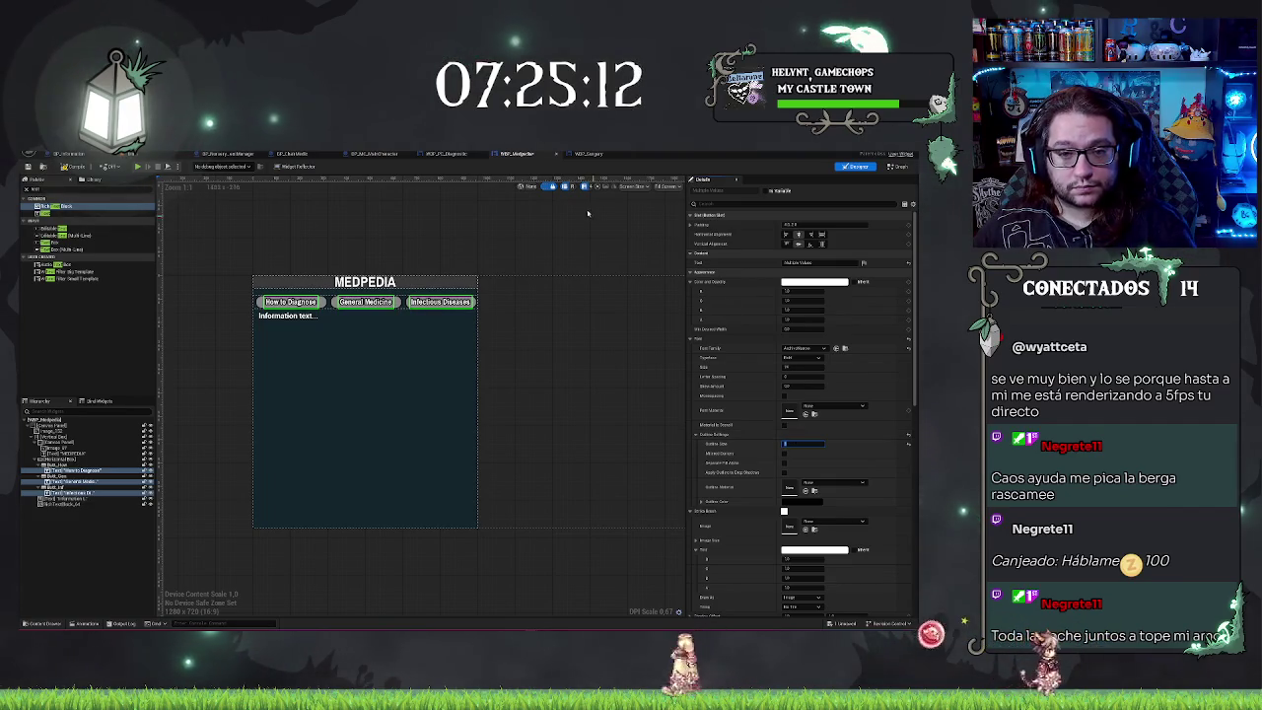
left_click(558, 247)
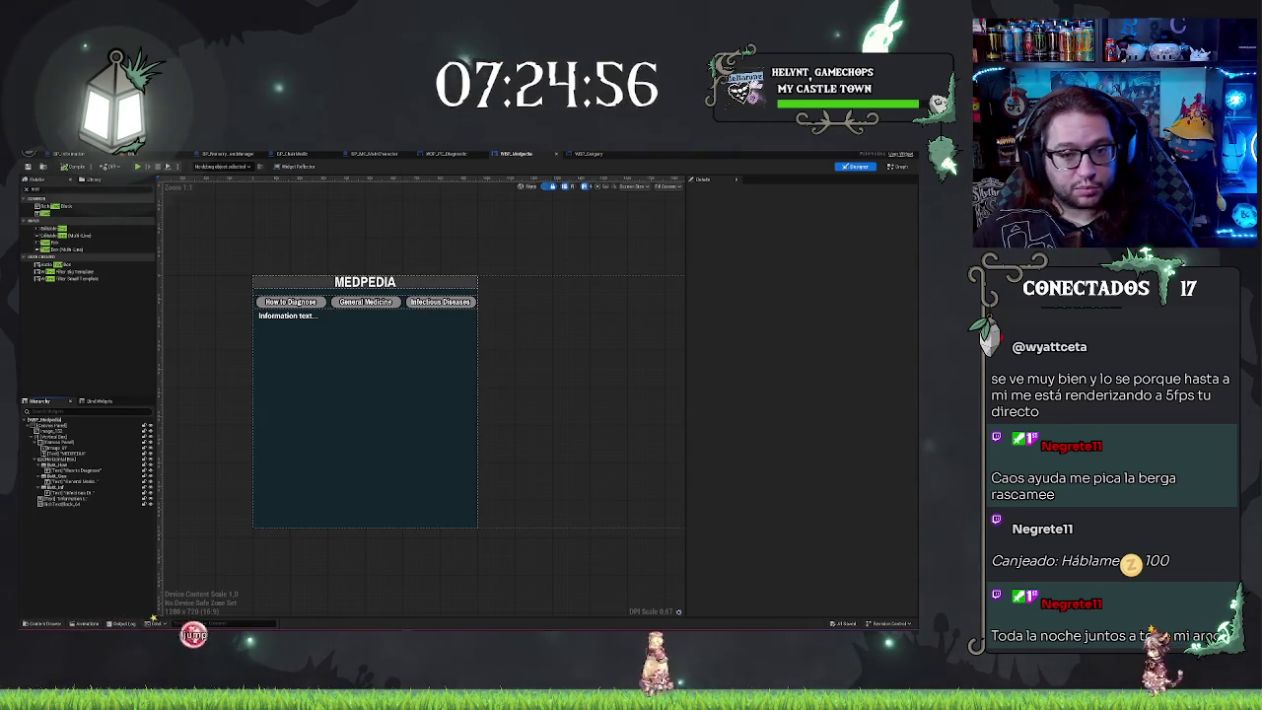
left_click(303, 335)
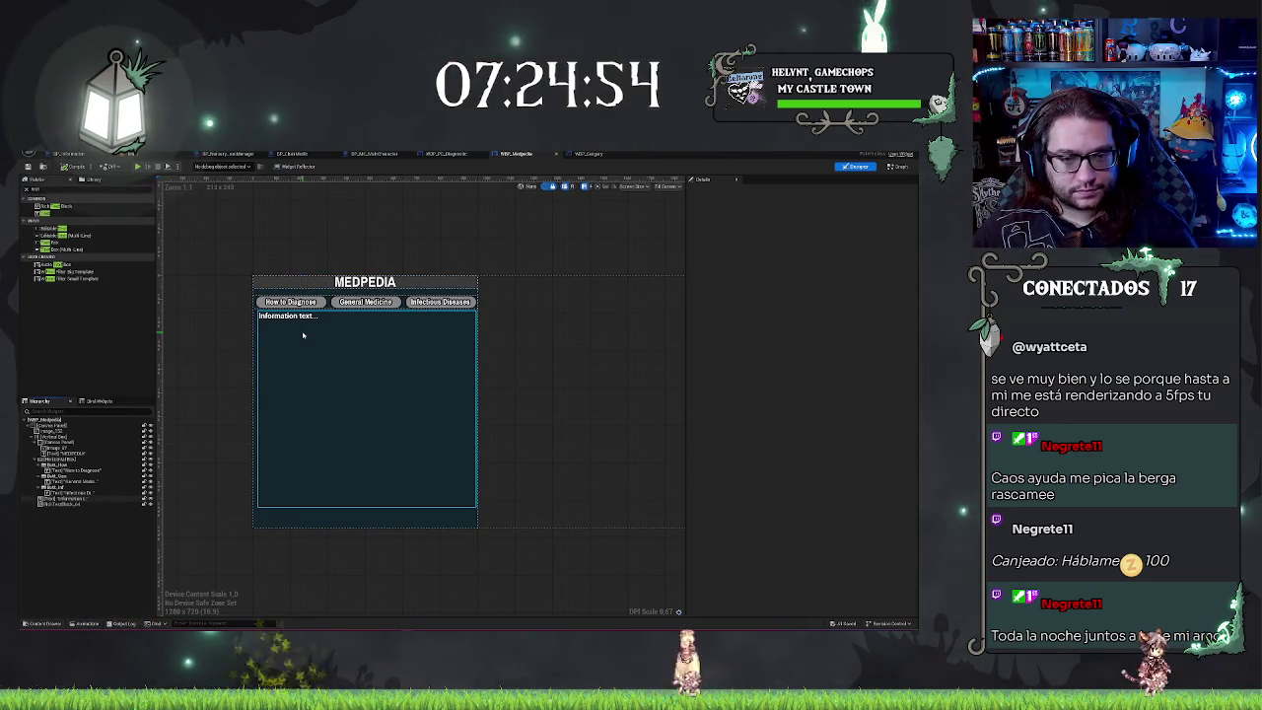
Step: Review the Information text and RichTextBlock details, then return to the main level editor
left_click(303, 335)
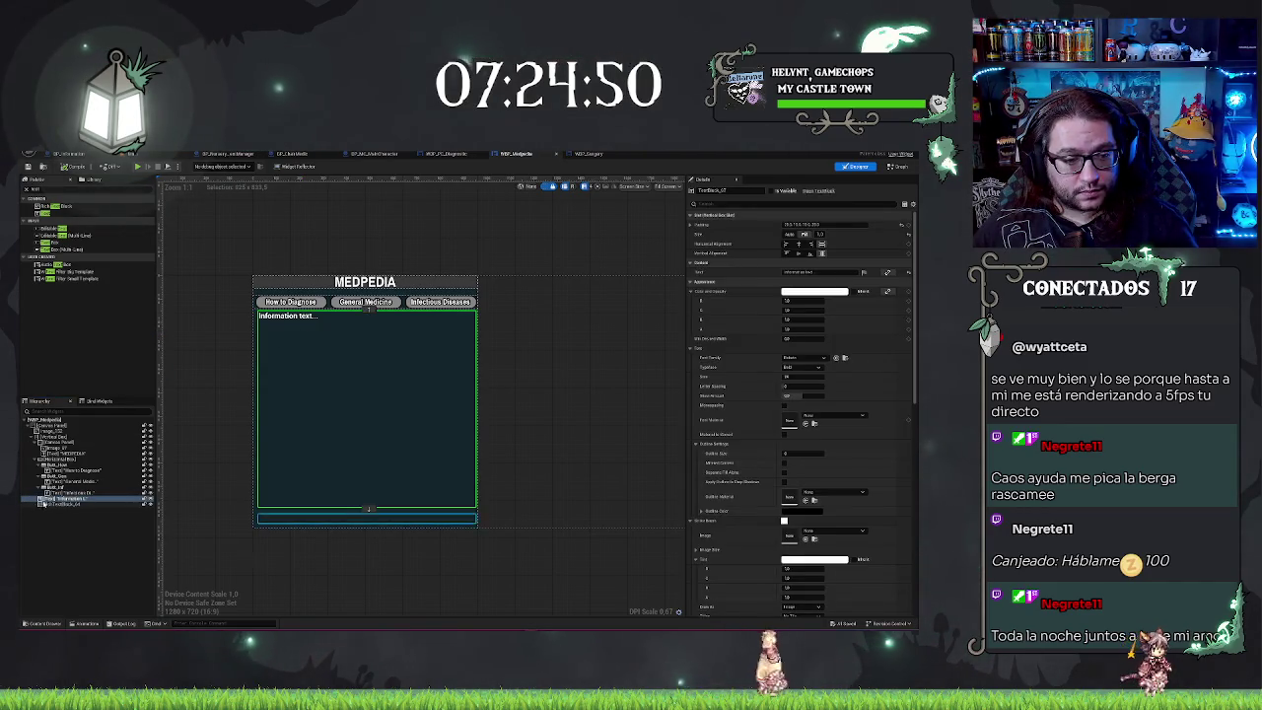
left_click(61, 504)
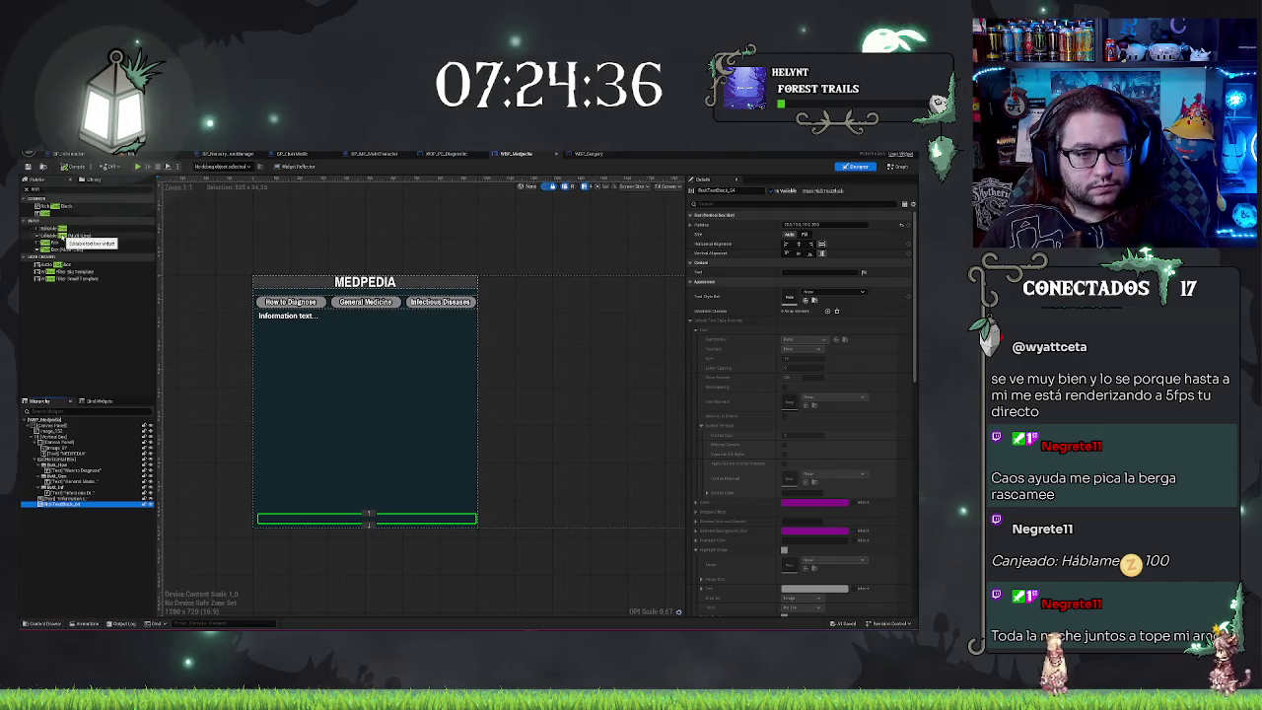
left_click(92, 314)
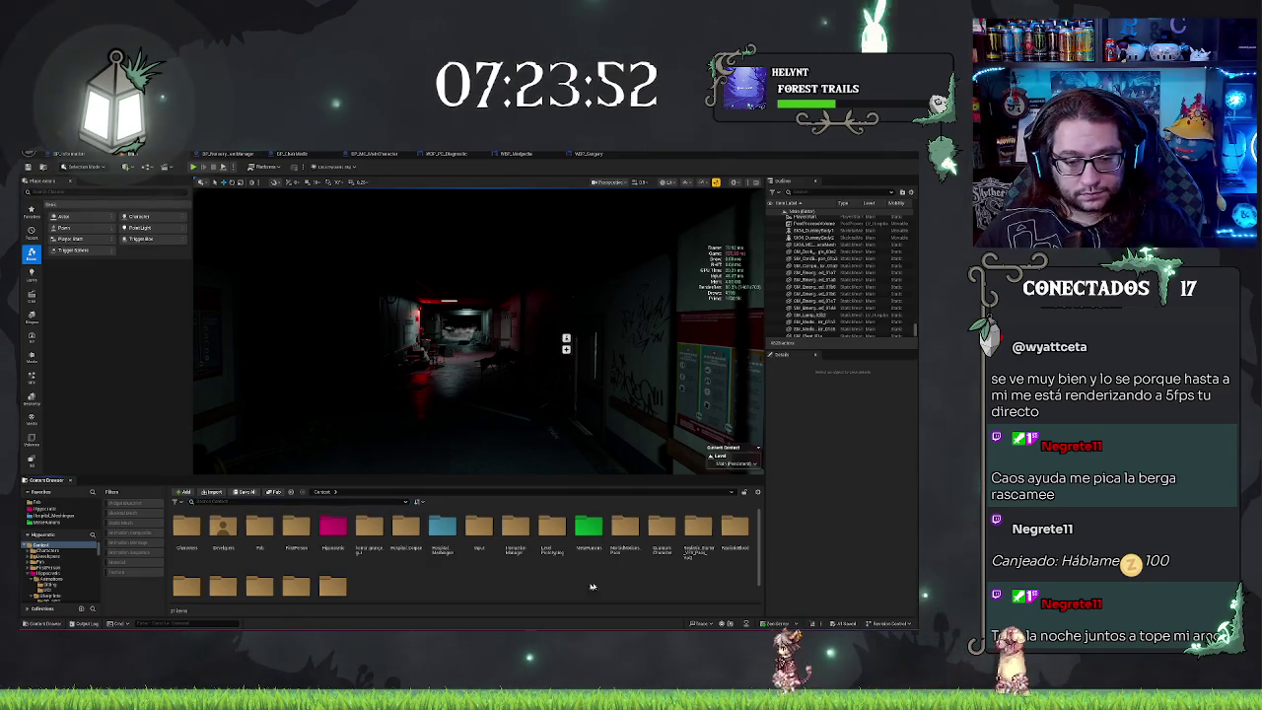
Step: Browse to the Hippomedic > Blueprints > UI folder in the Content Browser
double_click(333, 528)
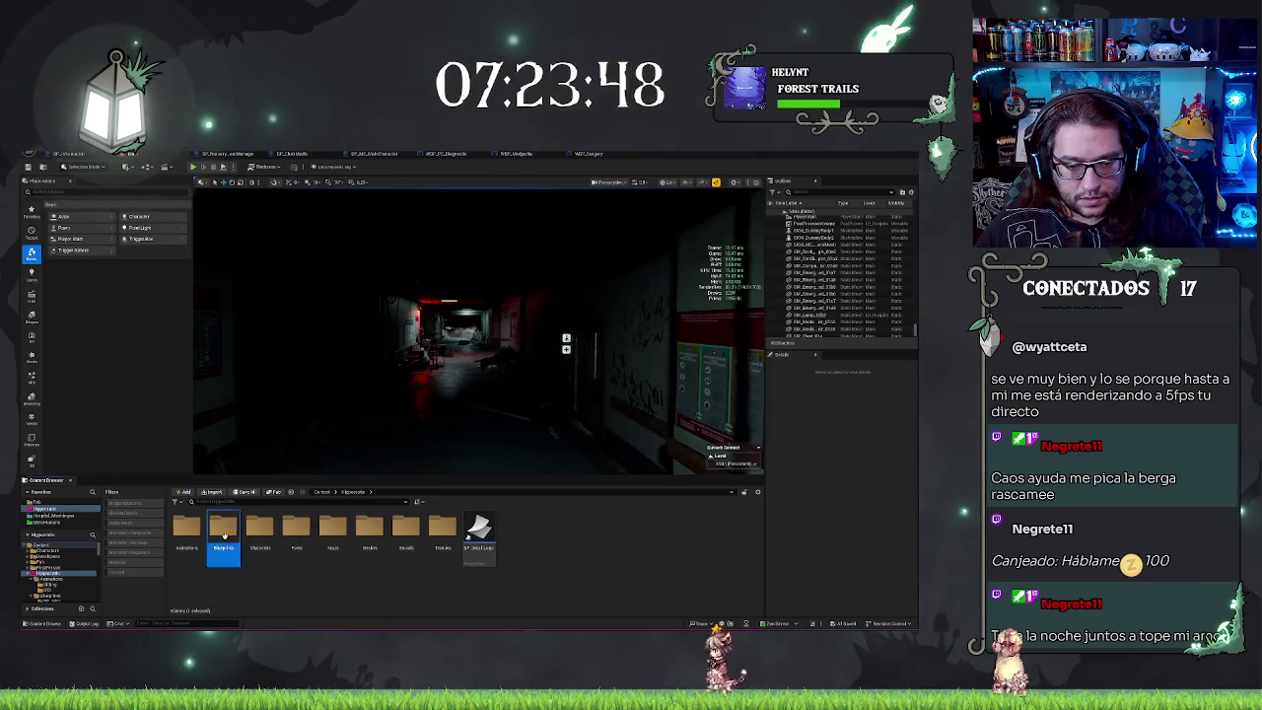
double_click(223, 530)
double_click(405, 527)
Step: Create a RichTextStyleRow Data Table named DT_Misiones there and open it
right_click(567, 592)
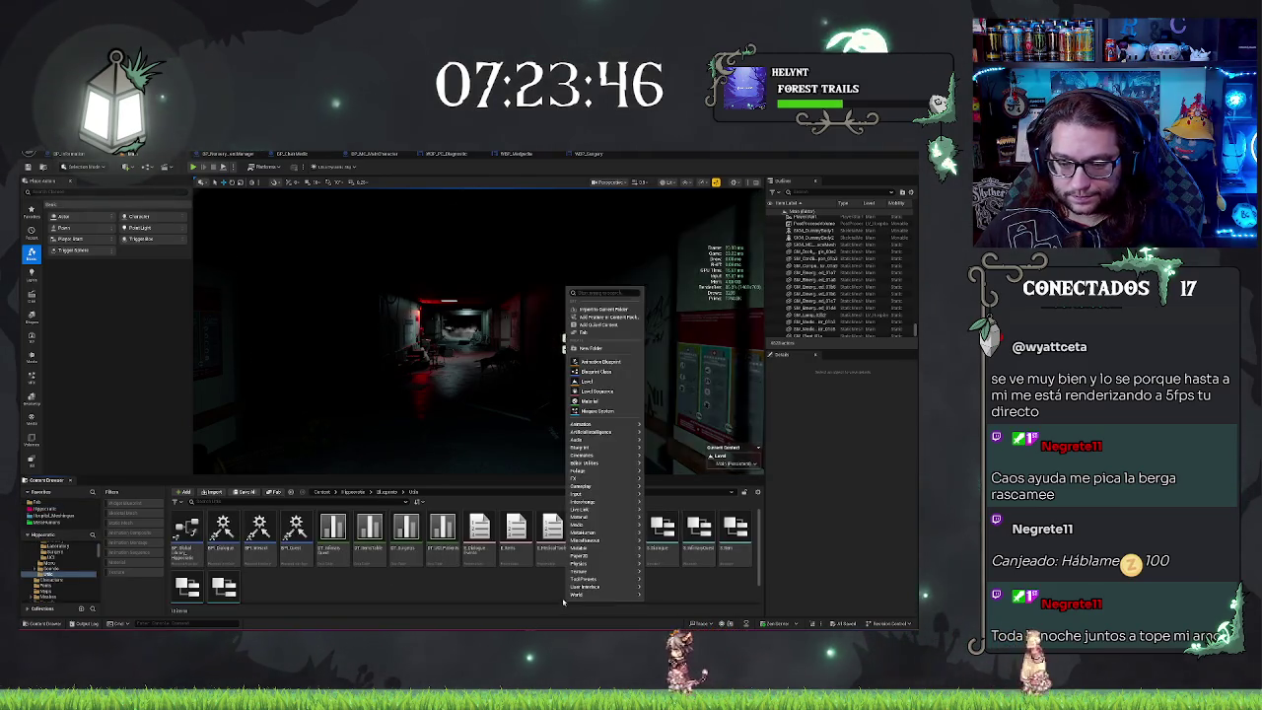
type("wdget")
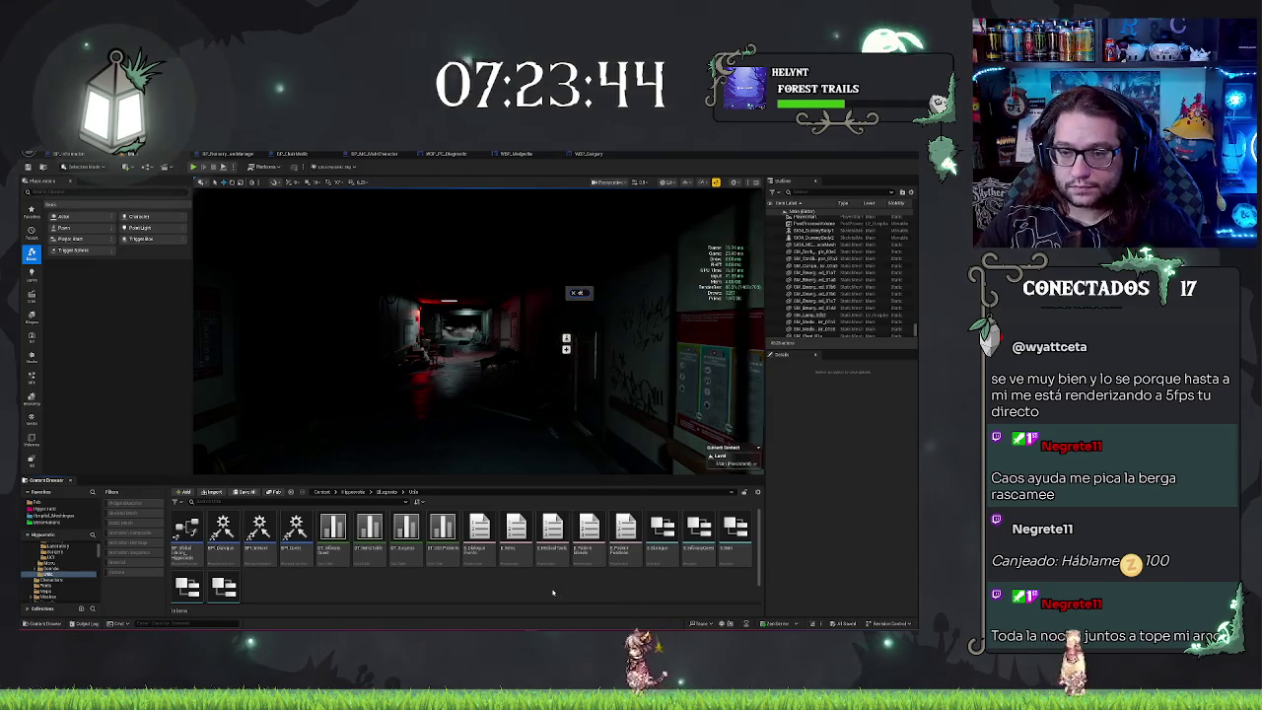
type("bl")
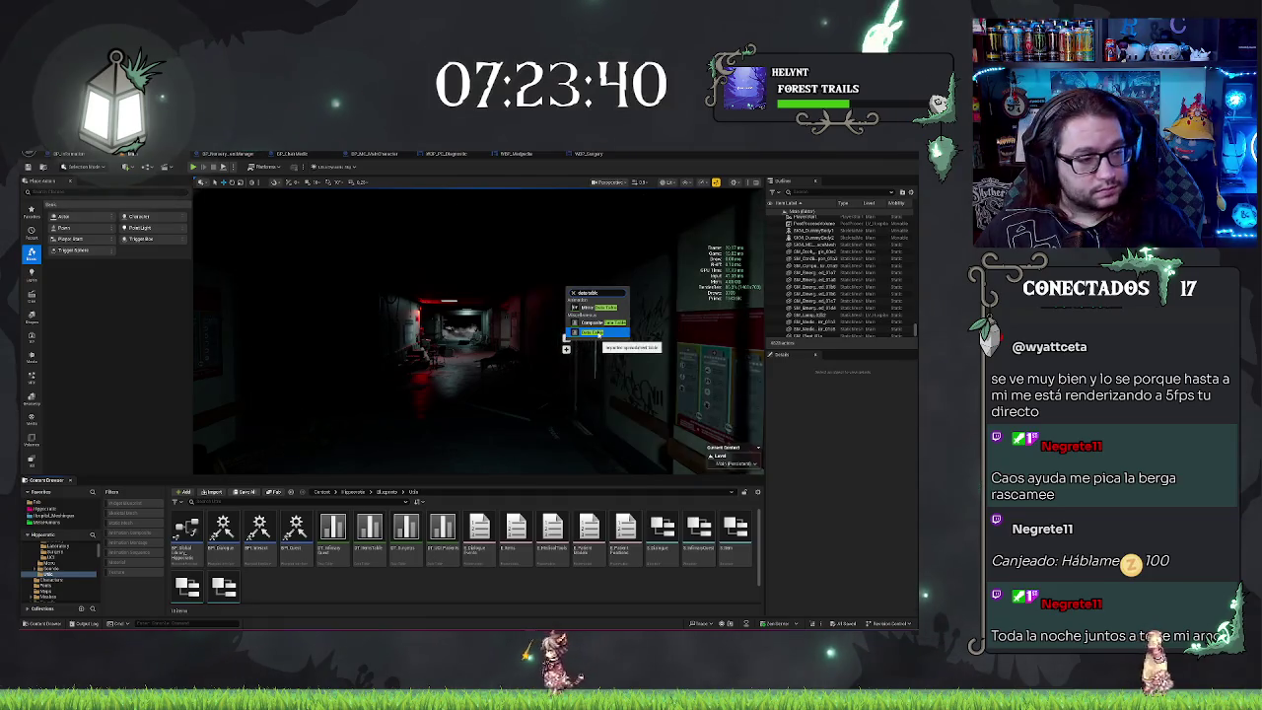
left_click(594, 333)
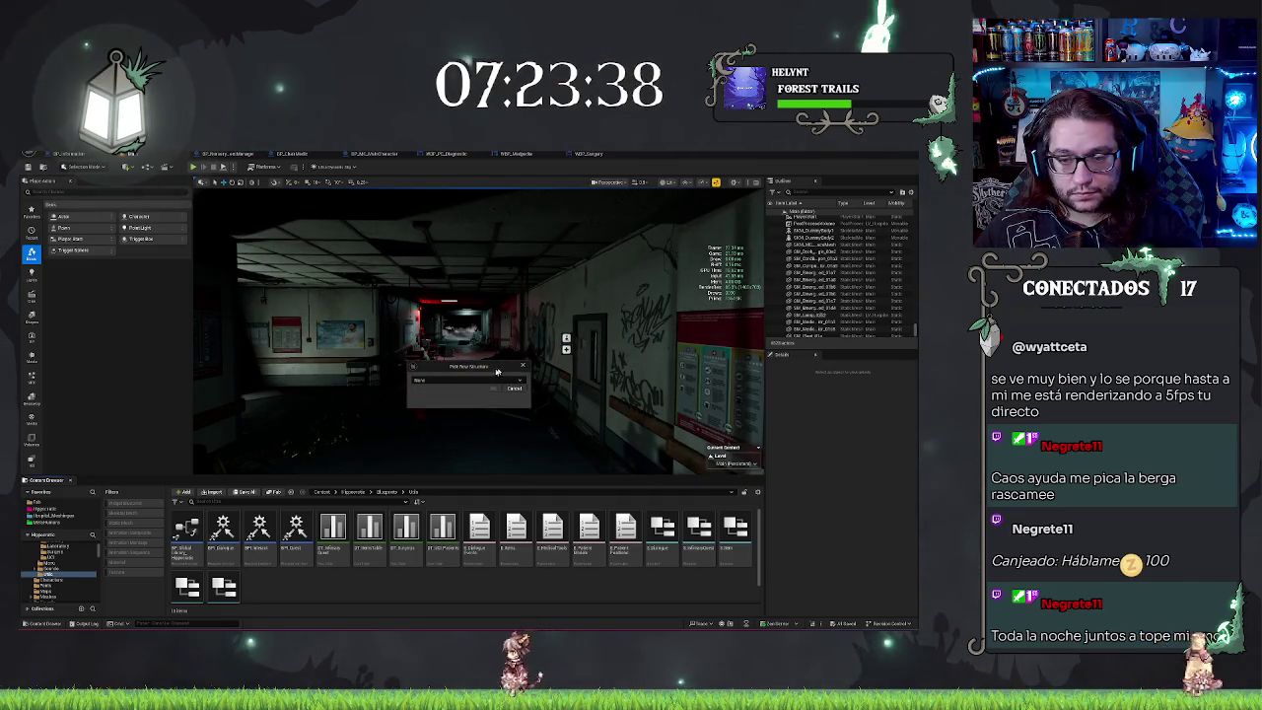
left_click(462, 380)
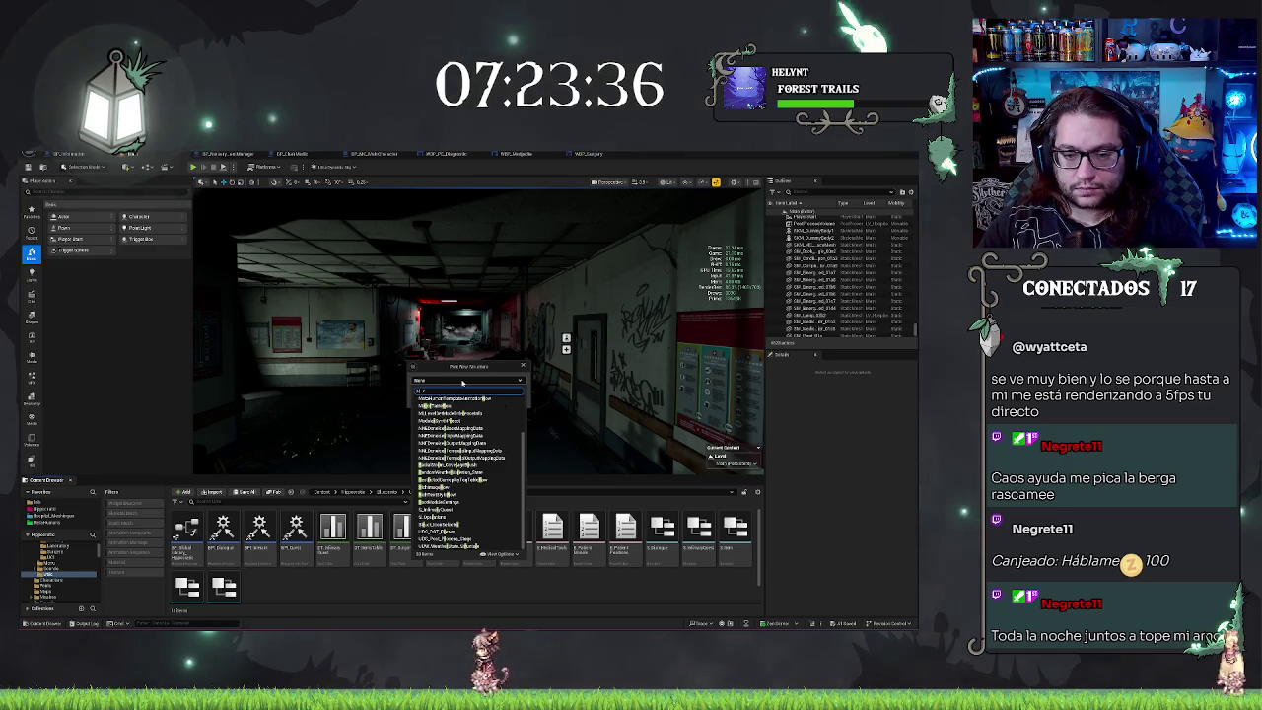
type("row")
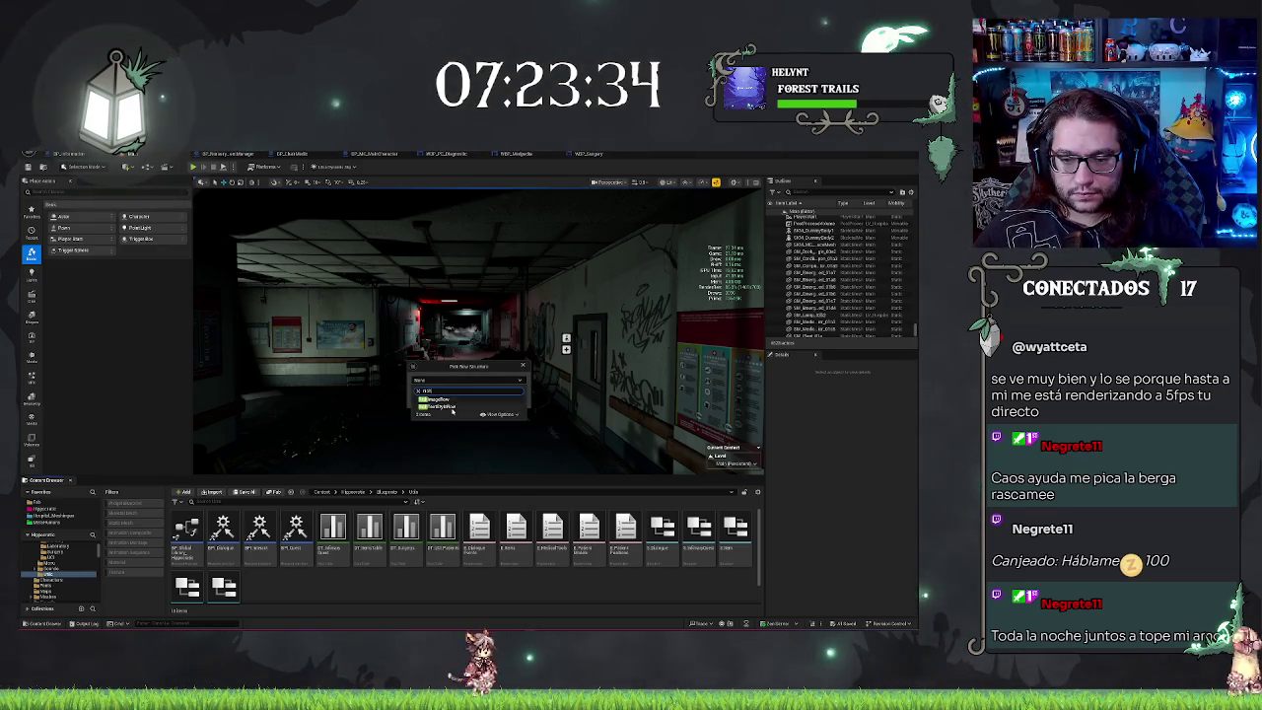
left_click(447, 405)
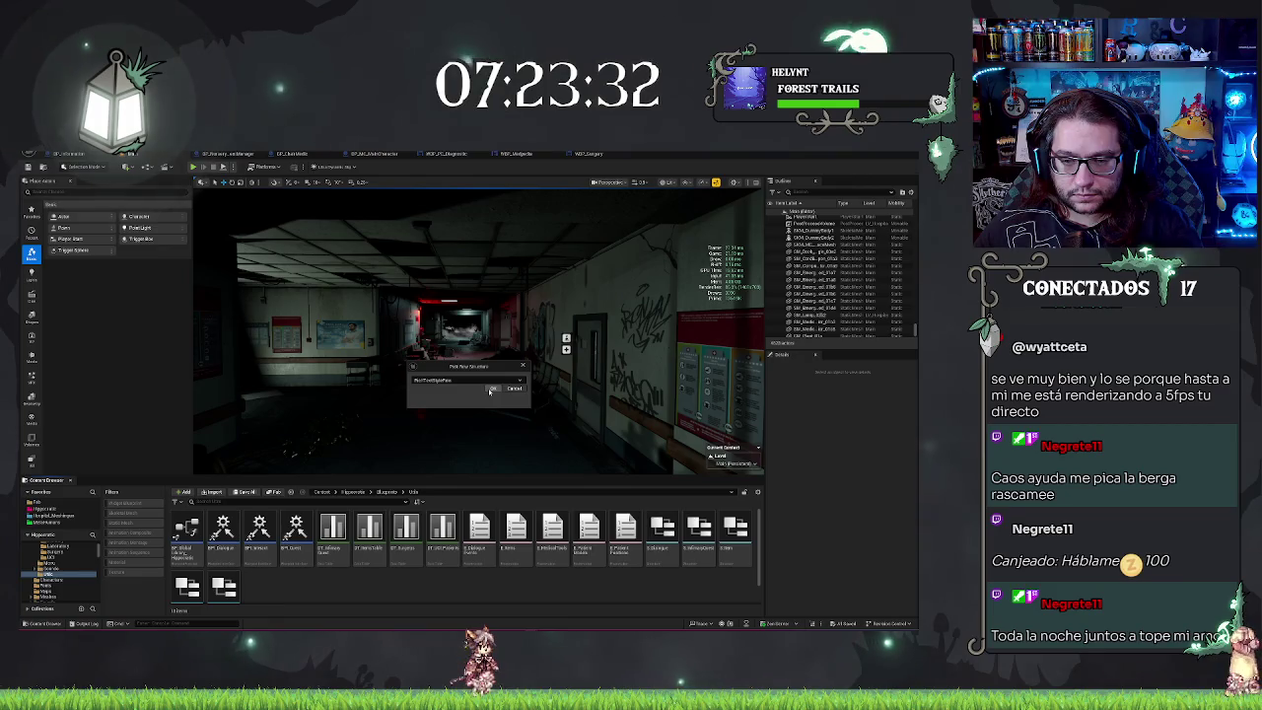
left_click(492, 389)
type("DT_")
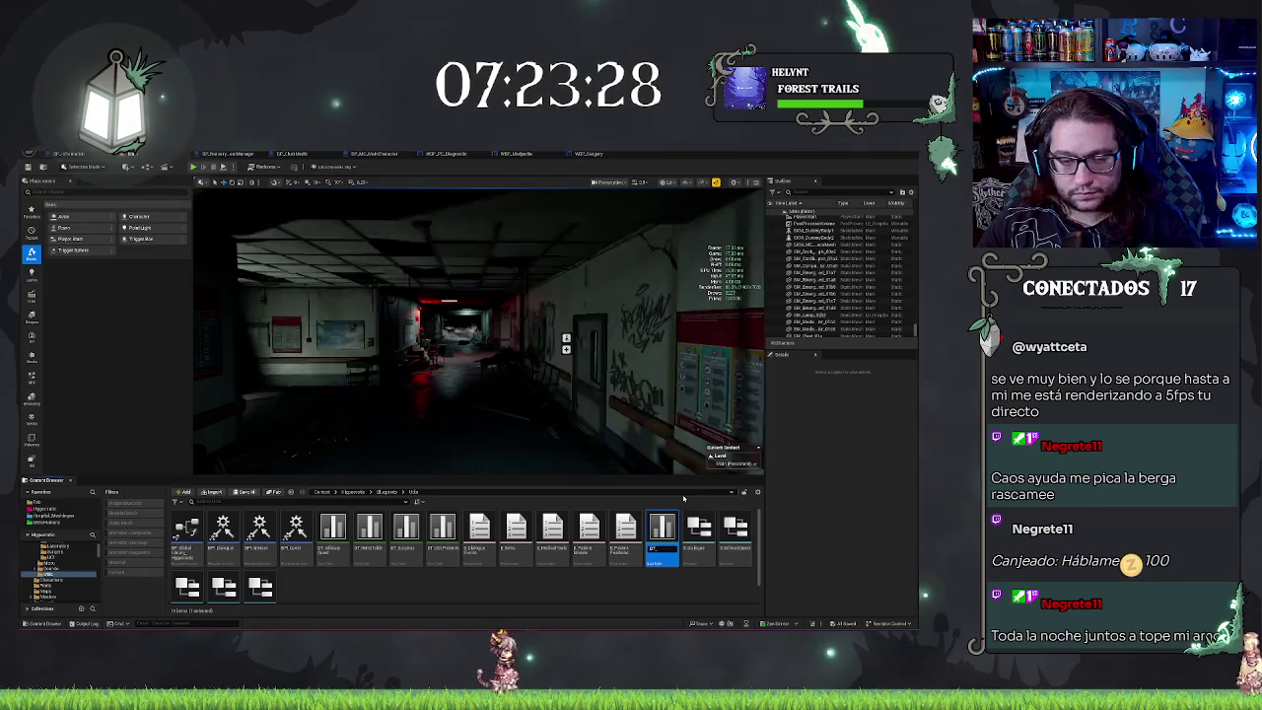
type("Misiones")
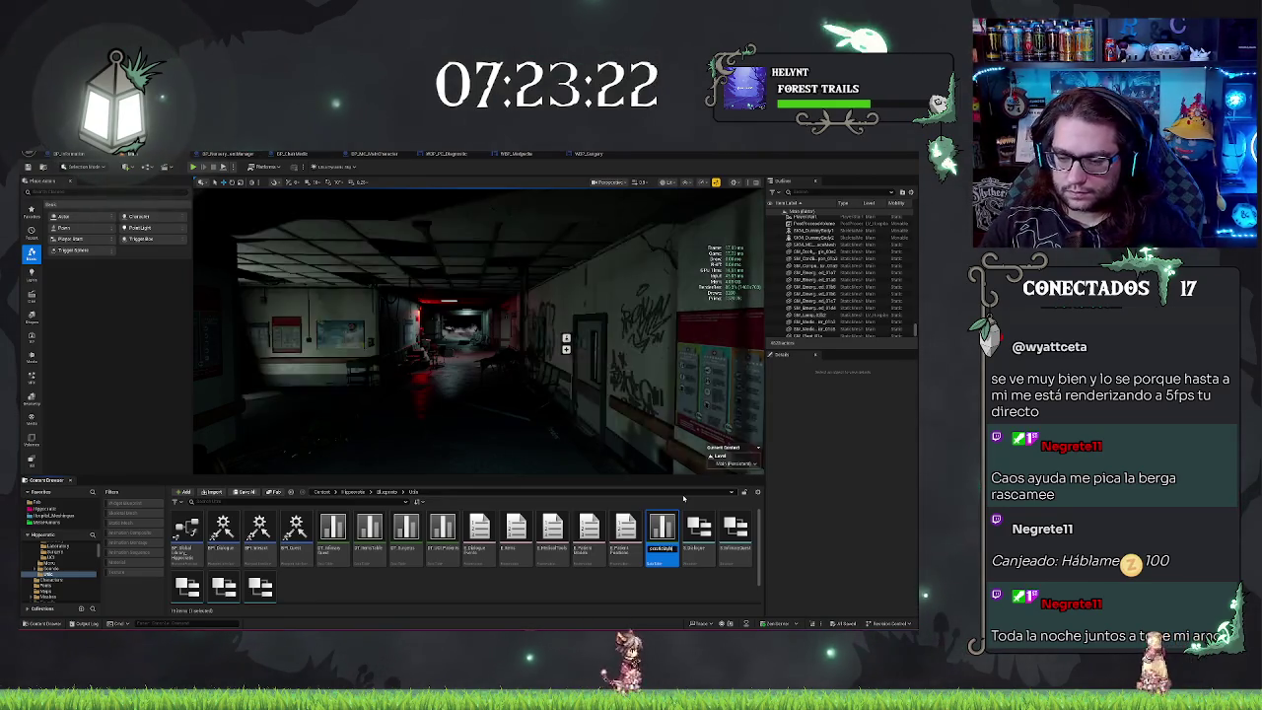
key("Return")
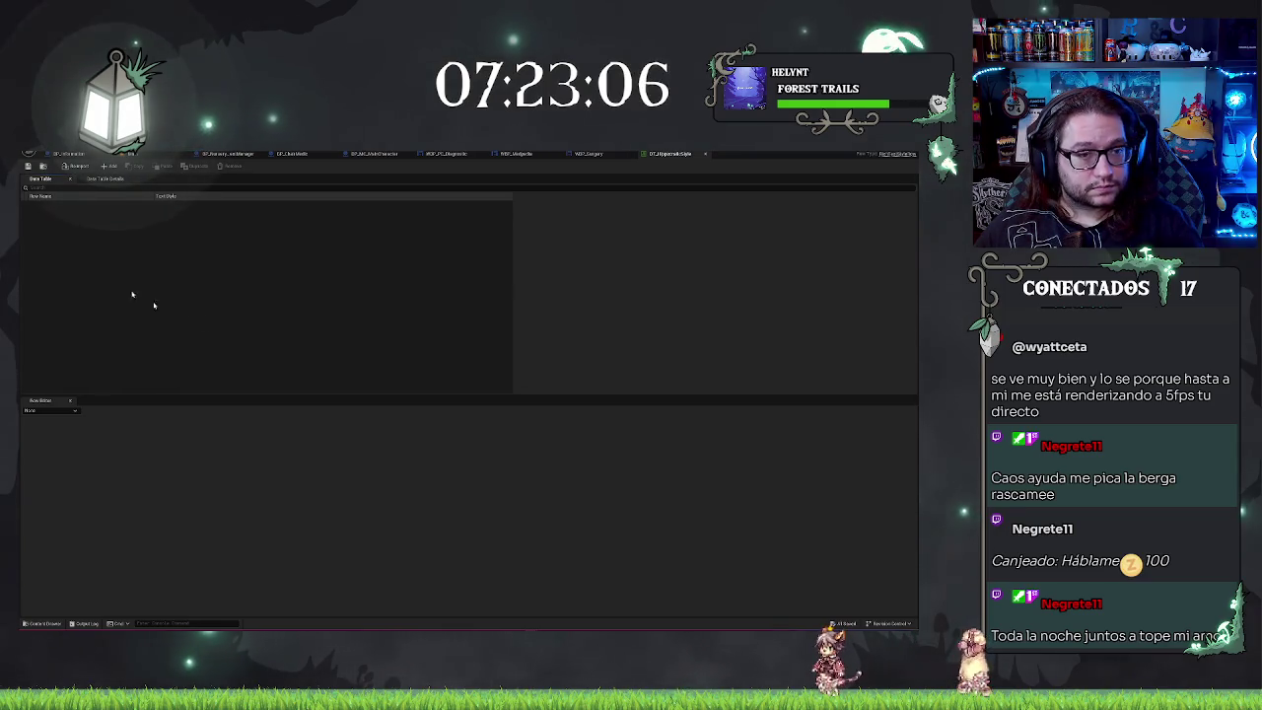
left_click(110, 166)
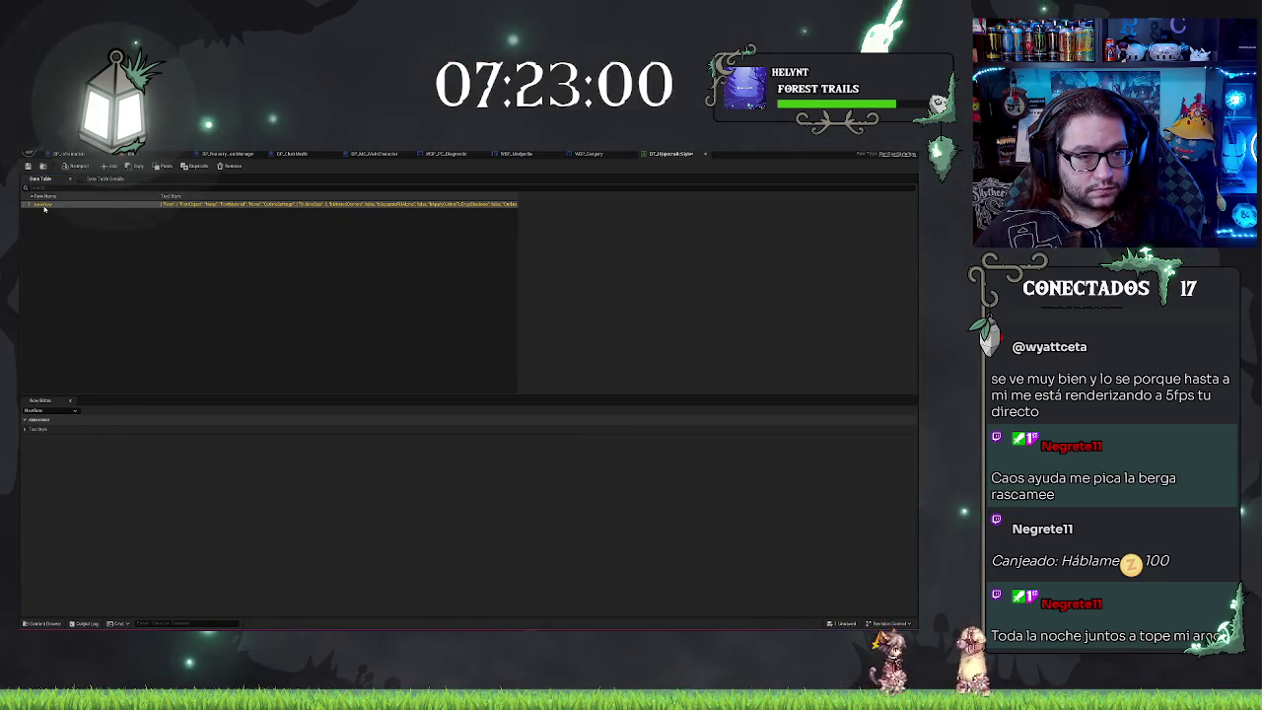
double_click(43, 205)
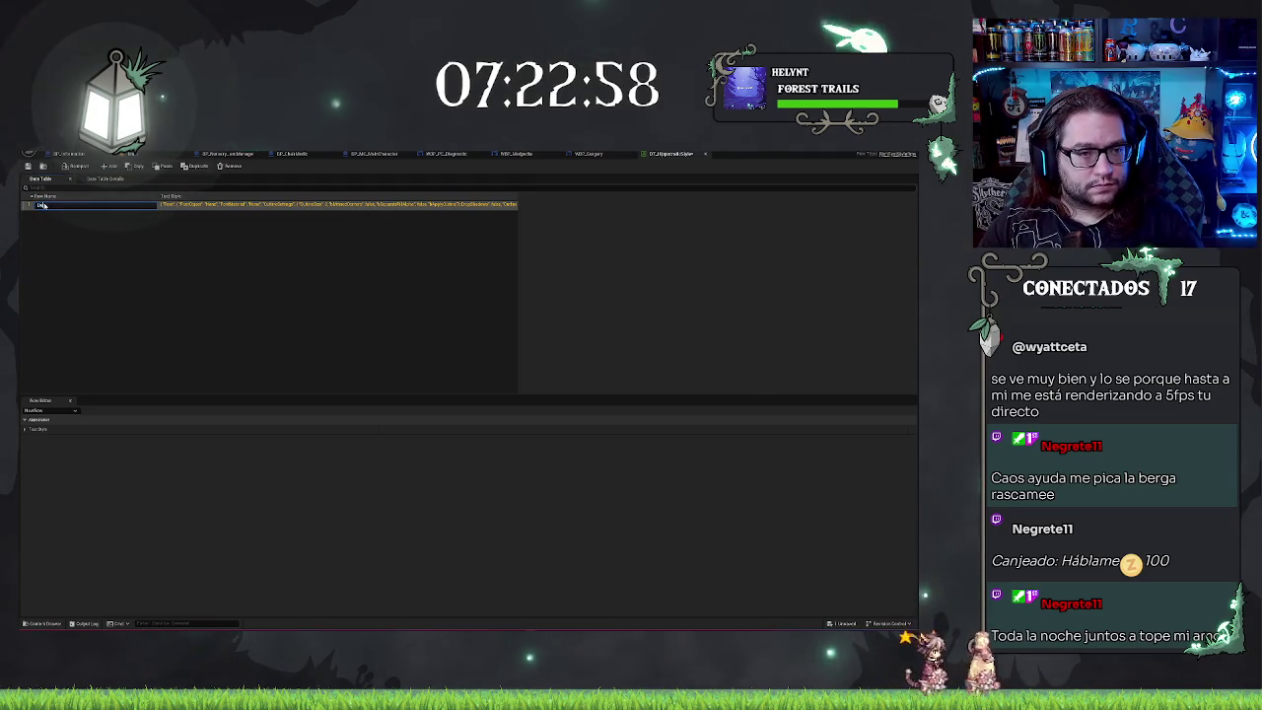
key("Return")
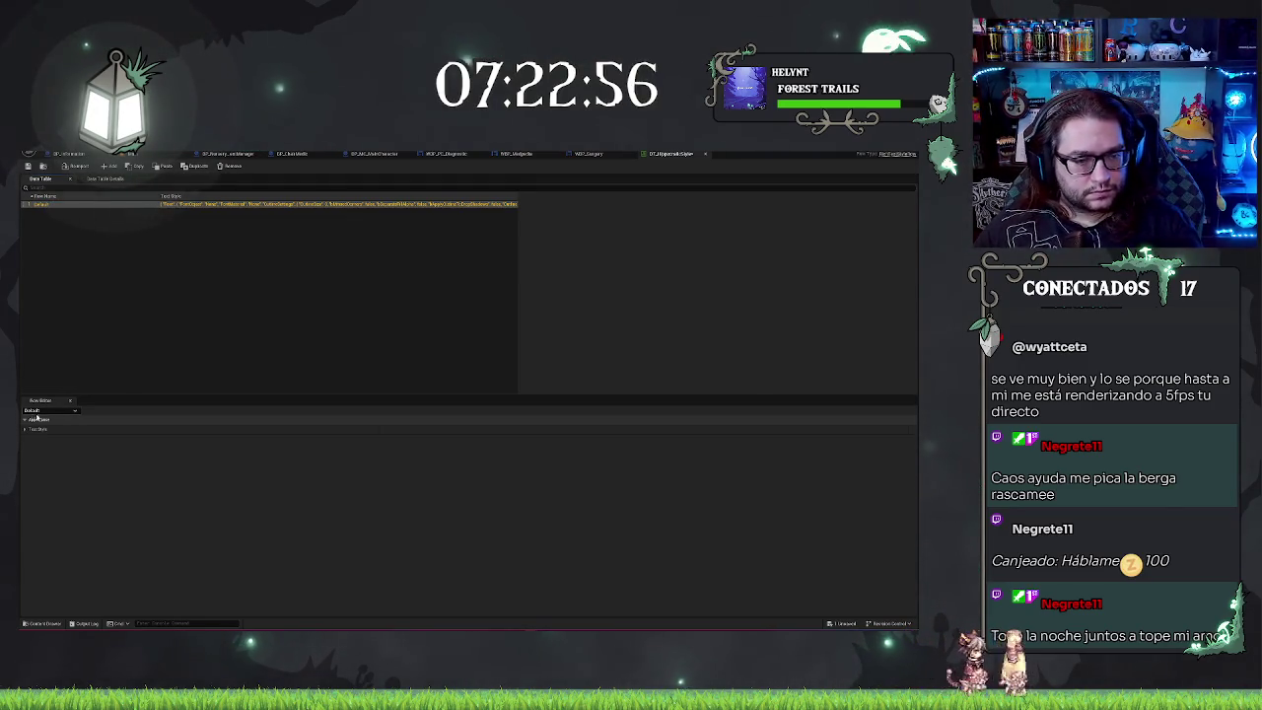
left_click(24, 430)
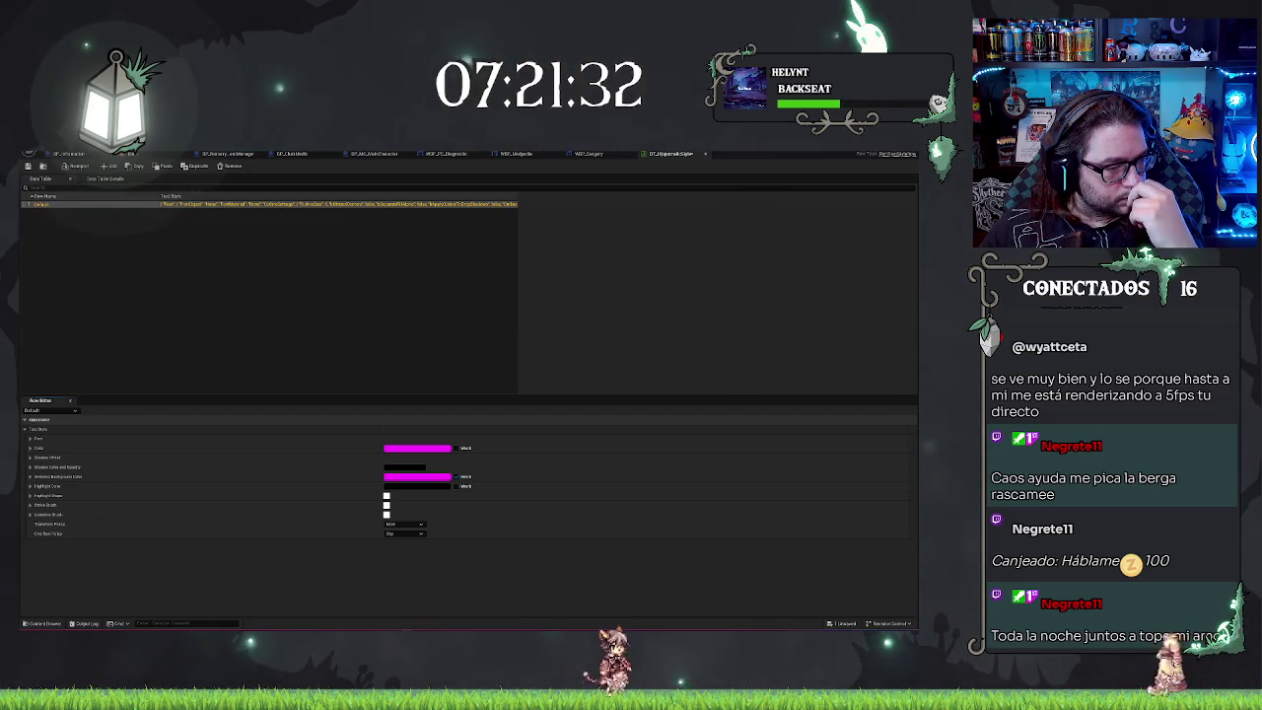
left_click(276, 279)
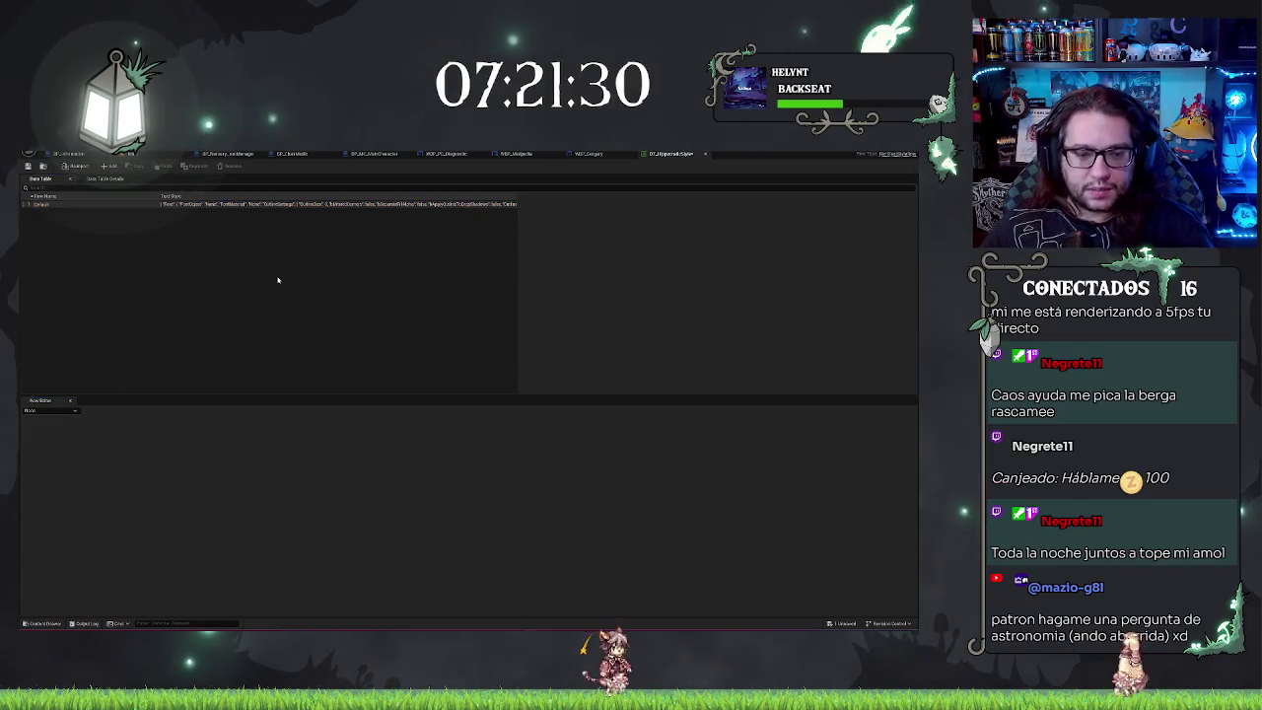
left_click(76, 204)
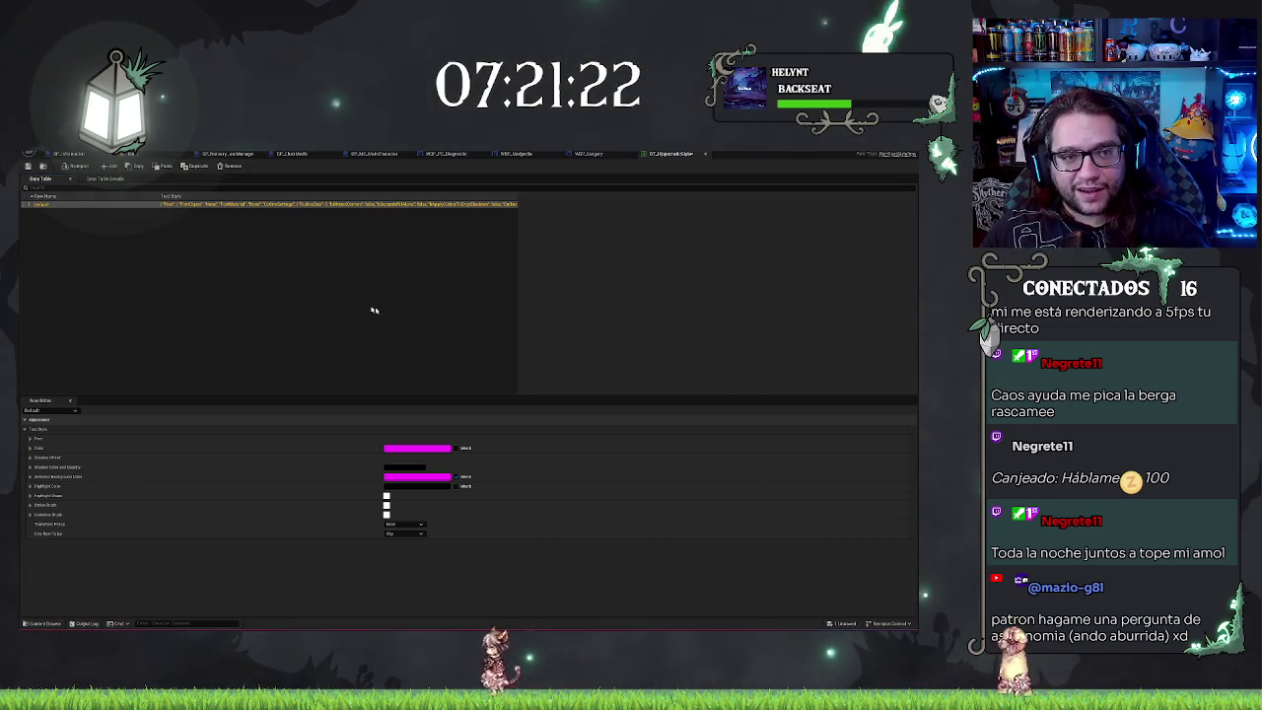
left_click(191, 307)
left_click(45, 205)
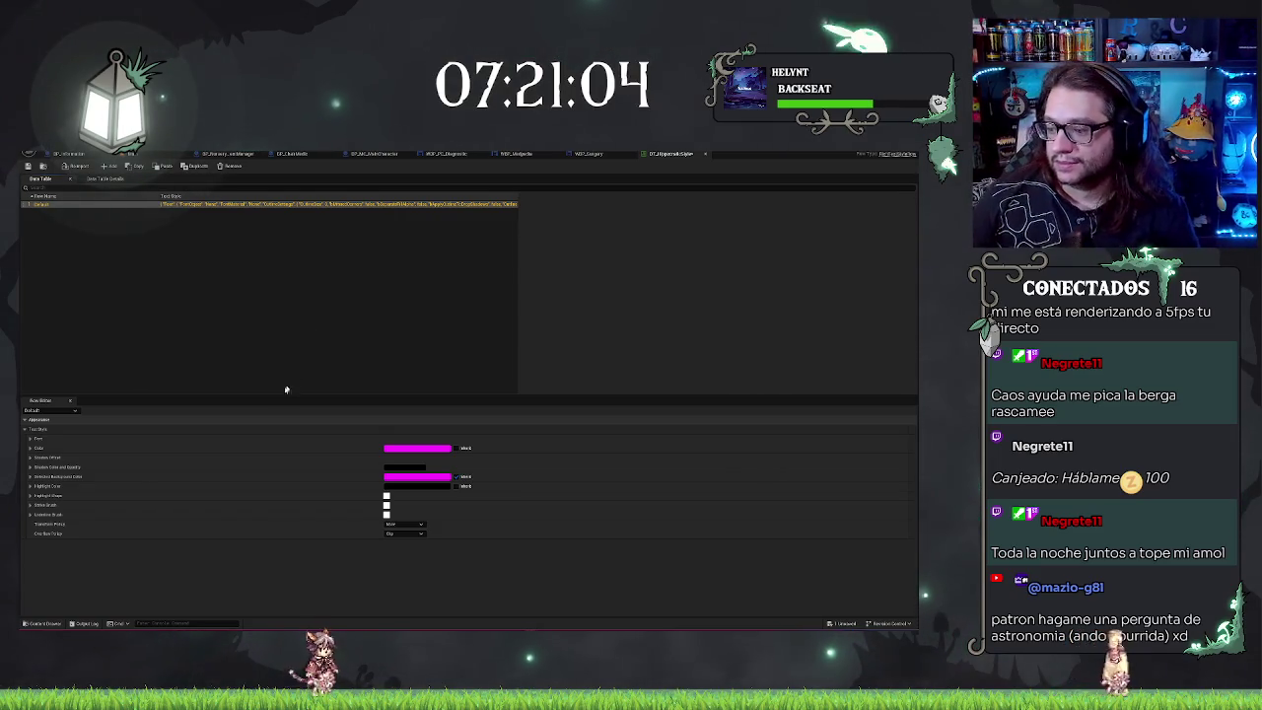
left_click(151, 270)
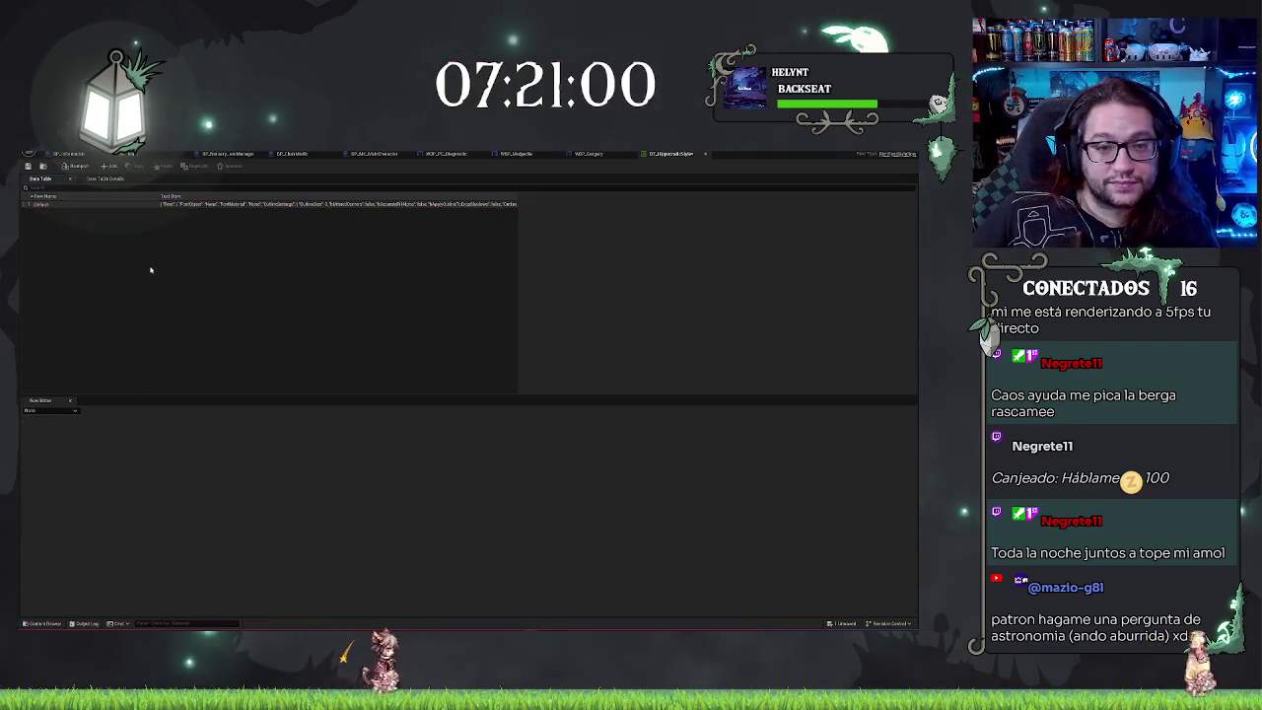
left_click(44, 204)
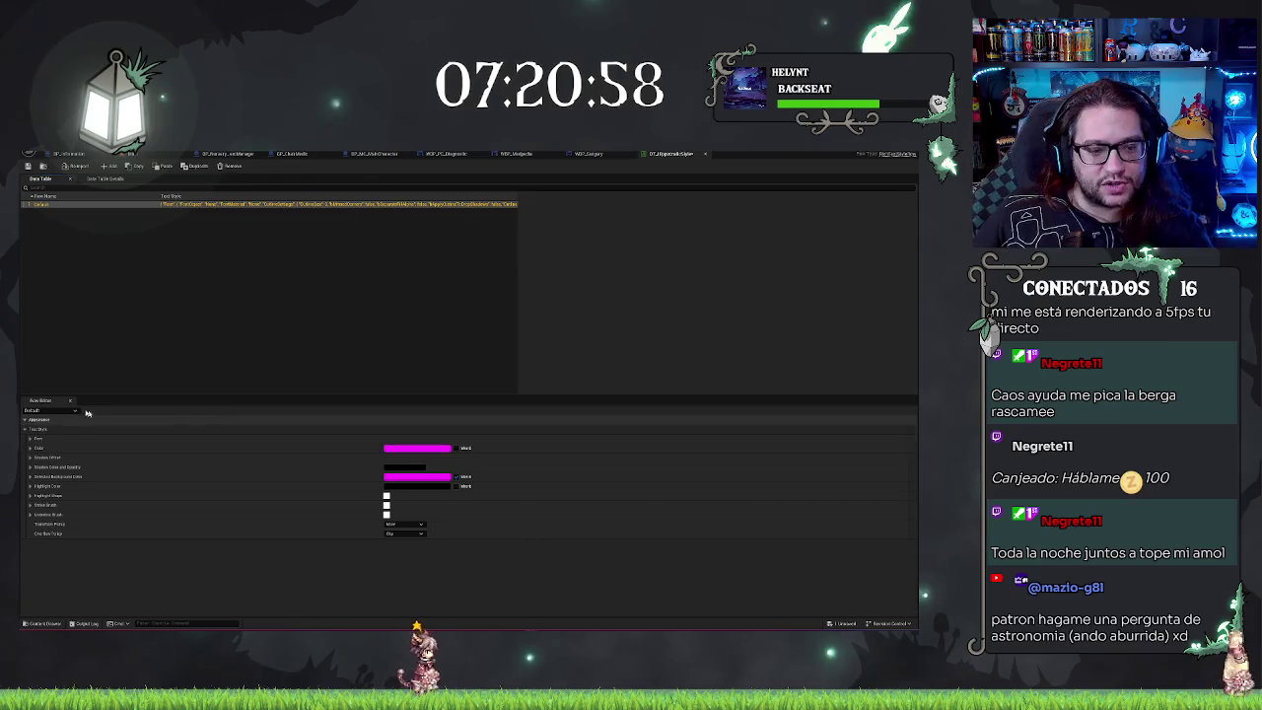
Step: Set the Default style's font to ArchivoNarrow with the Medium typeface and edit its size
left_click(32, 439)
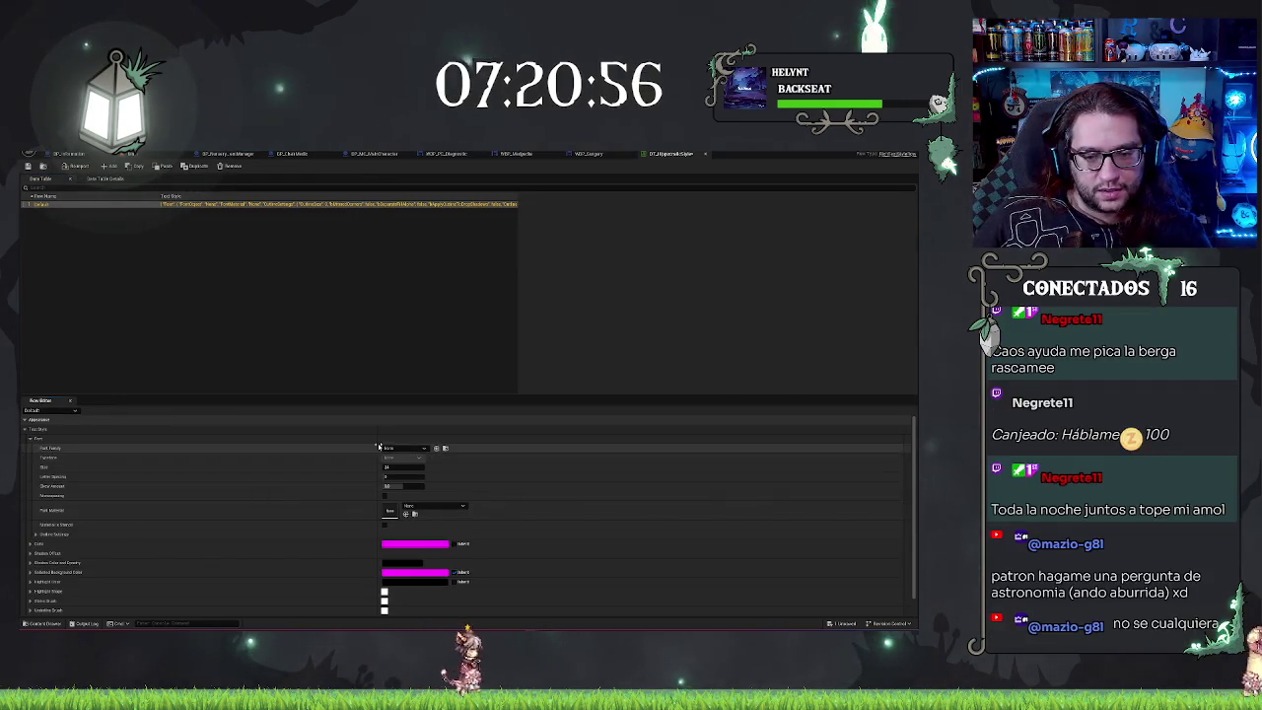
left_click(399, 449)
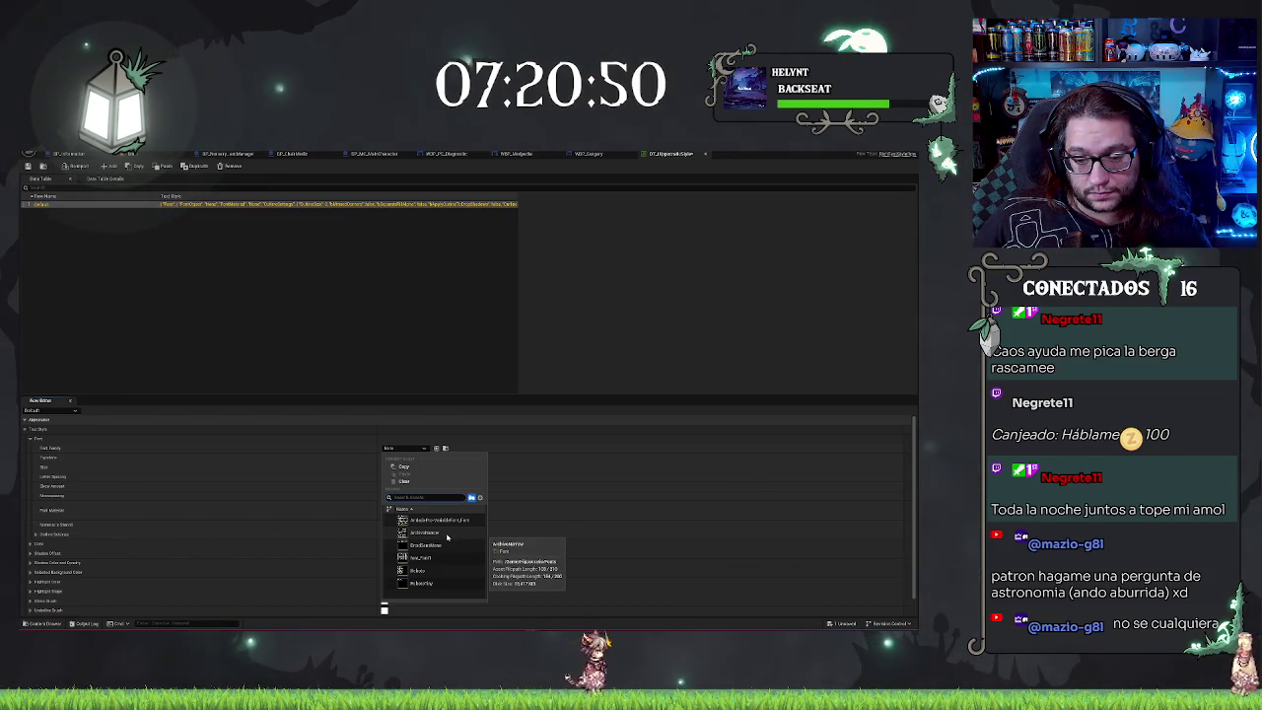
left_click(447, 533)
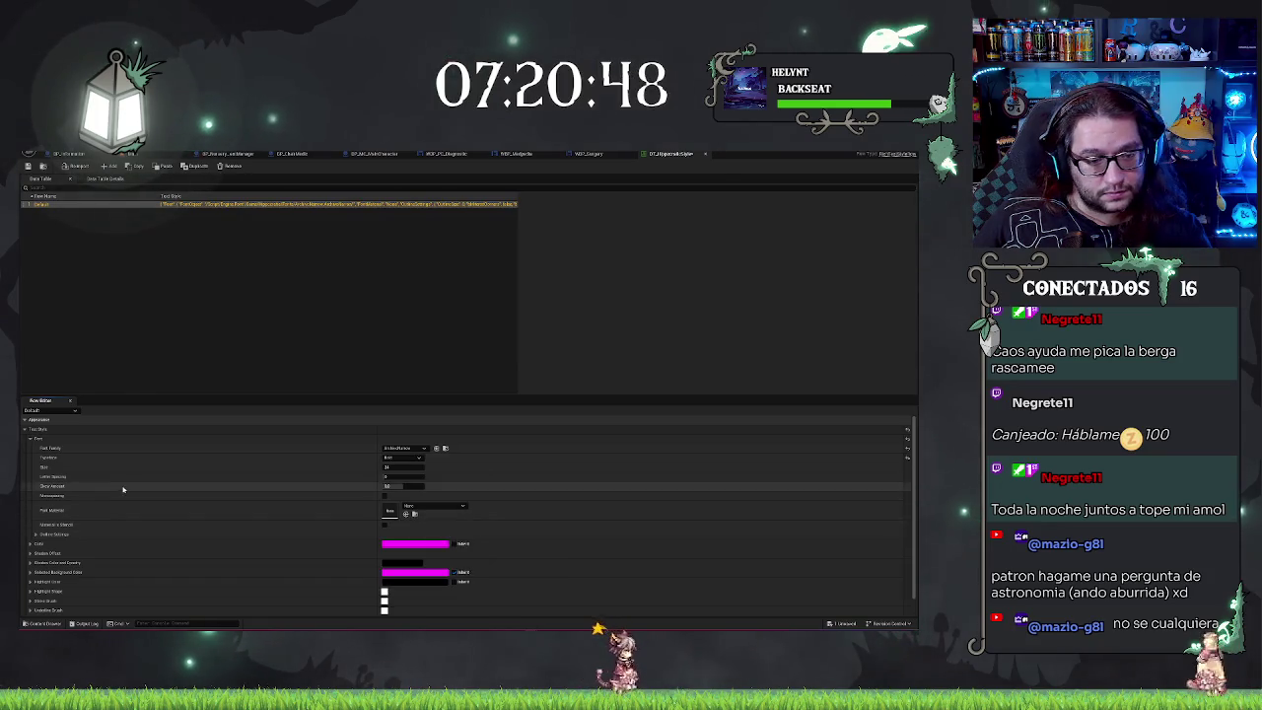
left_click(403, 458)
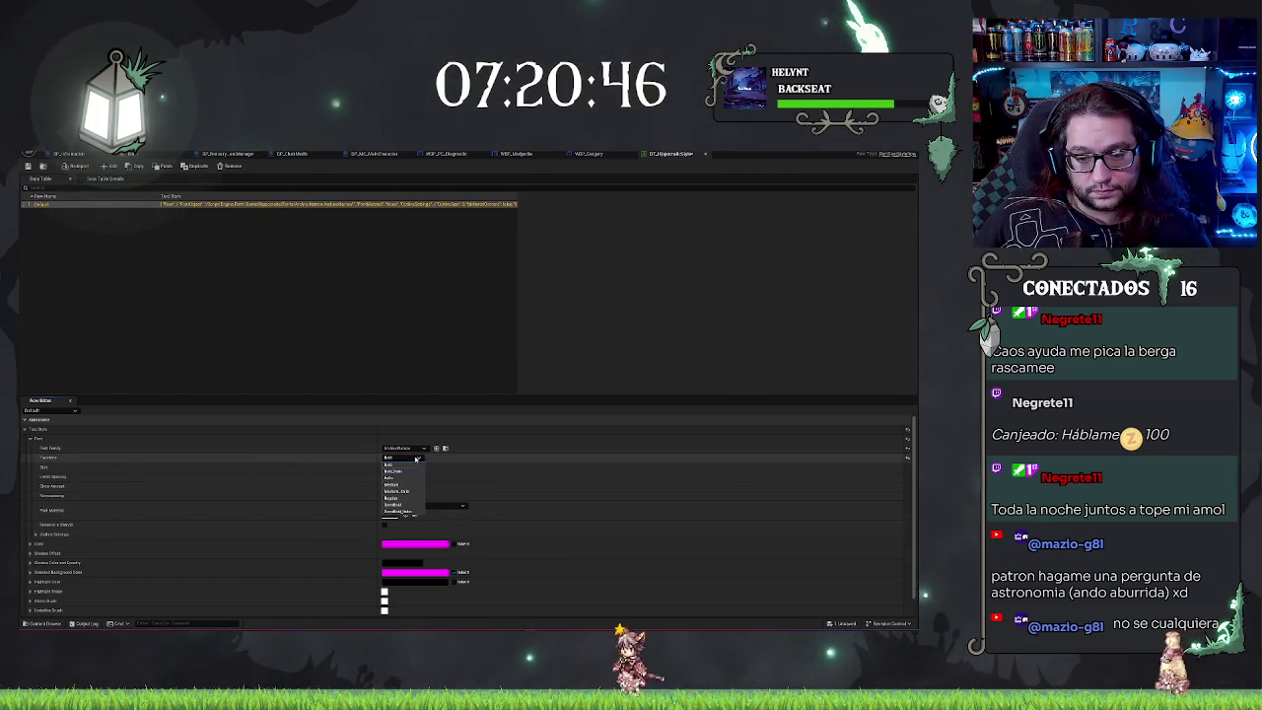
left_click(413, 491)
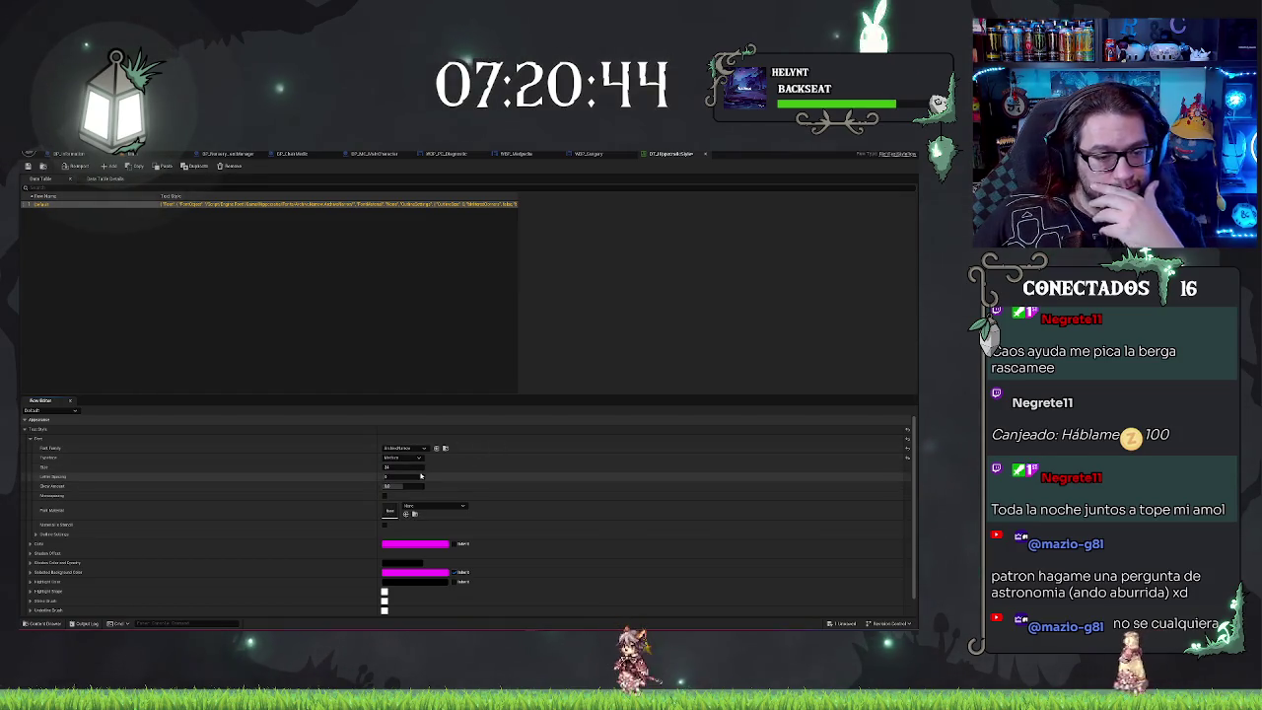
left_click(415, 469)
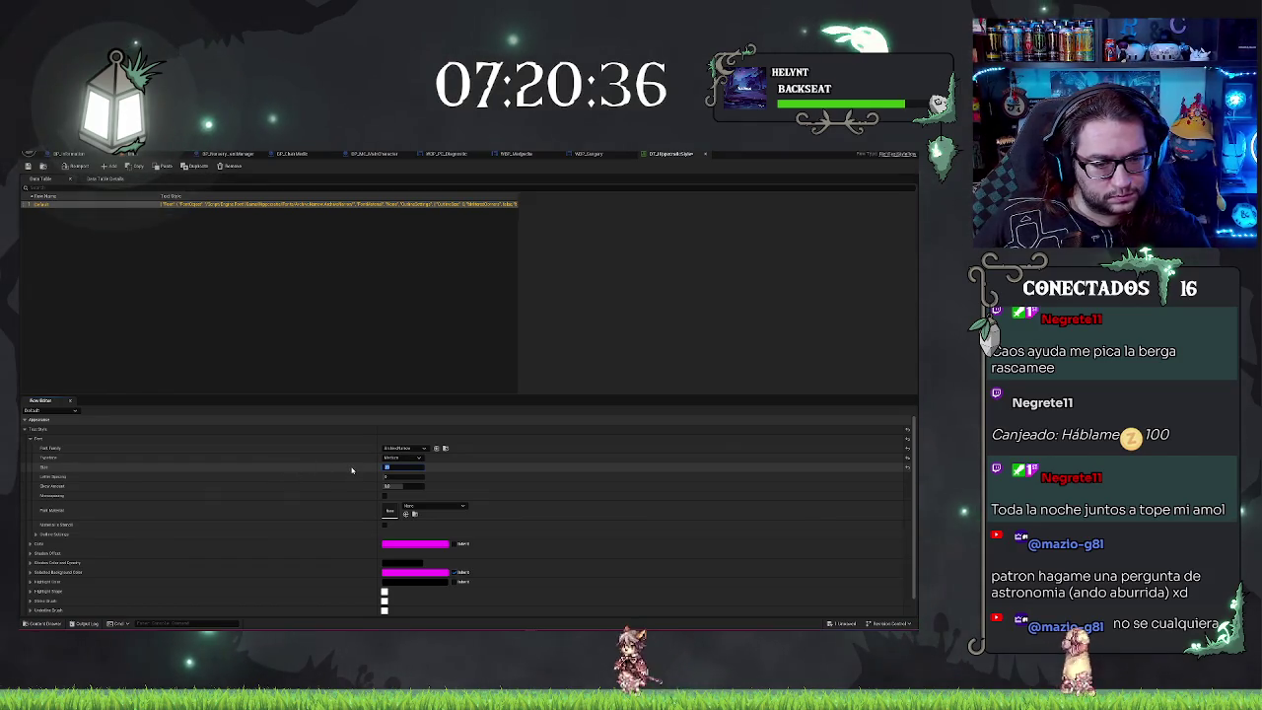
scroll(404, 514, "down", 2)
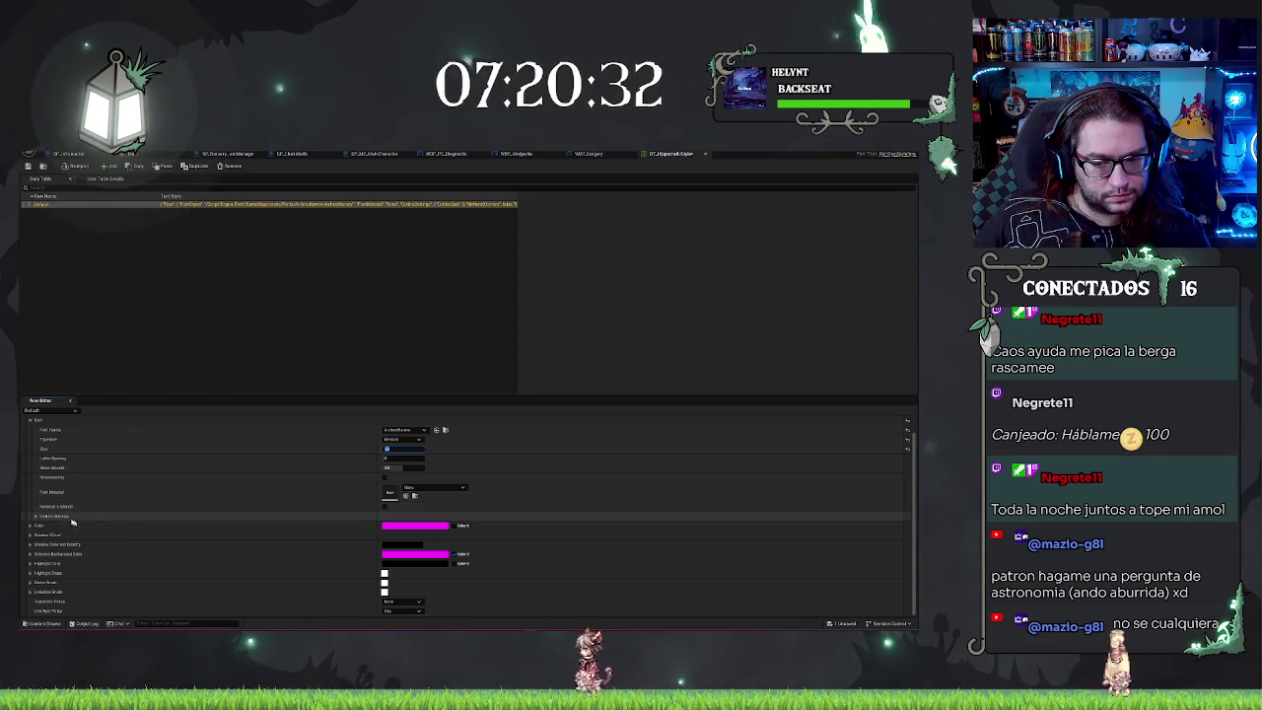
Step: Make the Default style's text colour white and go back to the WBP_Medpedia widget
left_click(414, 526)
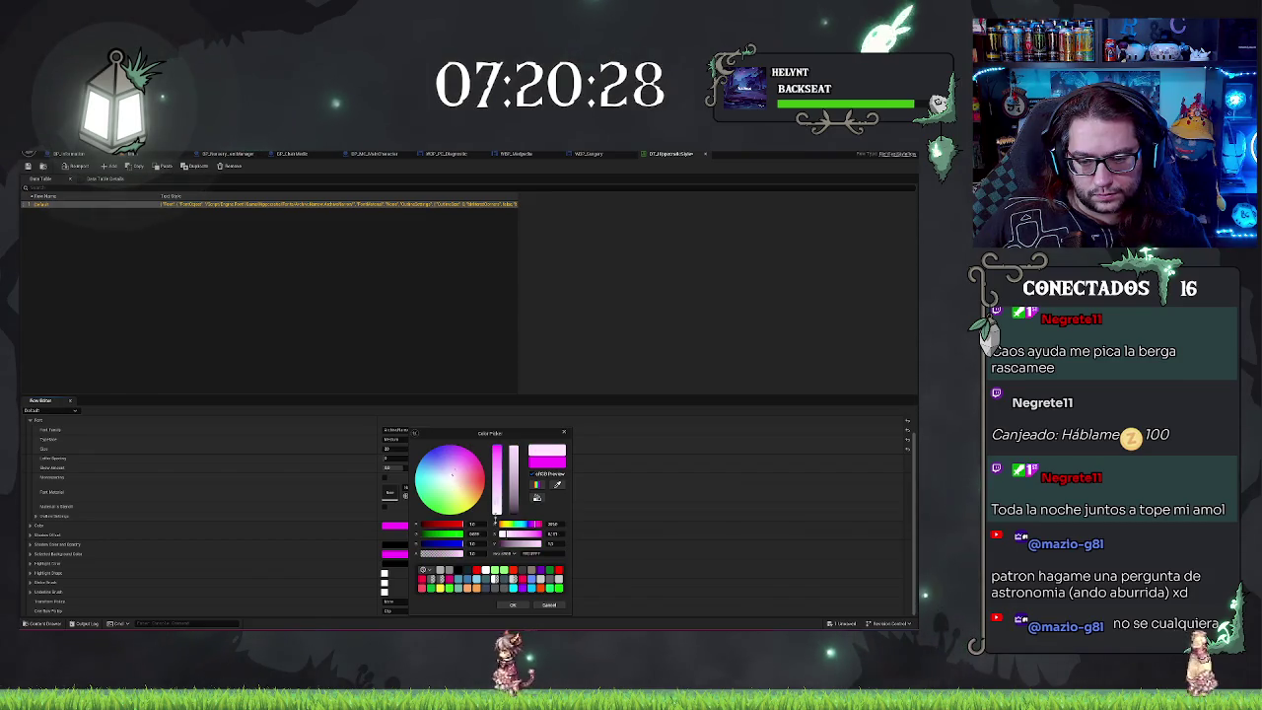
left_click(512, 605)
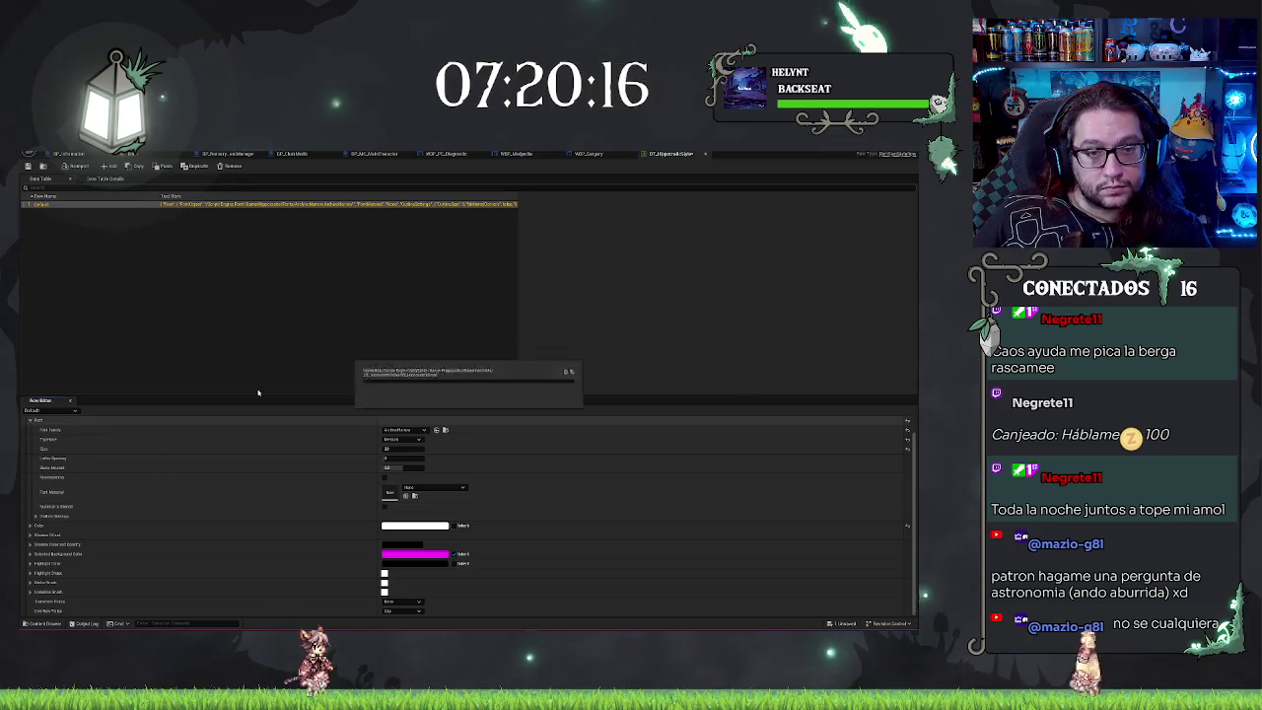
left_click(538, 155)
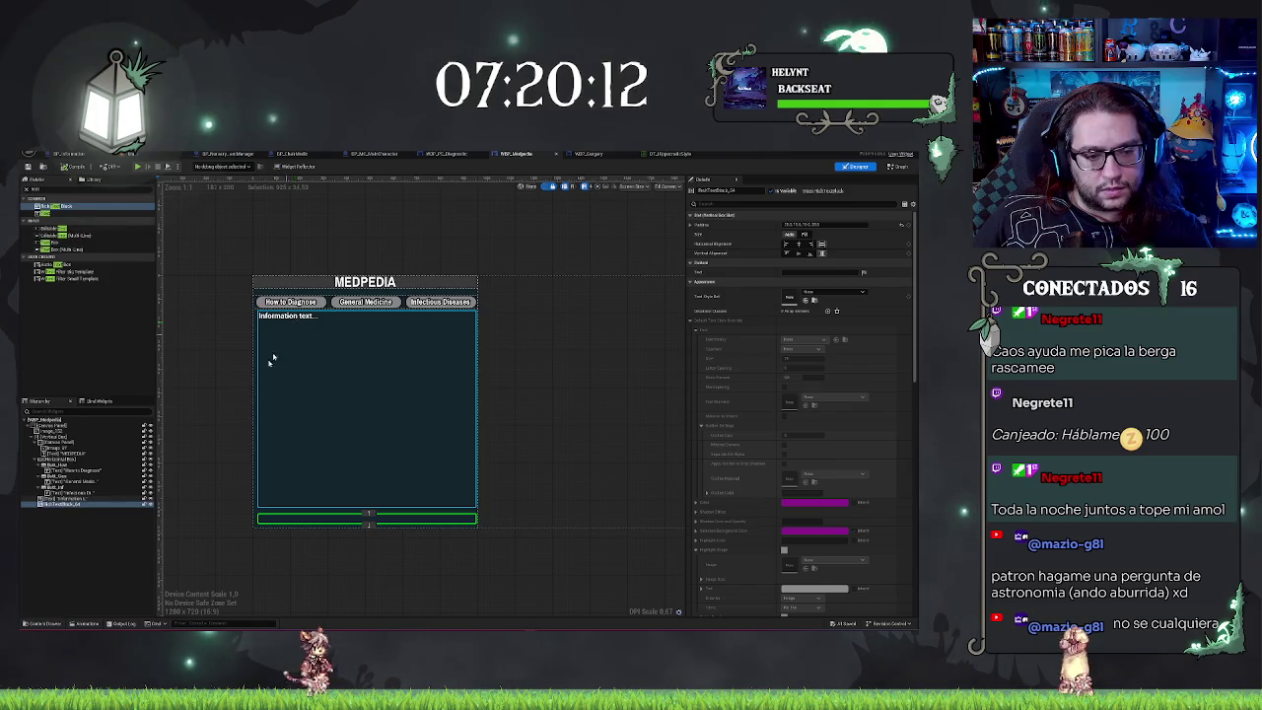
Step: Delete the placeholder Information text widget
left_click(317, 317)
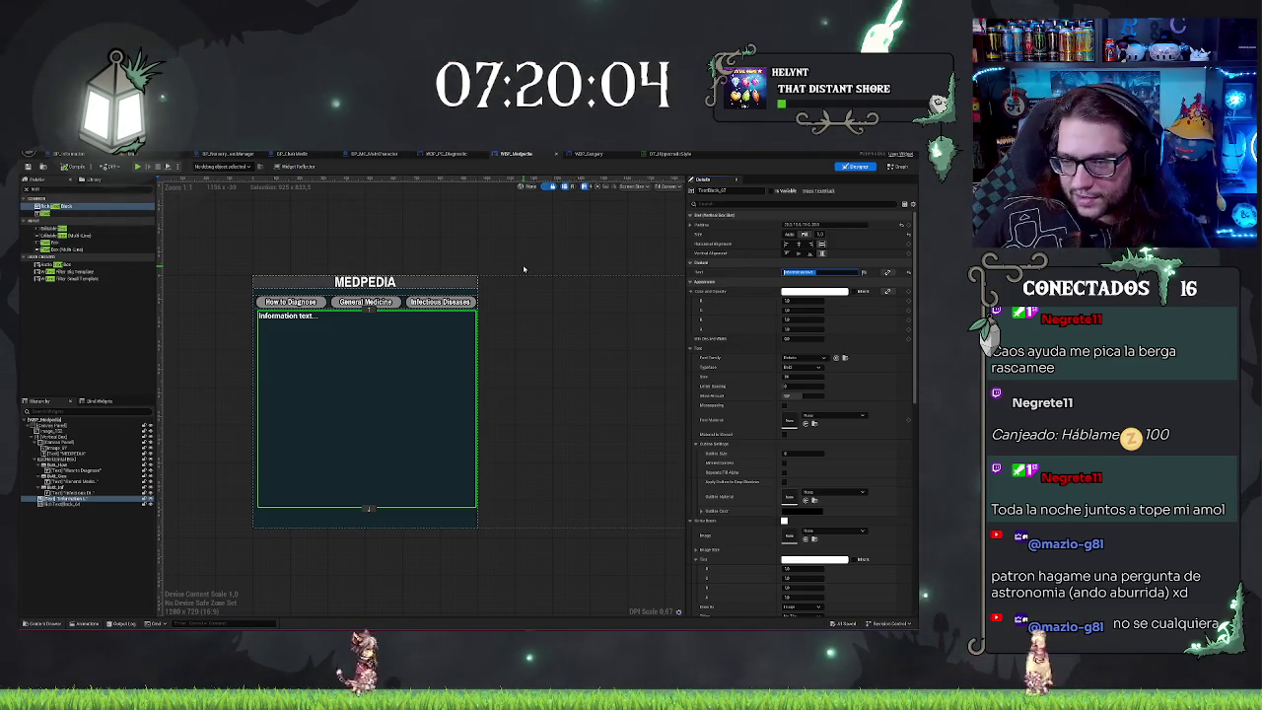
left_click(54, 544)
left_click(59, 499)
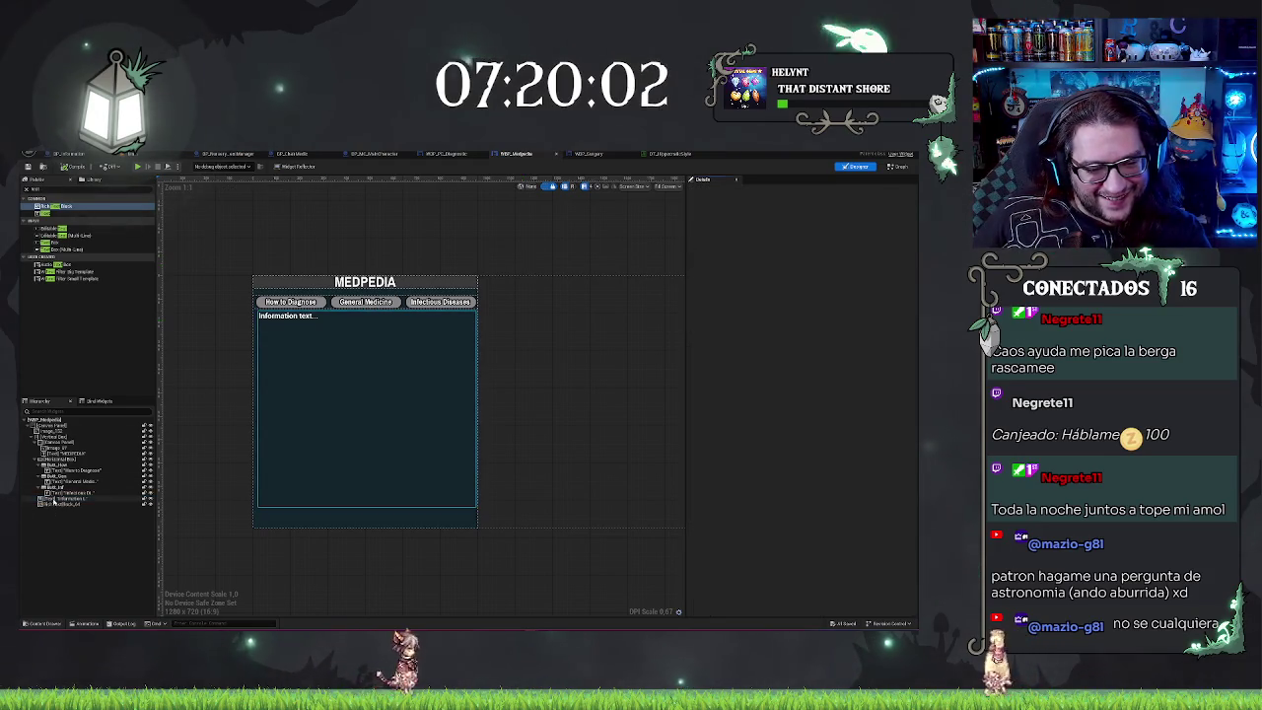
key("Delete")
Step: Set the rich text block's Text Style Set to DT_HyperlinkStyle and paste in the tagged info text
left_click(54, 499)
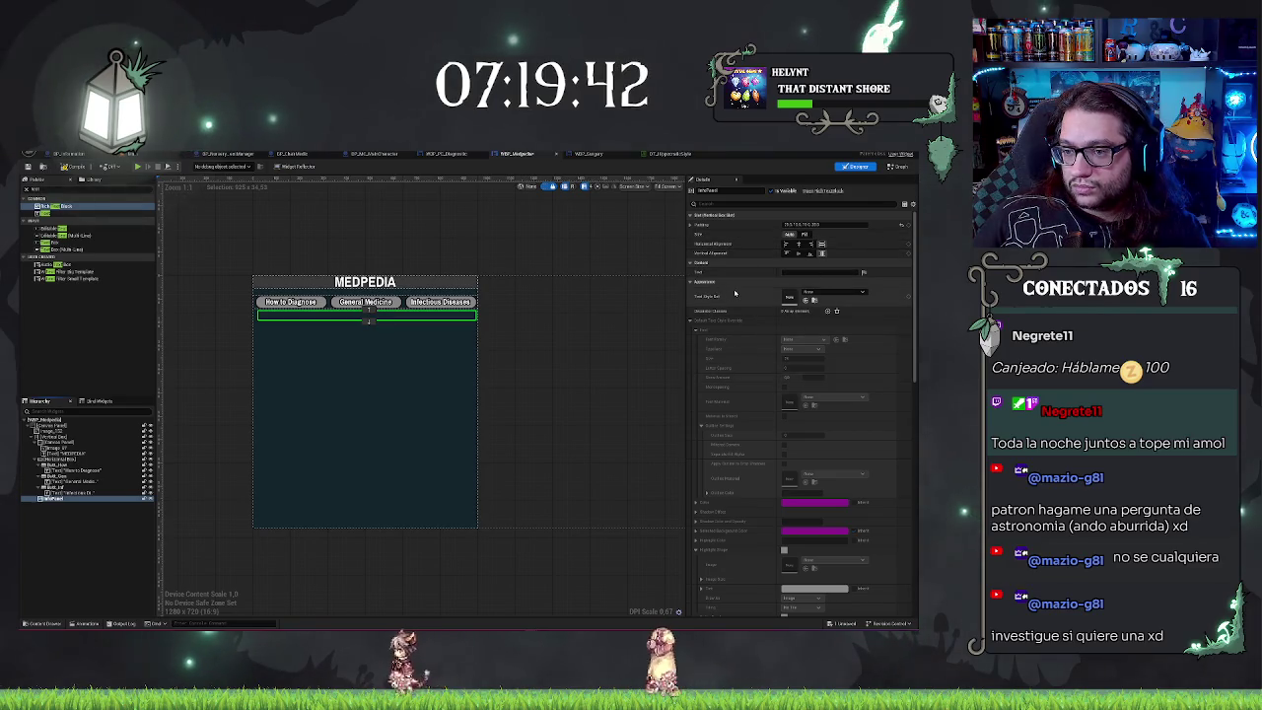
left_click(833, 292)
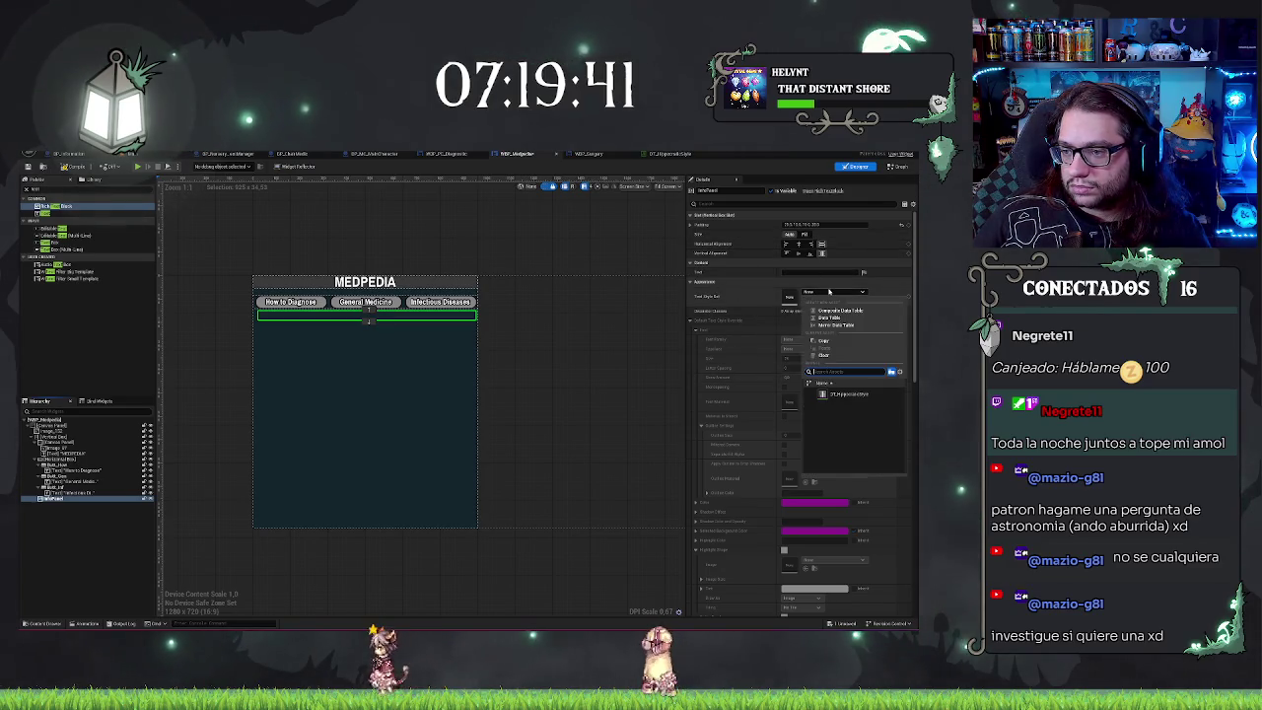
left_click(846, 393)
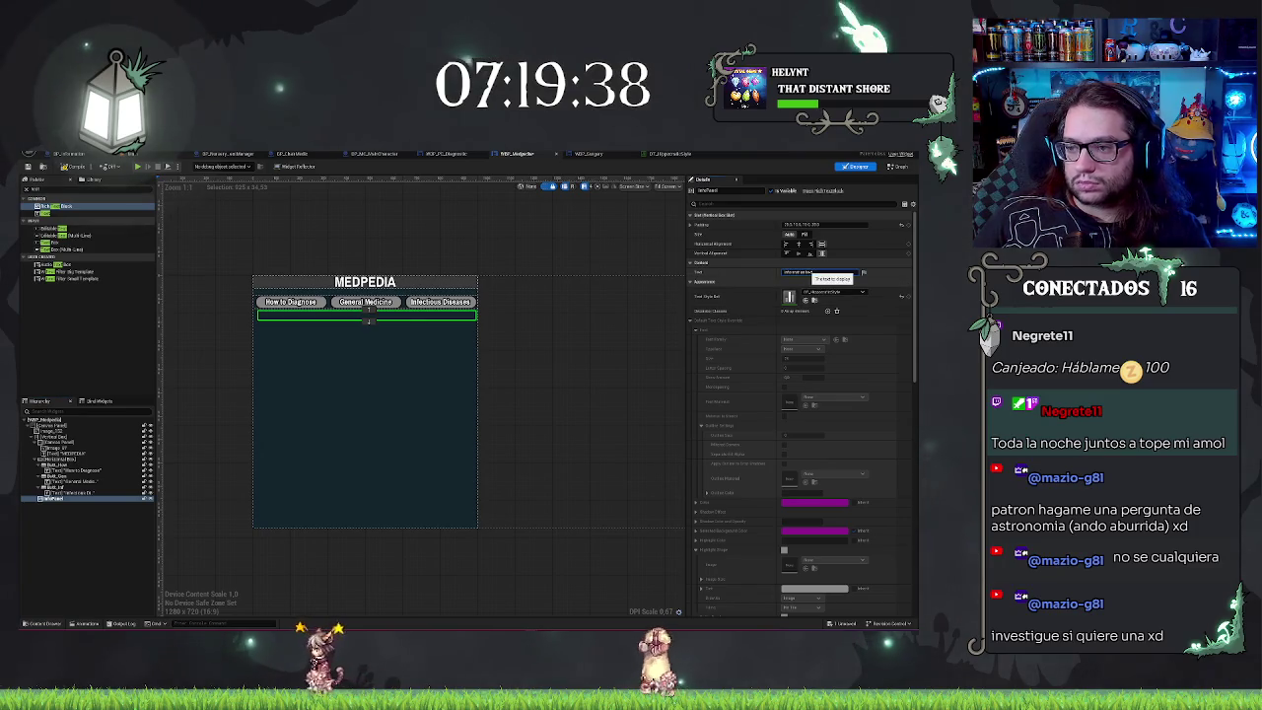
key("ctrl+v")
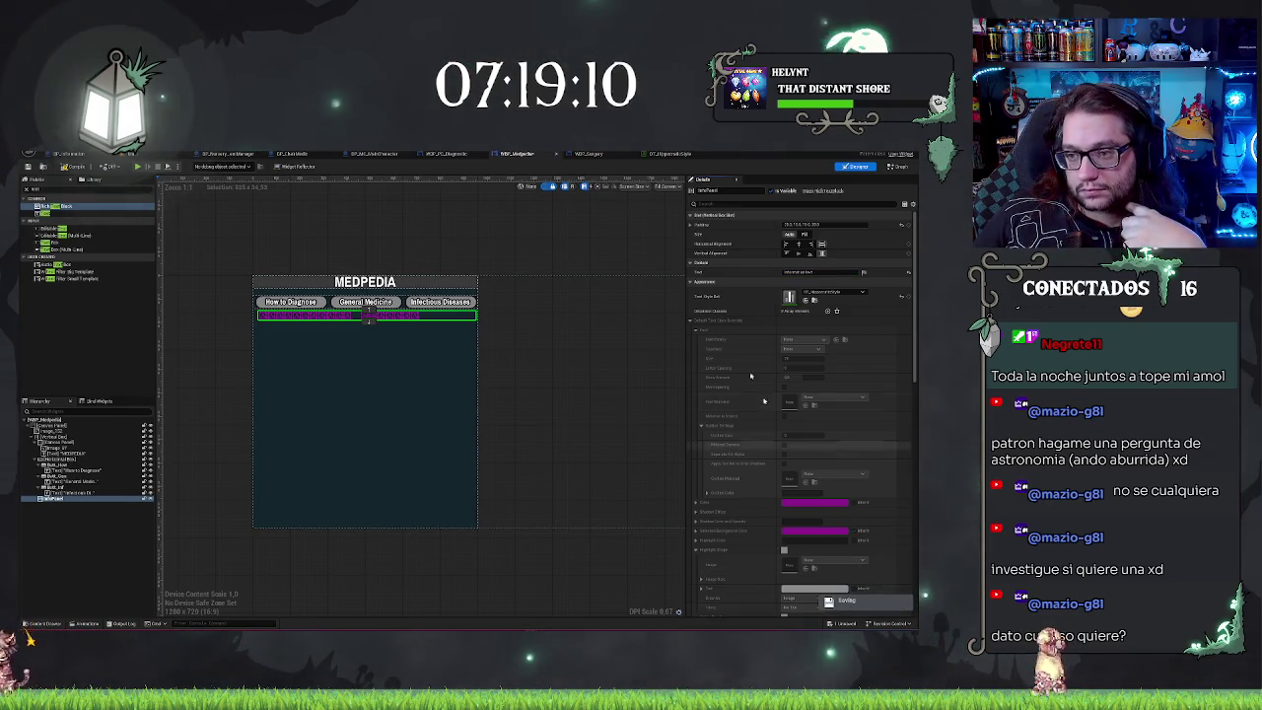
Step: Adjust the Default style's Selected Background Color in the hyperlink style data table
left_click(662, 155)
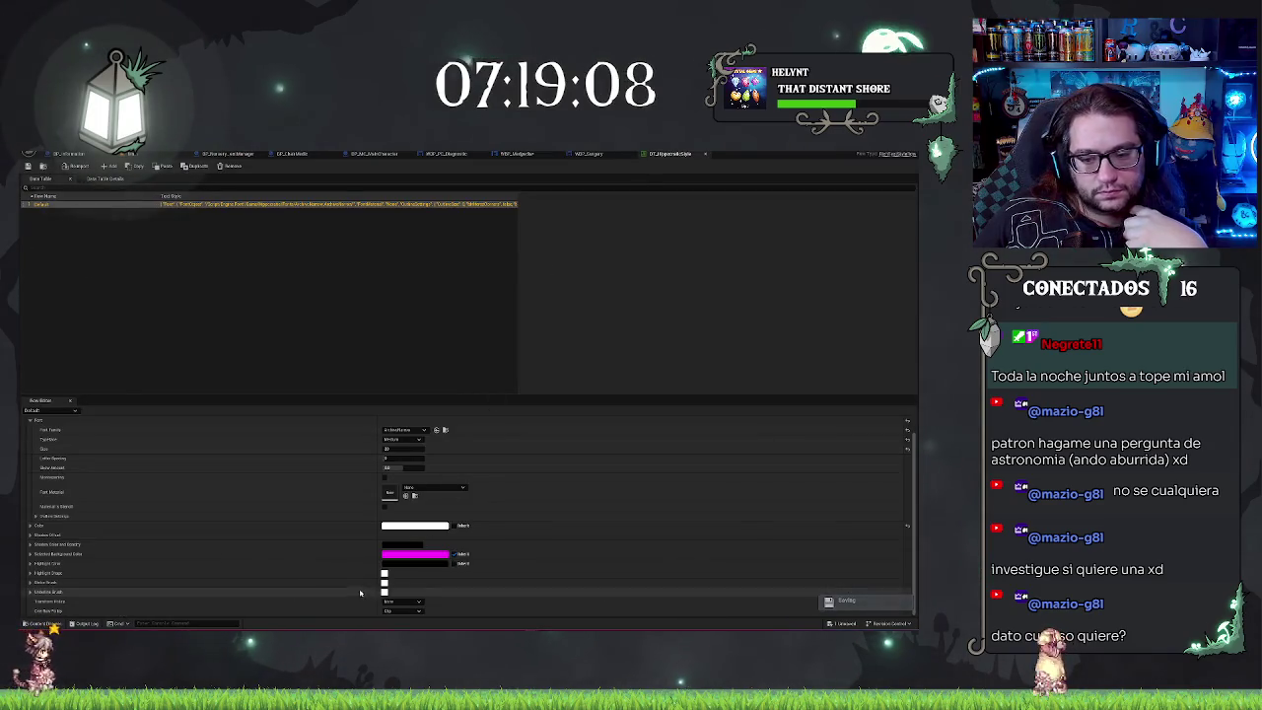
left_click(414, 554)
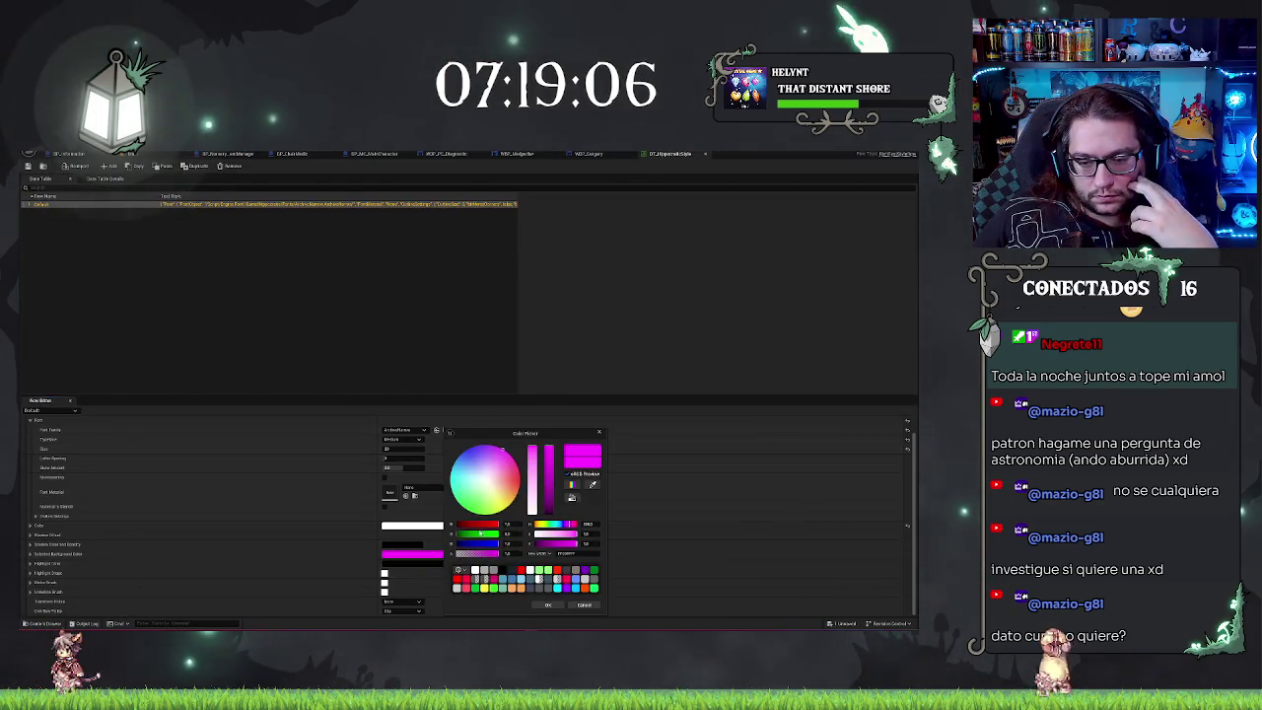
left_click(546, 604)
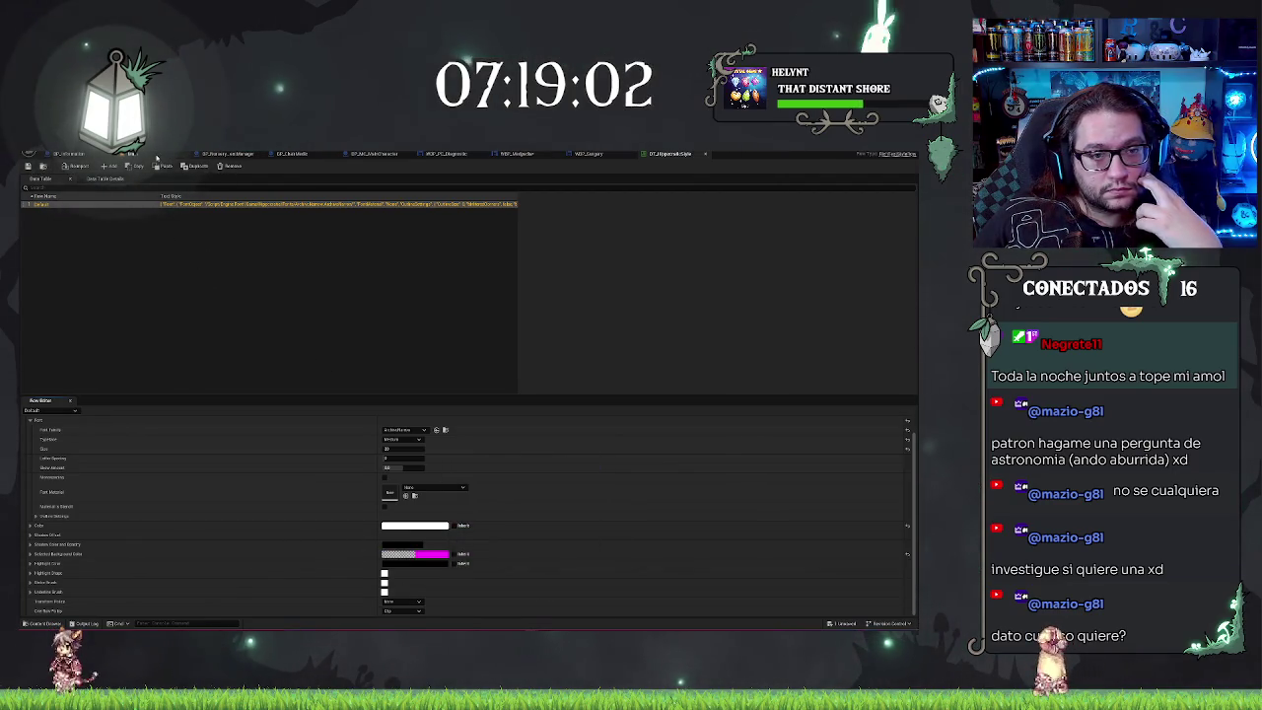
Step: Inspect the Default row's Text Style: white ArchivoNarrow Medium font and a magenta selected-background colour
left_click(156, 157)
left_click(471, 159)
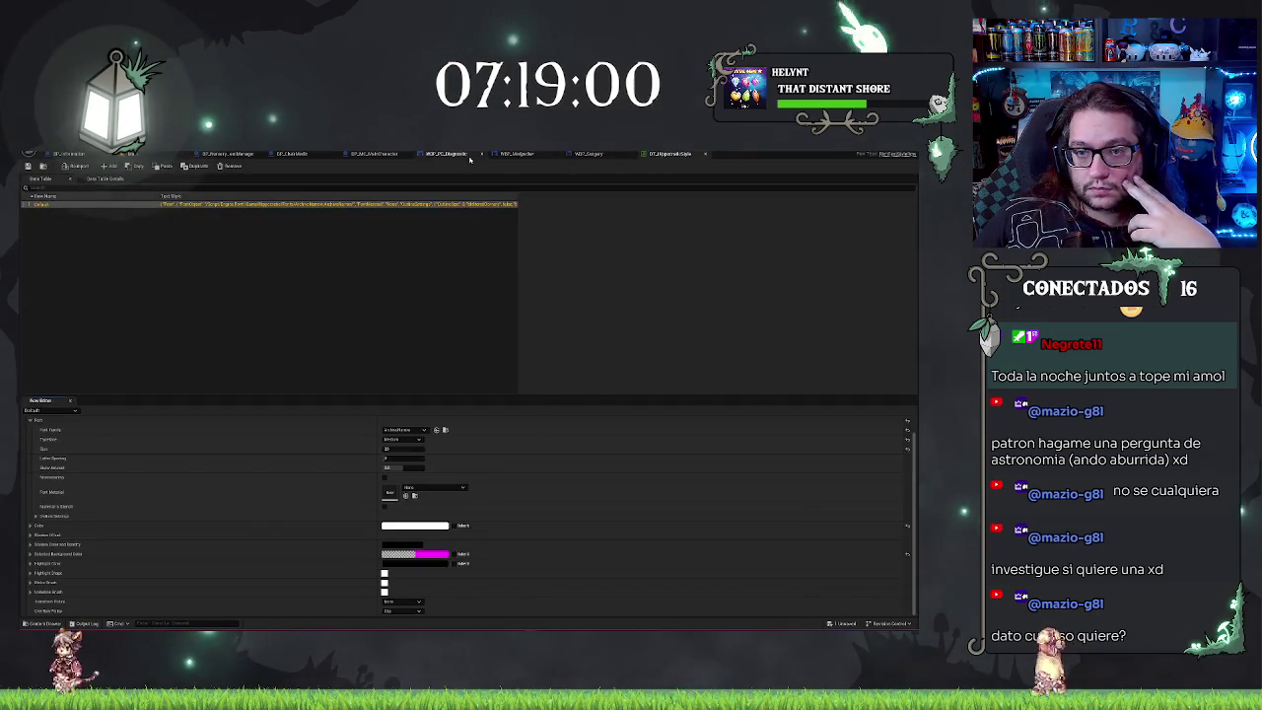
left_click(516, 154)
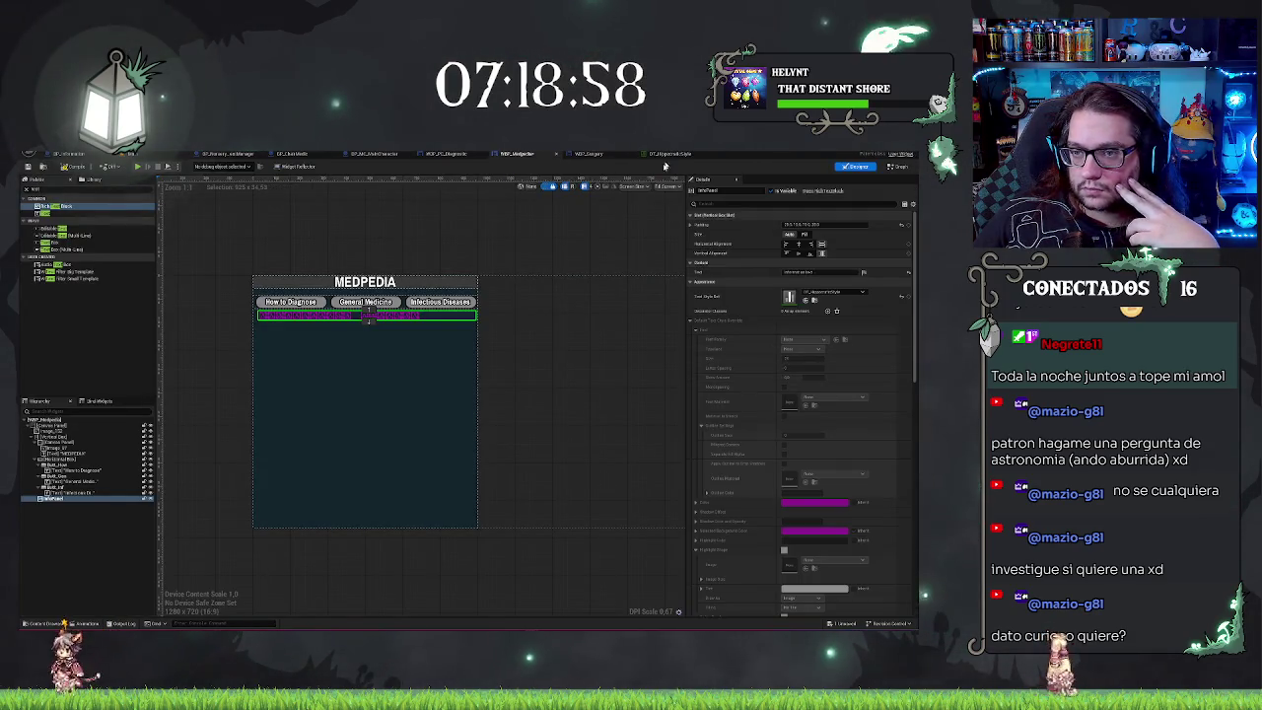
left_click(670, 154)
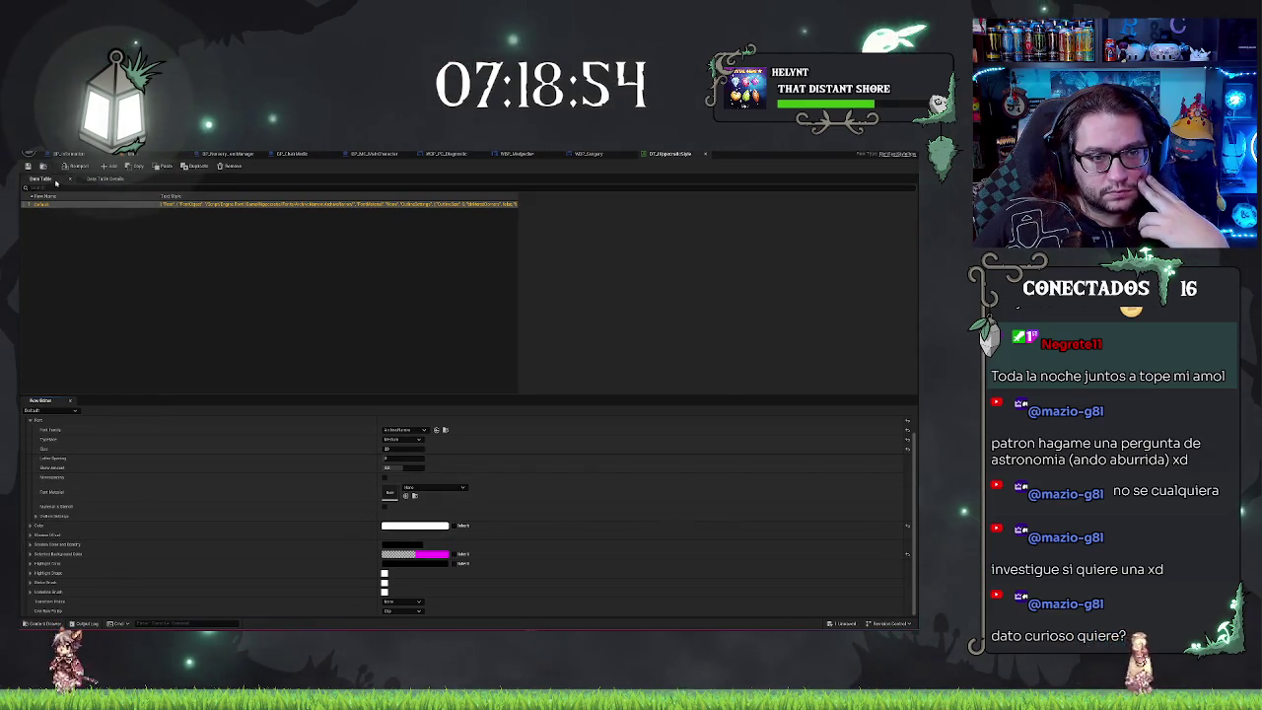
left_click(232, 283)
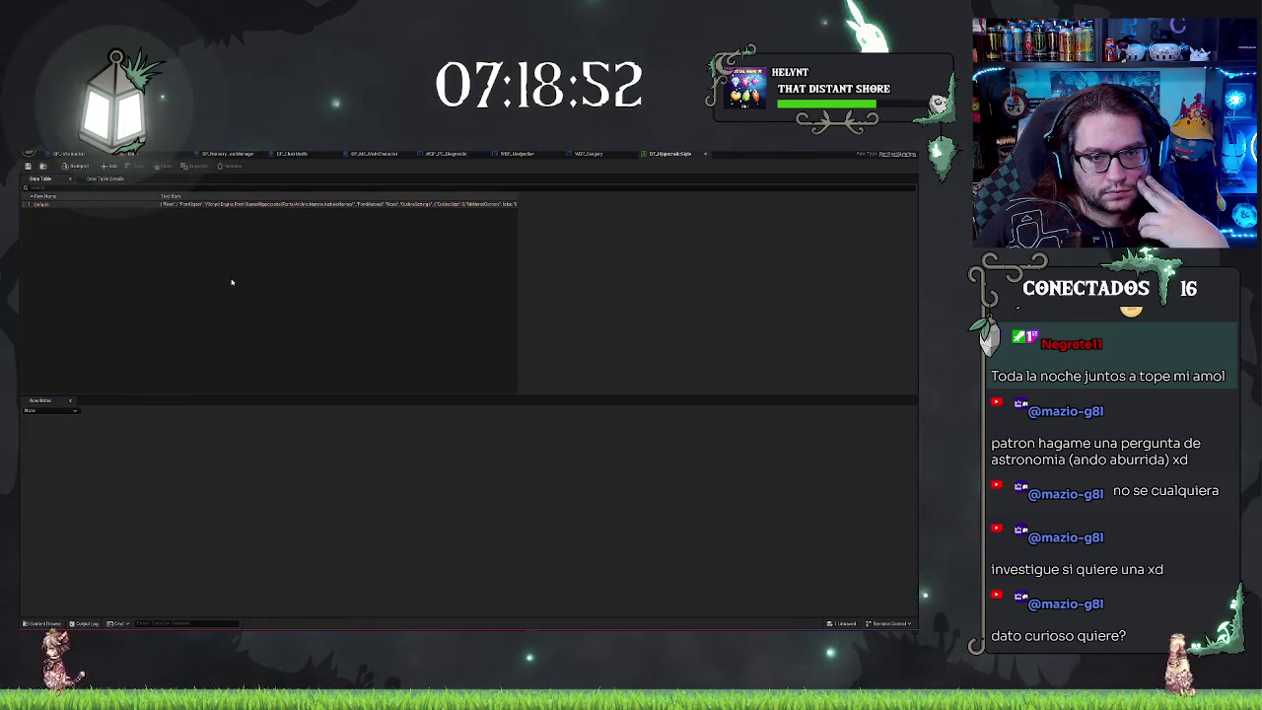
left_click(69, 204)
left_click(121, 259)
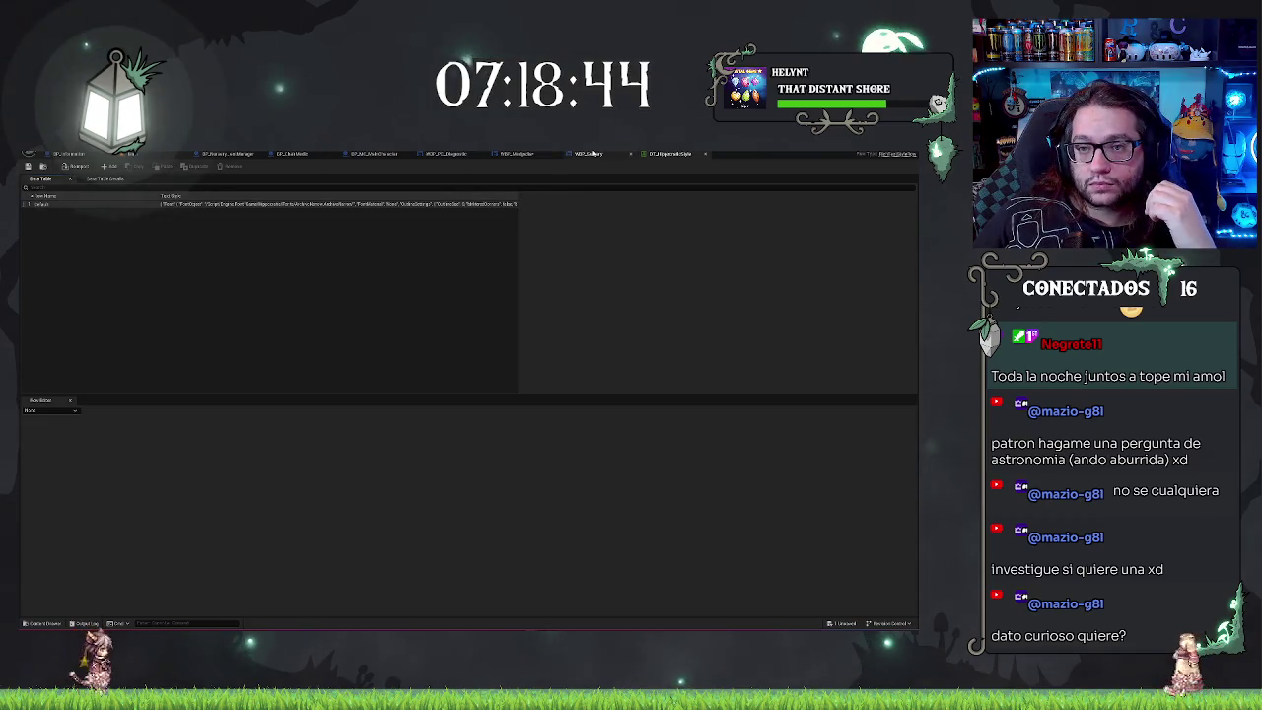
left_click(589, 154)
left_click(670, 154)
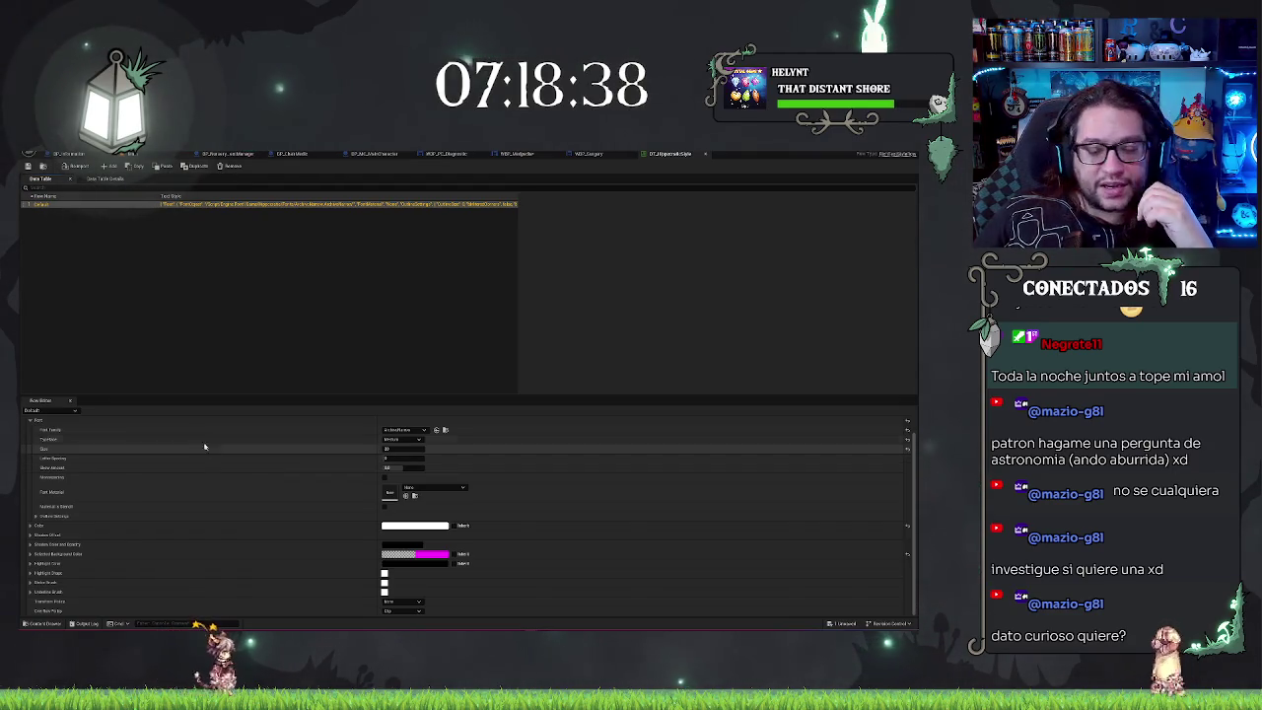
scroll(79, 446, "up", 2)
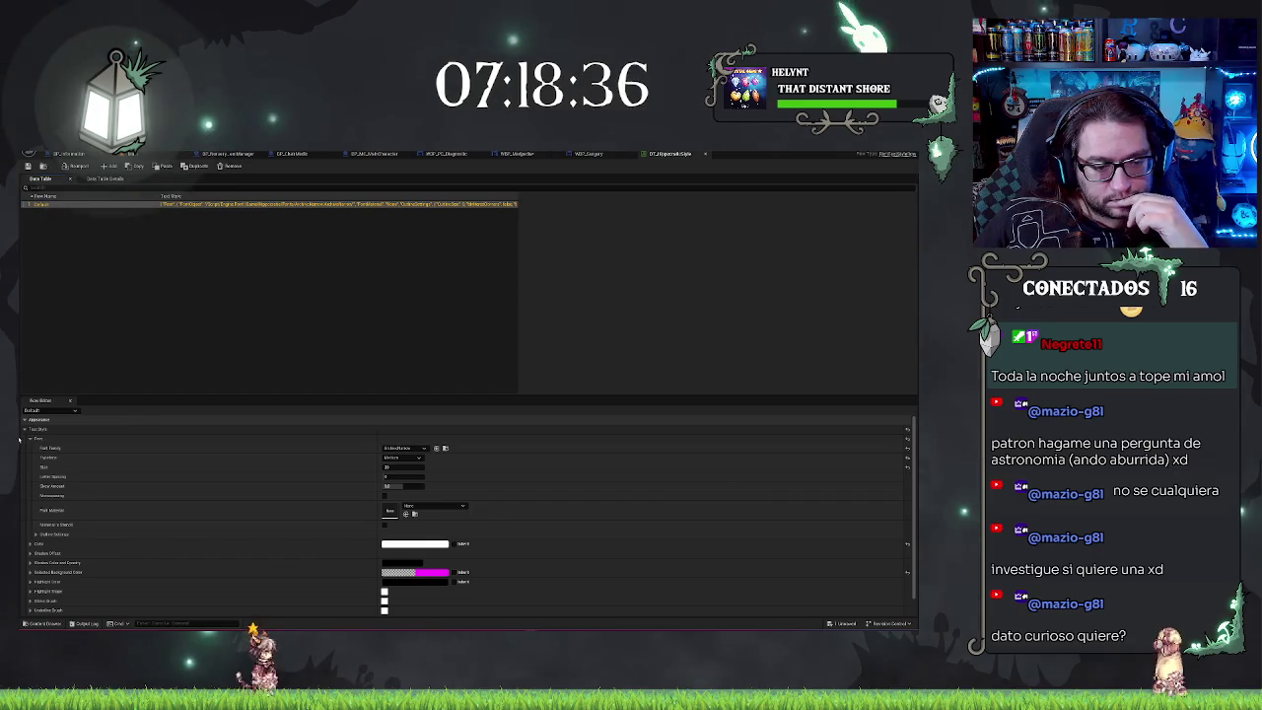
scroll(37, 534, "down", 1)
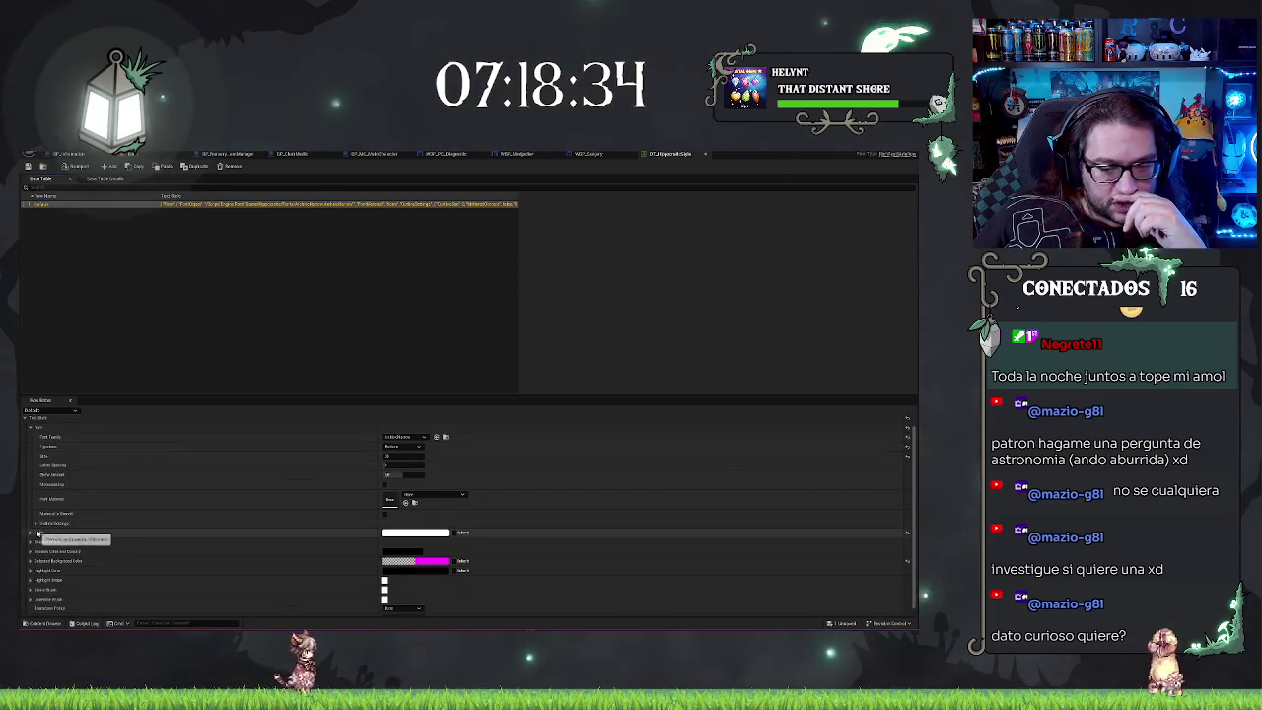
scroll(59, 597, "down", 1)
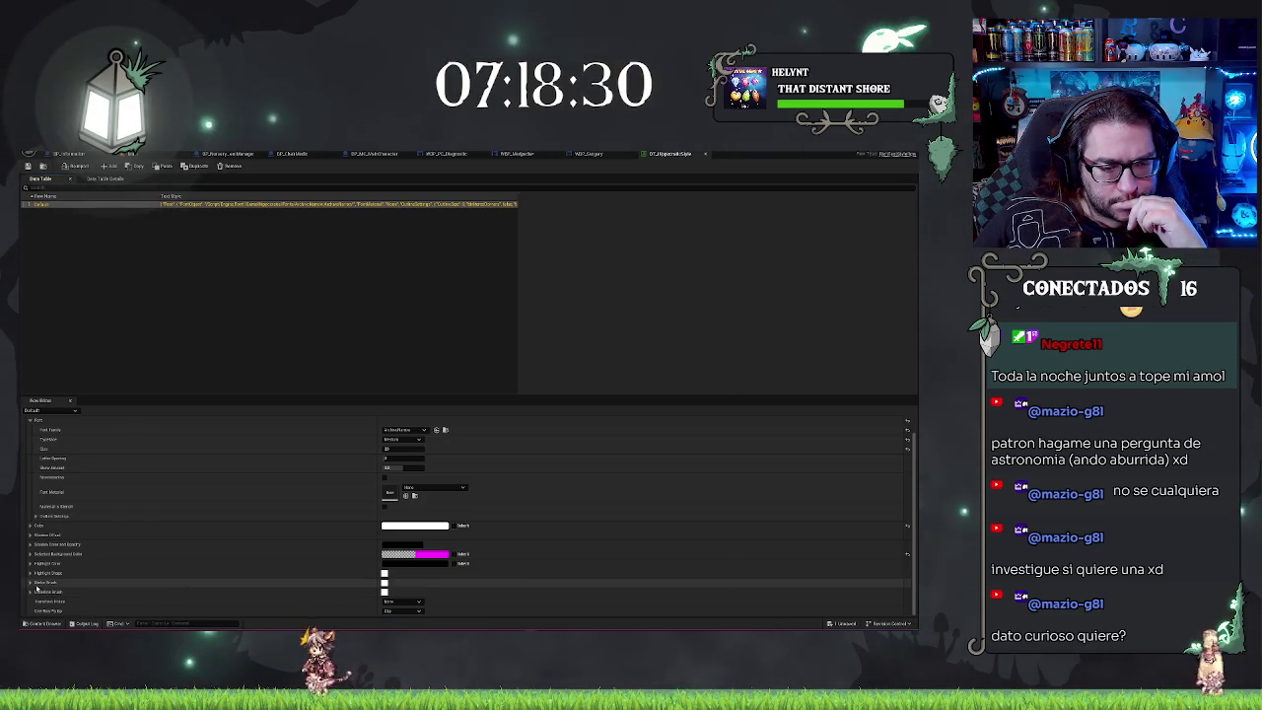
scroll(215, 473, "up", 2)
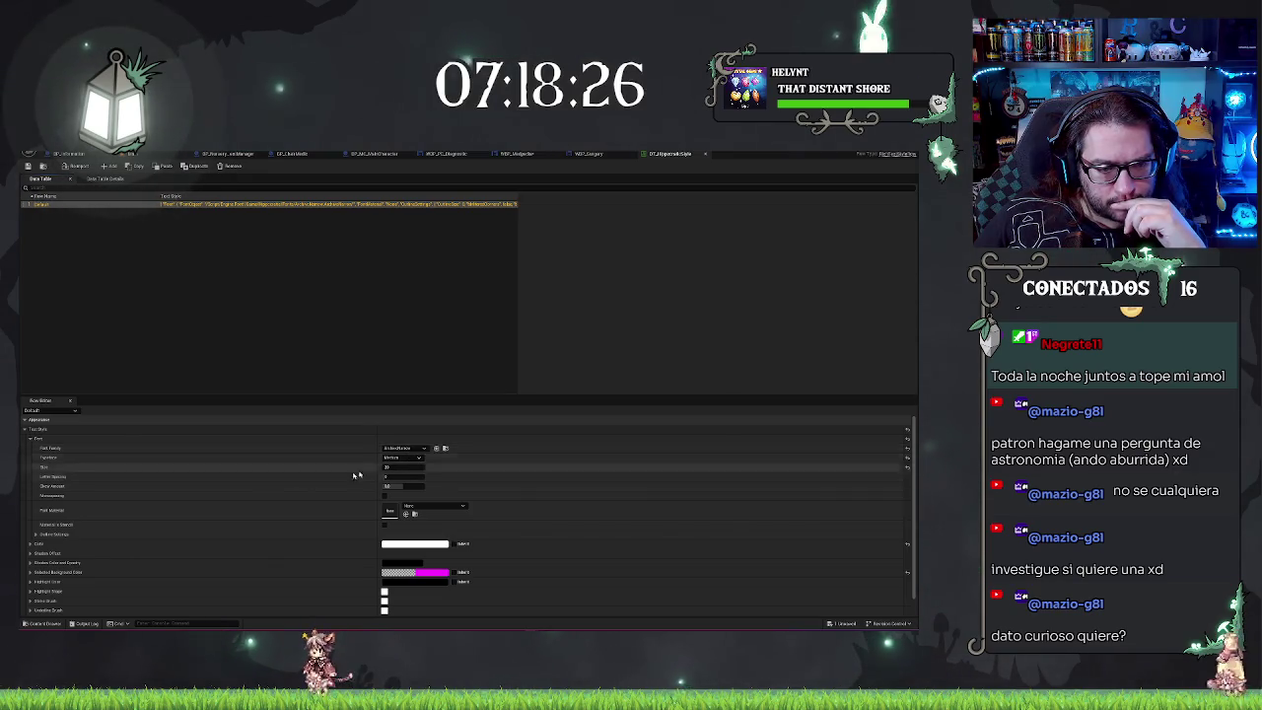
left_click(431, 506)
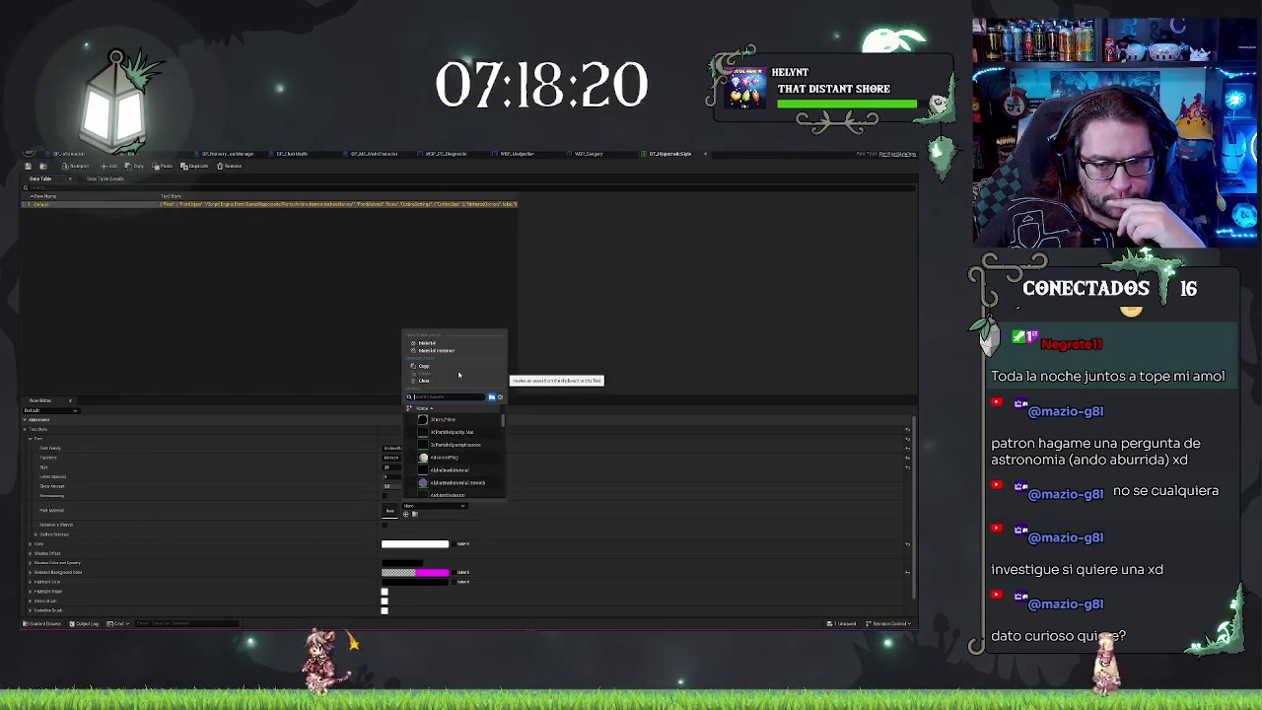
left_click(577, 297)
left_click(589, 155)
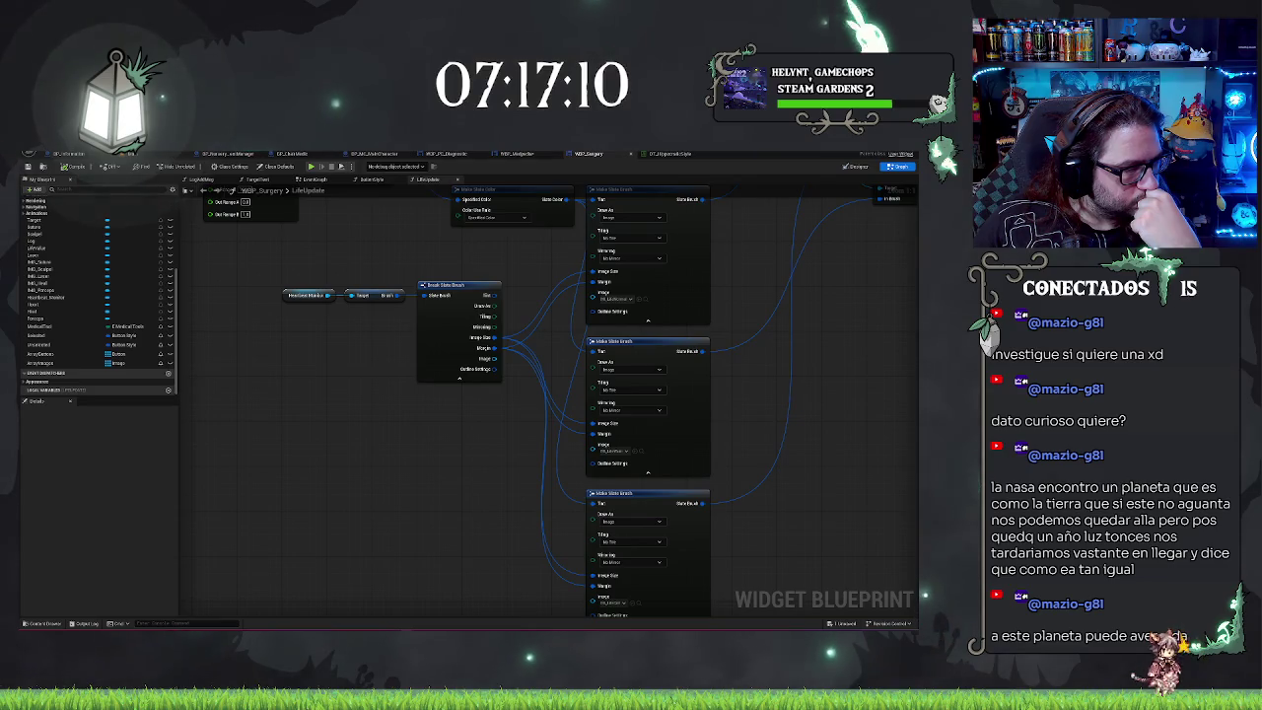
Step: Compile WBP_Medpedia so its info text previews as 'Information text...', then return to DT_HyperlinkStyle
left_click(668, 154)
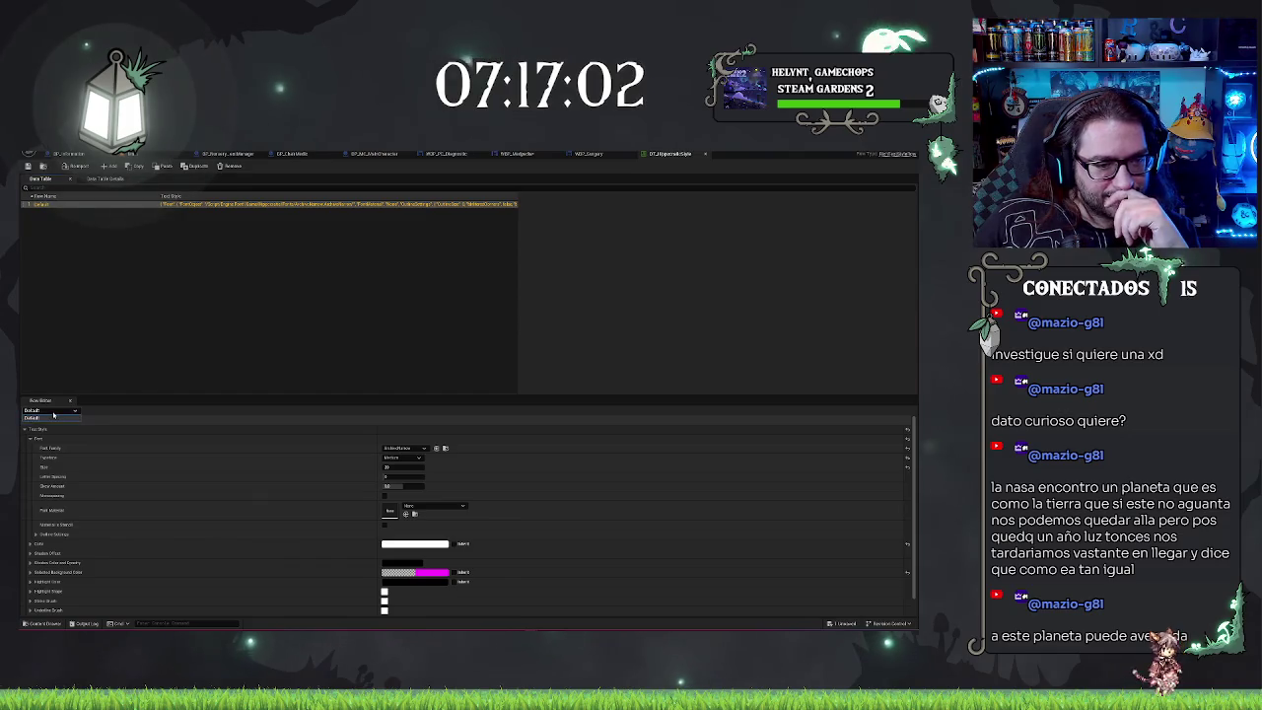
left_click(98, 217)
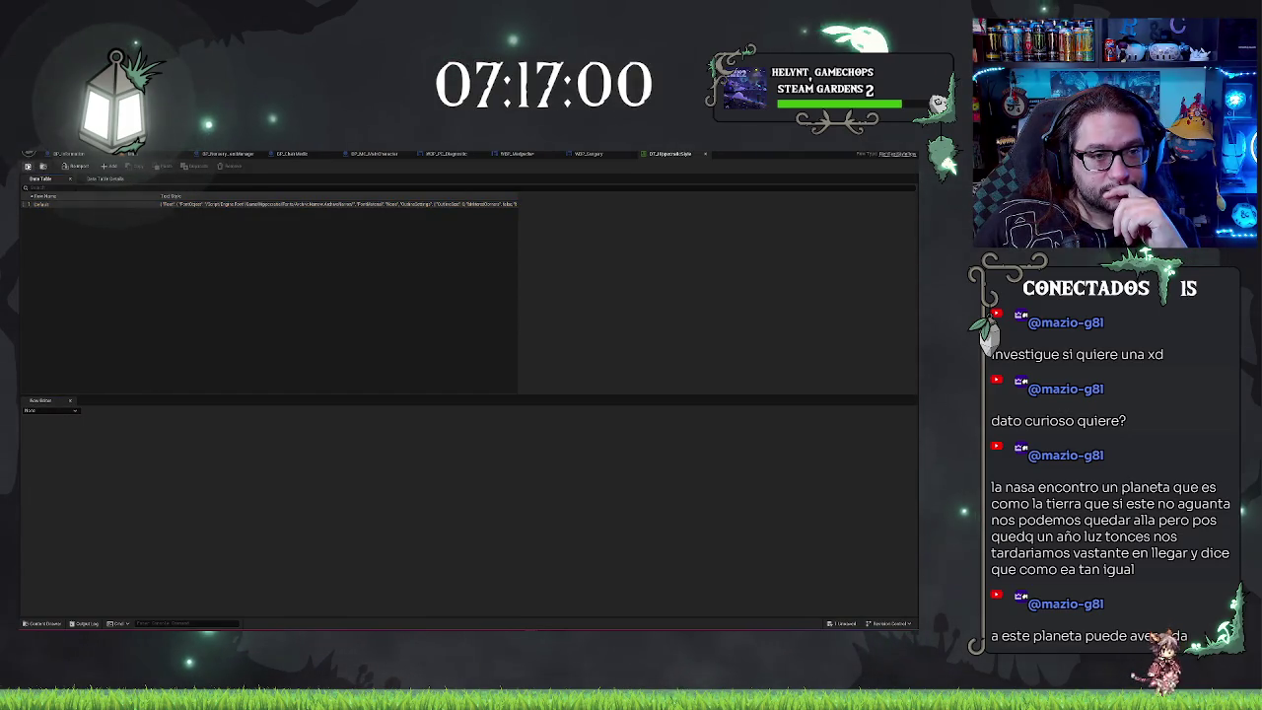
left_click(612, 153)
left_click(441, 155)
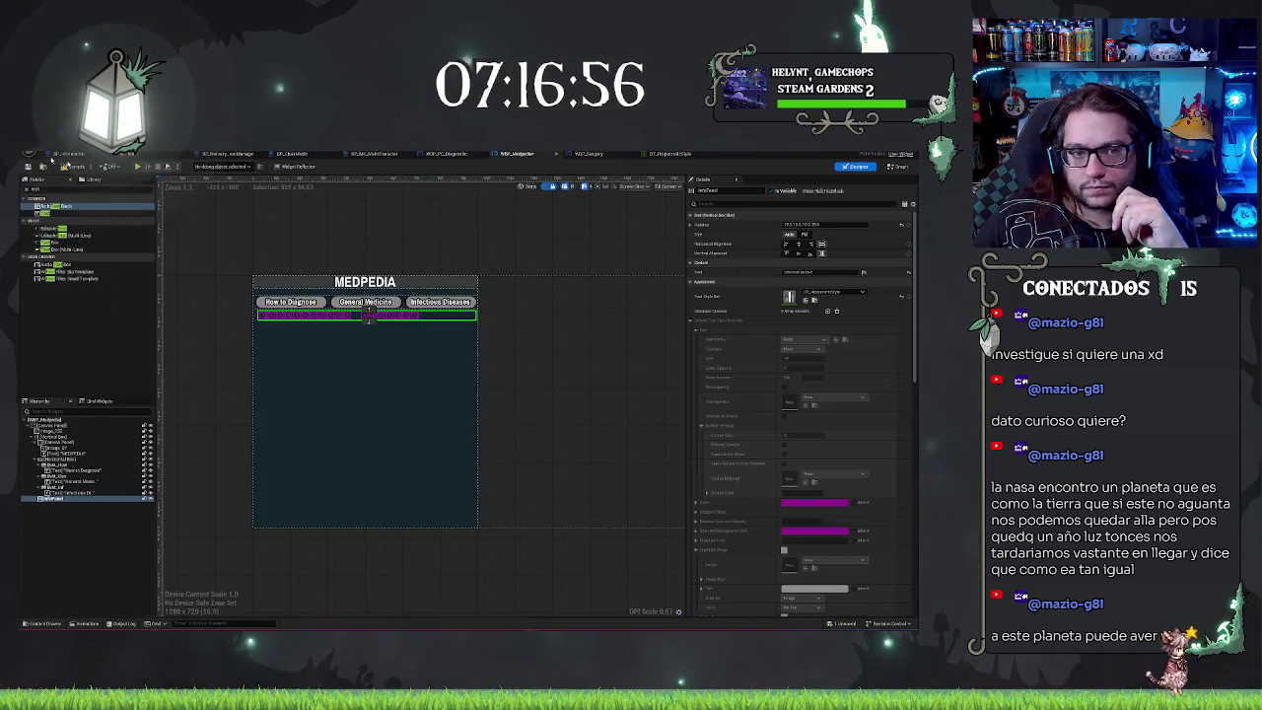
left_click(64, 168)
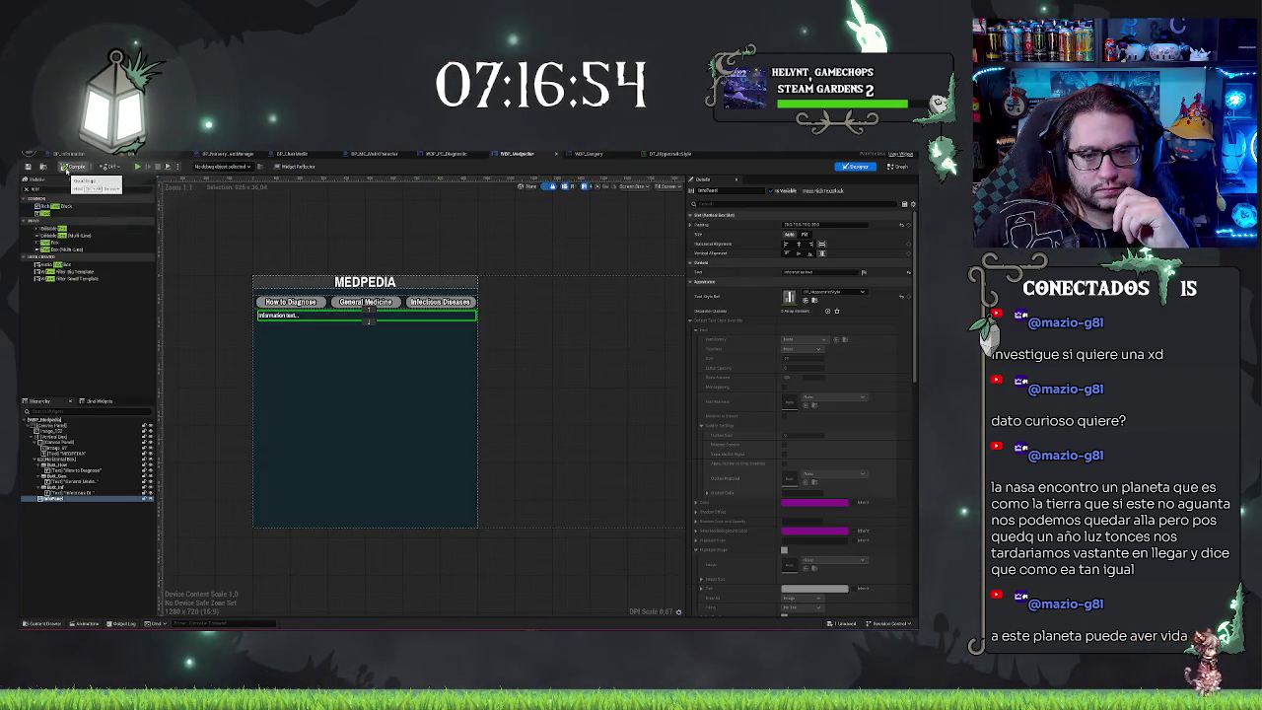
scroll(370, 222, "up", 1)
scroll(373, 224, "up", 3)
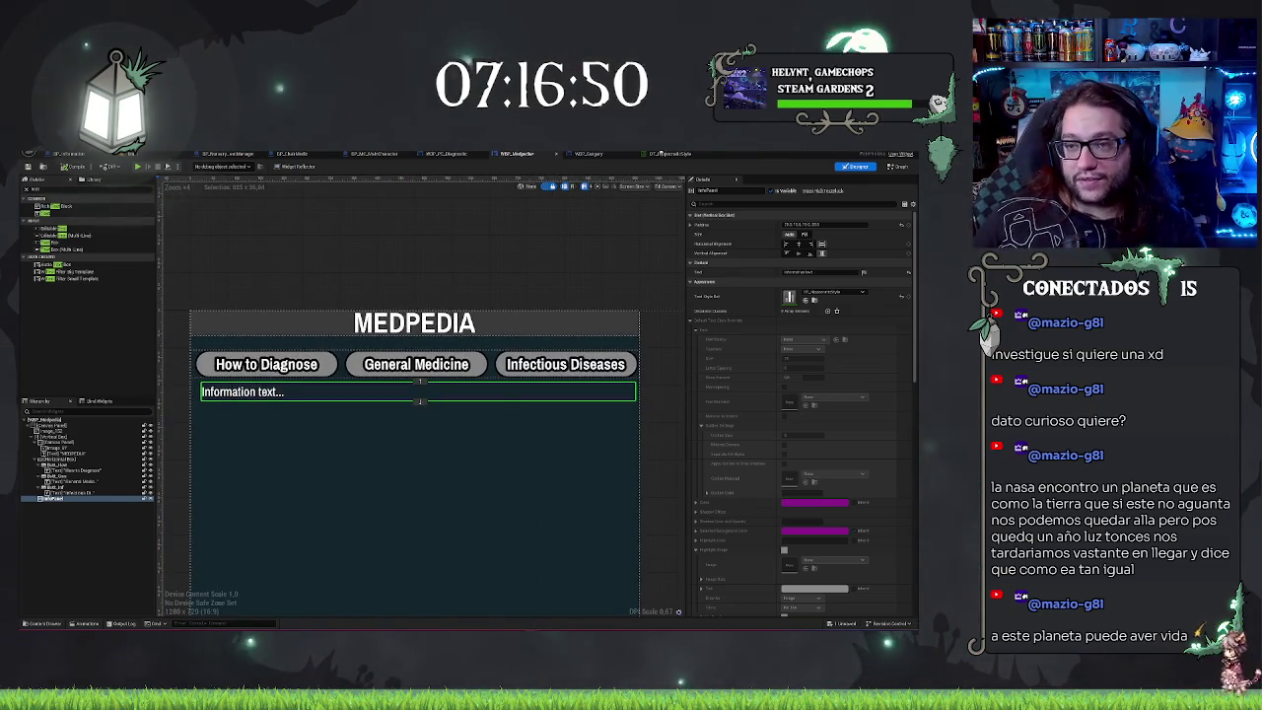
left_click(670, 154)
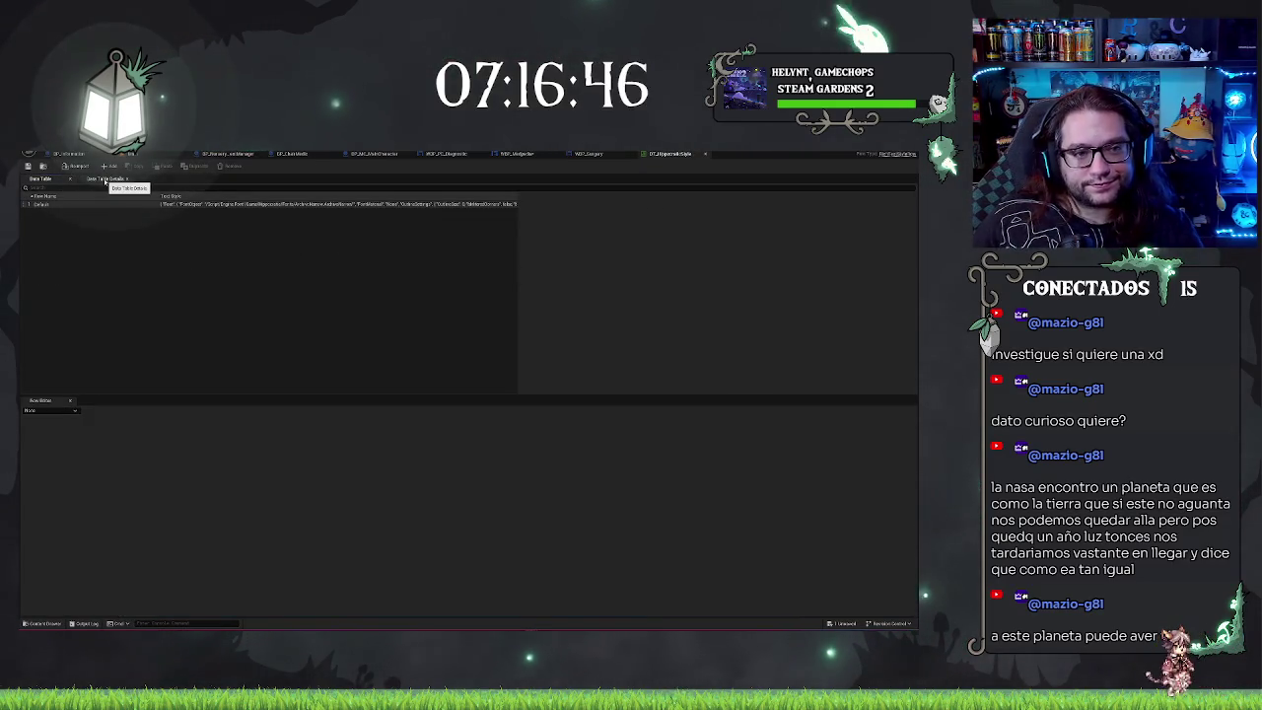
Step: Undo an added empty row and duplicate the Default style row into Default_0 instead
left_click(102, 170)
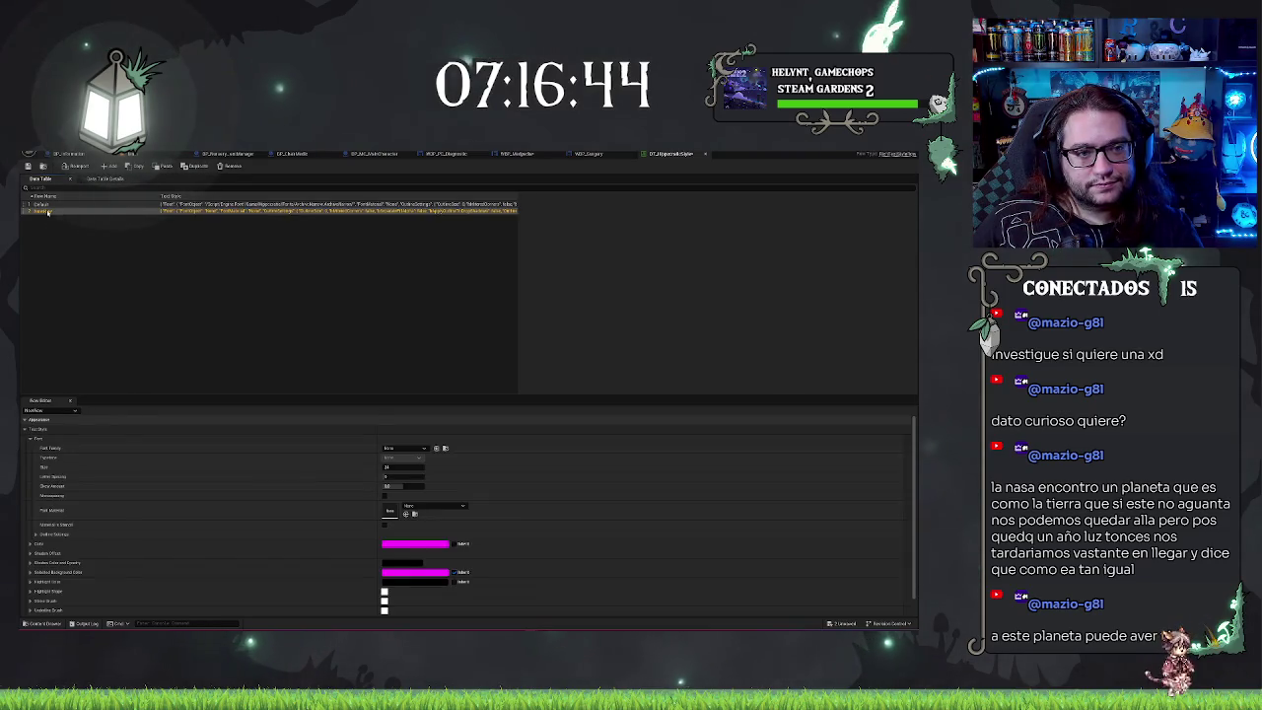
key("ctrl+z")
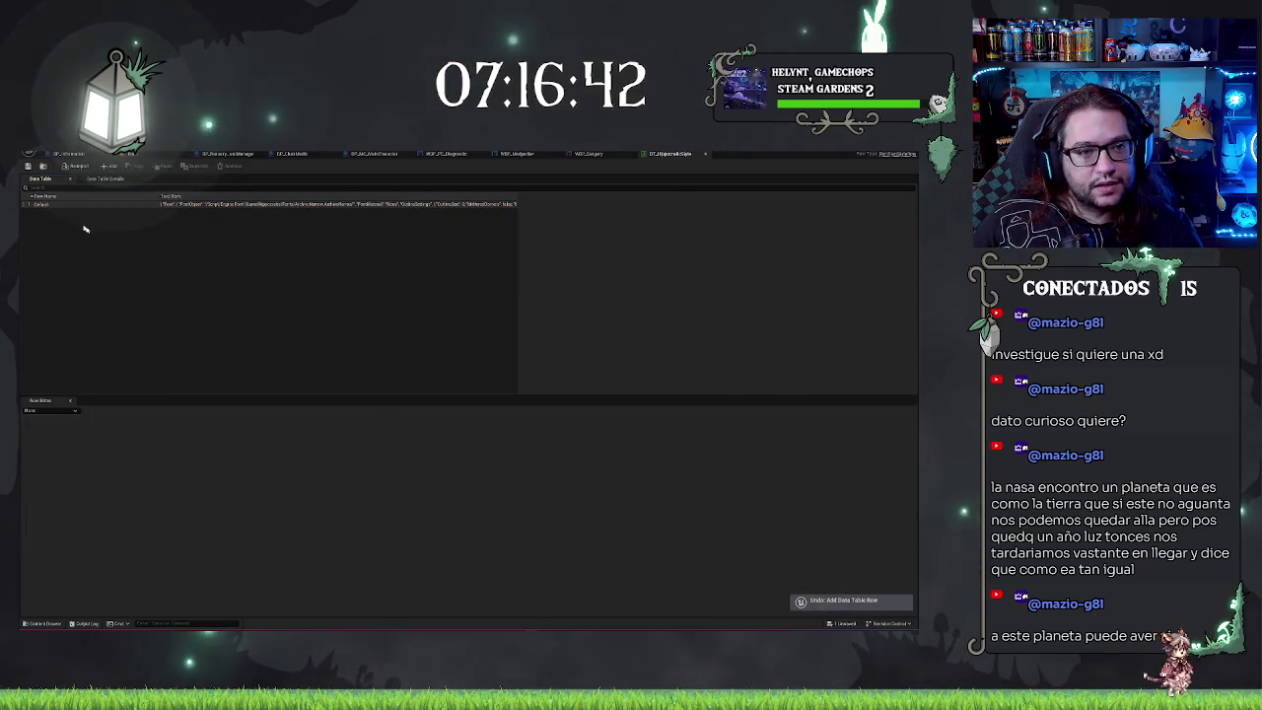
key("ctrl+d")
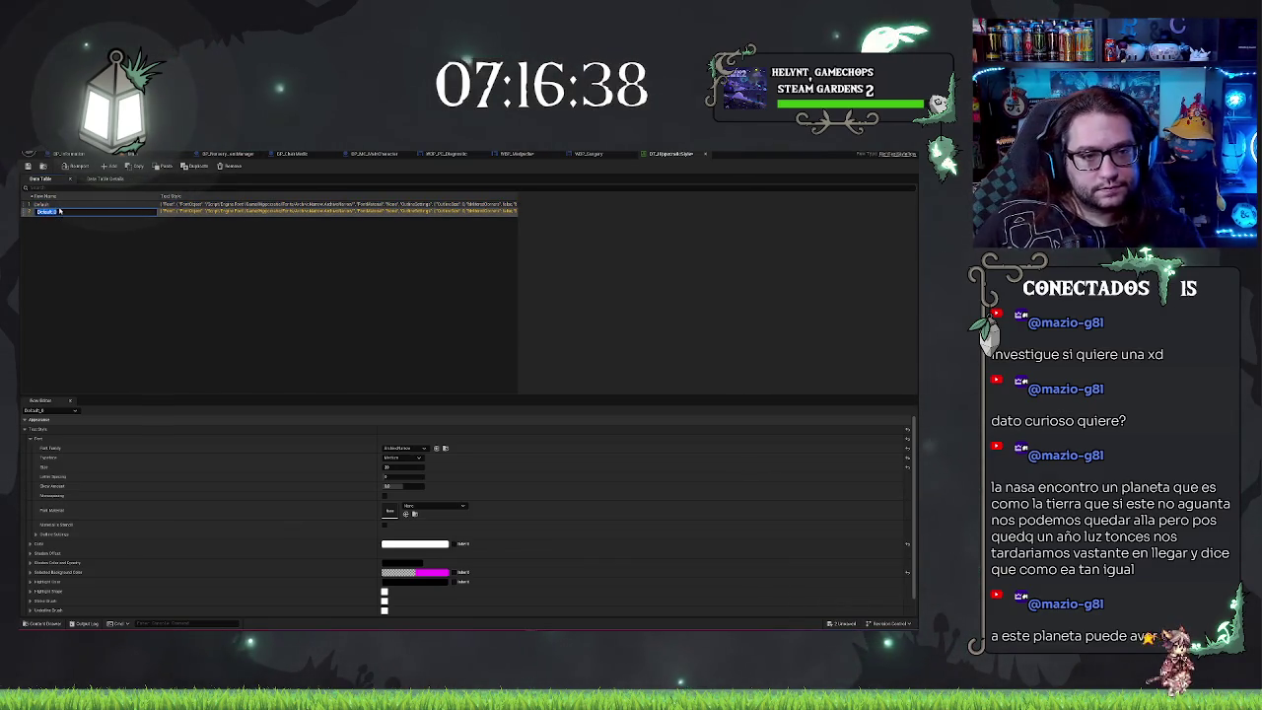
left_click(70, 235)
left_click(582, 155)
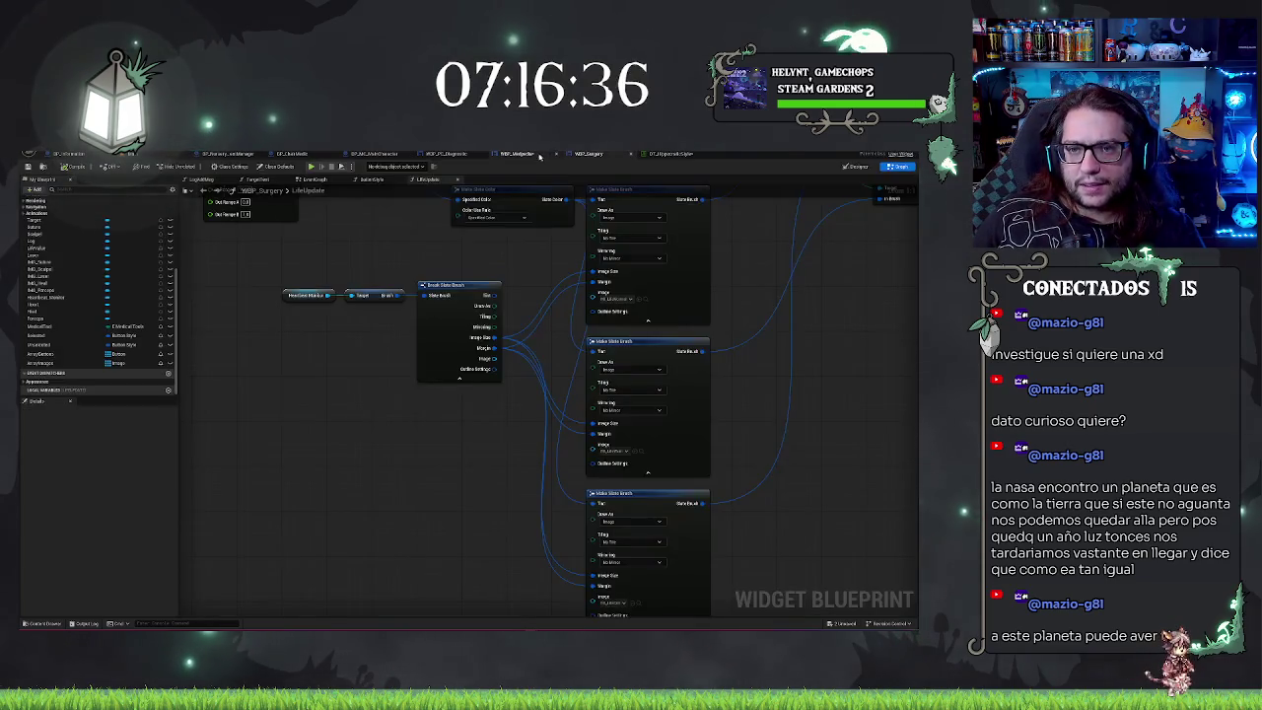
left_click(516, 154)
scroll(438, 283, "down", 1)
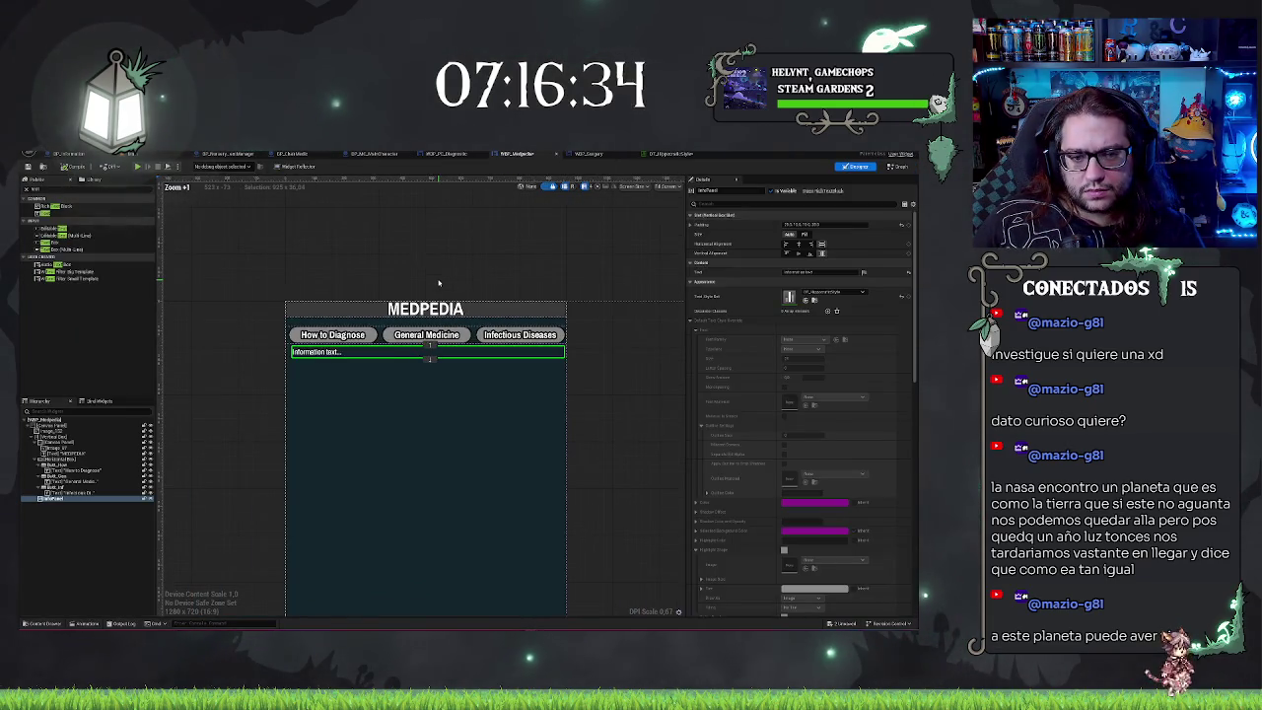
scroll(439, 283, "up", 3)
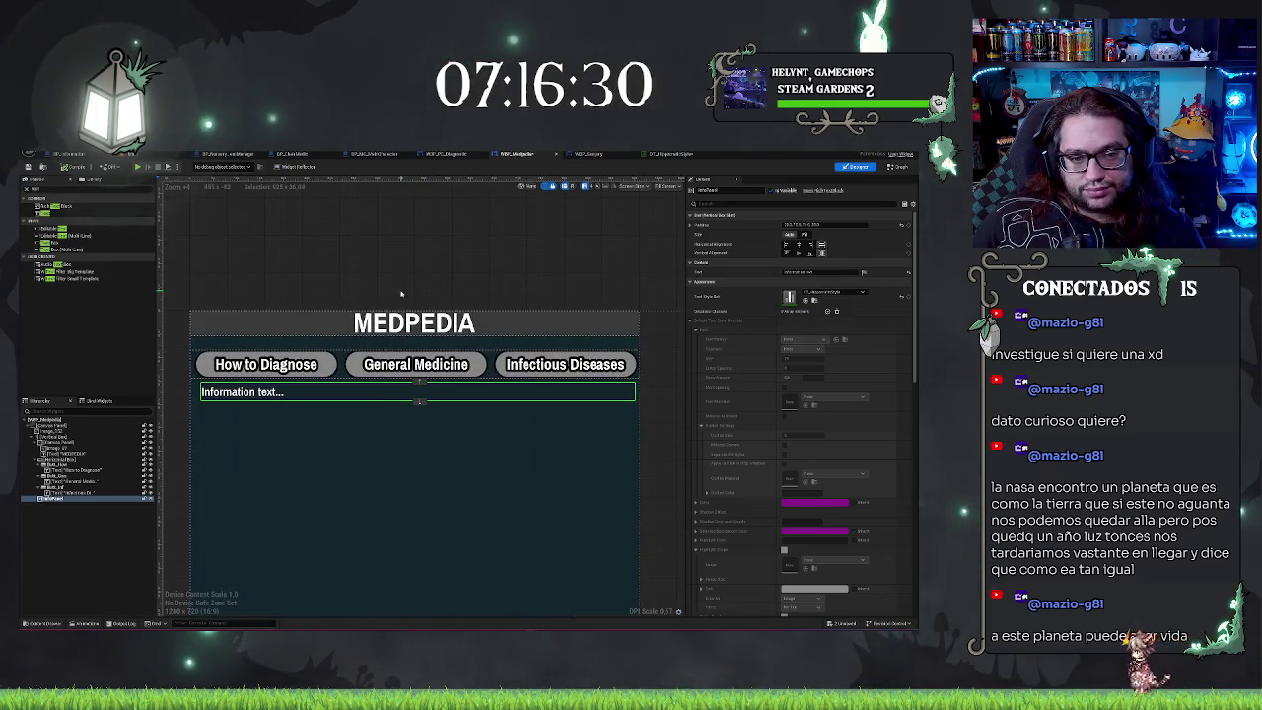
left_click(668, 155)
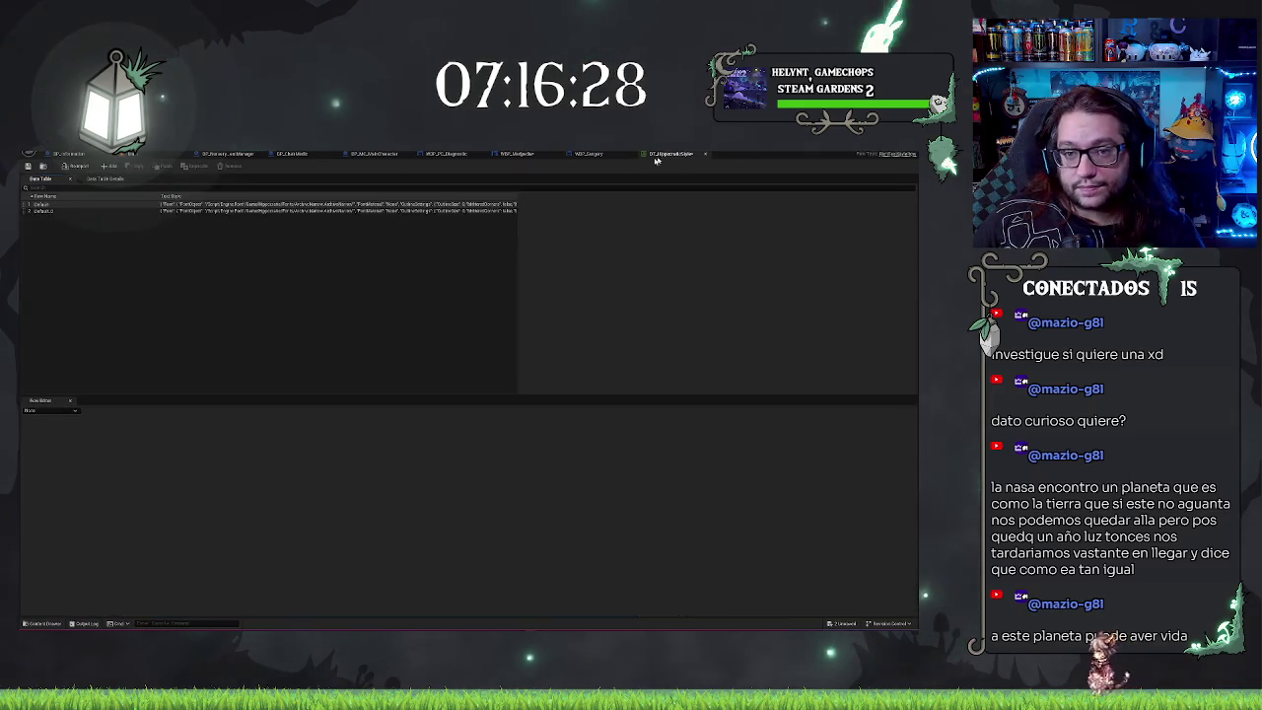
Step: Rename the duplicated Default_0 style row to Strong
left_click(63, 205)
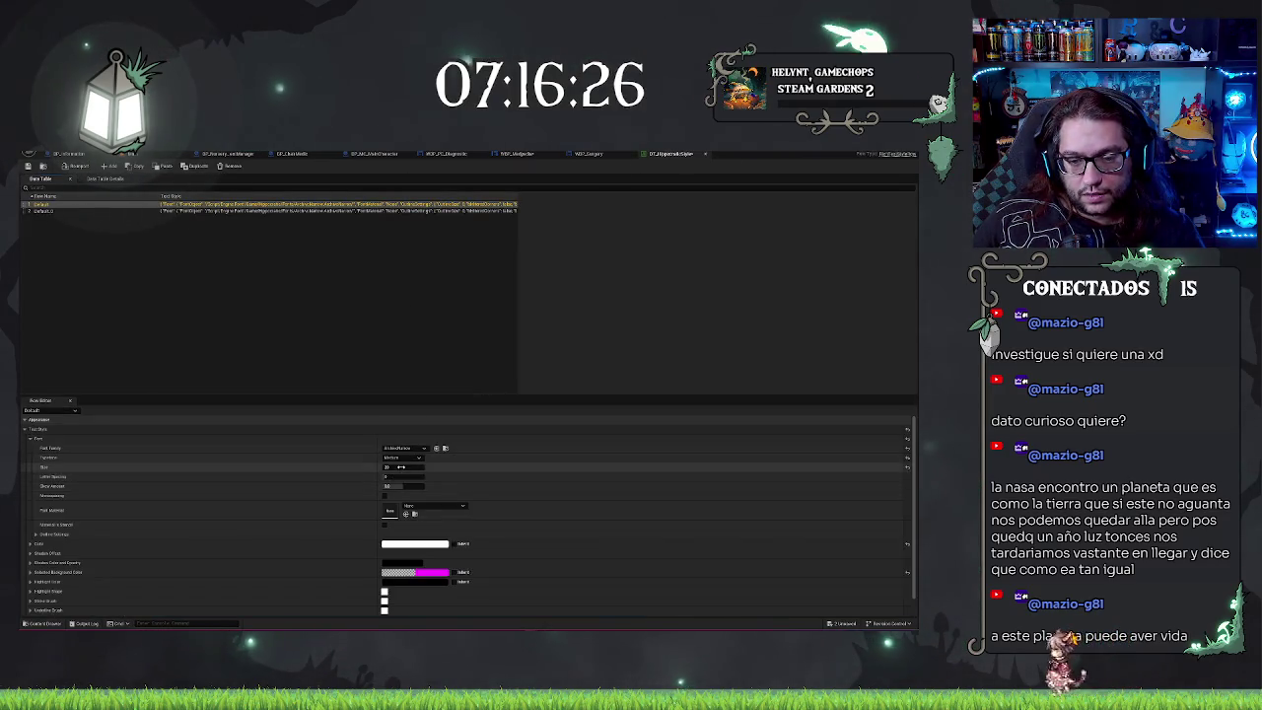
key("Down")
left_click(390, 466)
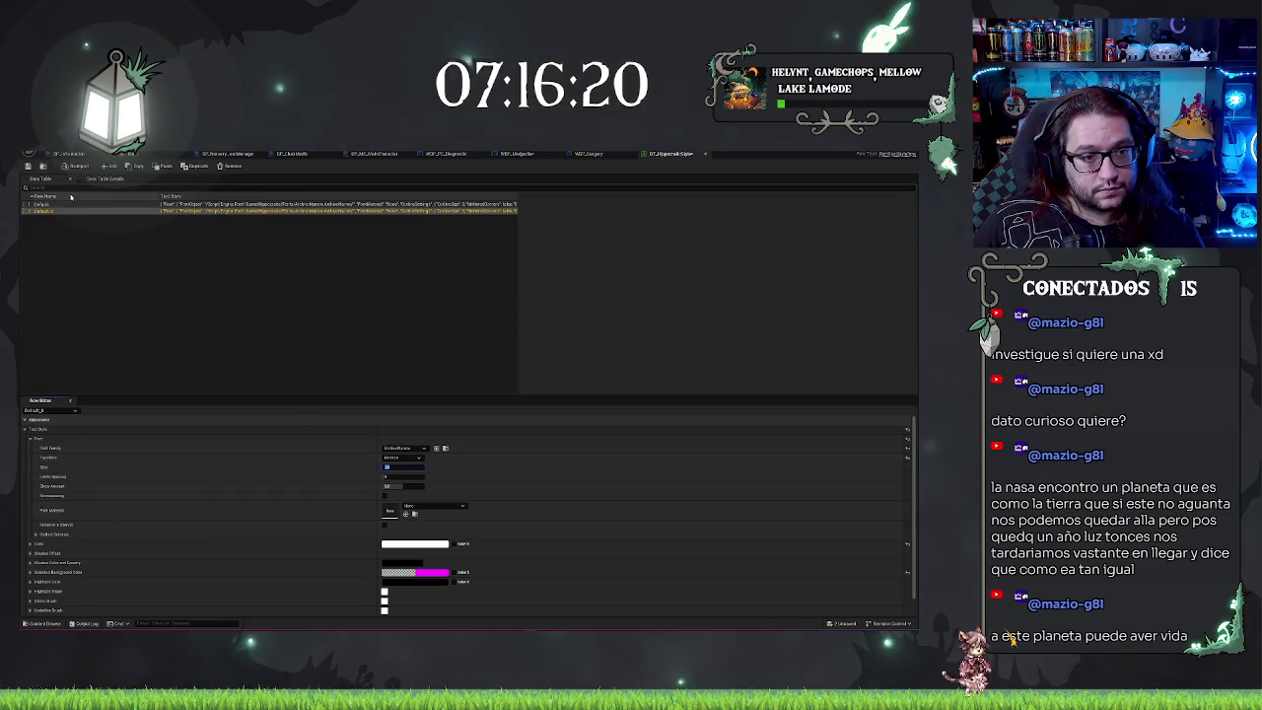
double_click(43, 213)
type("D")
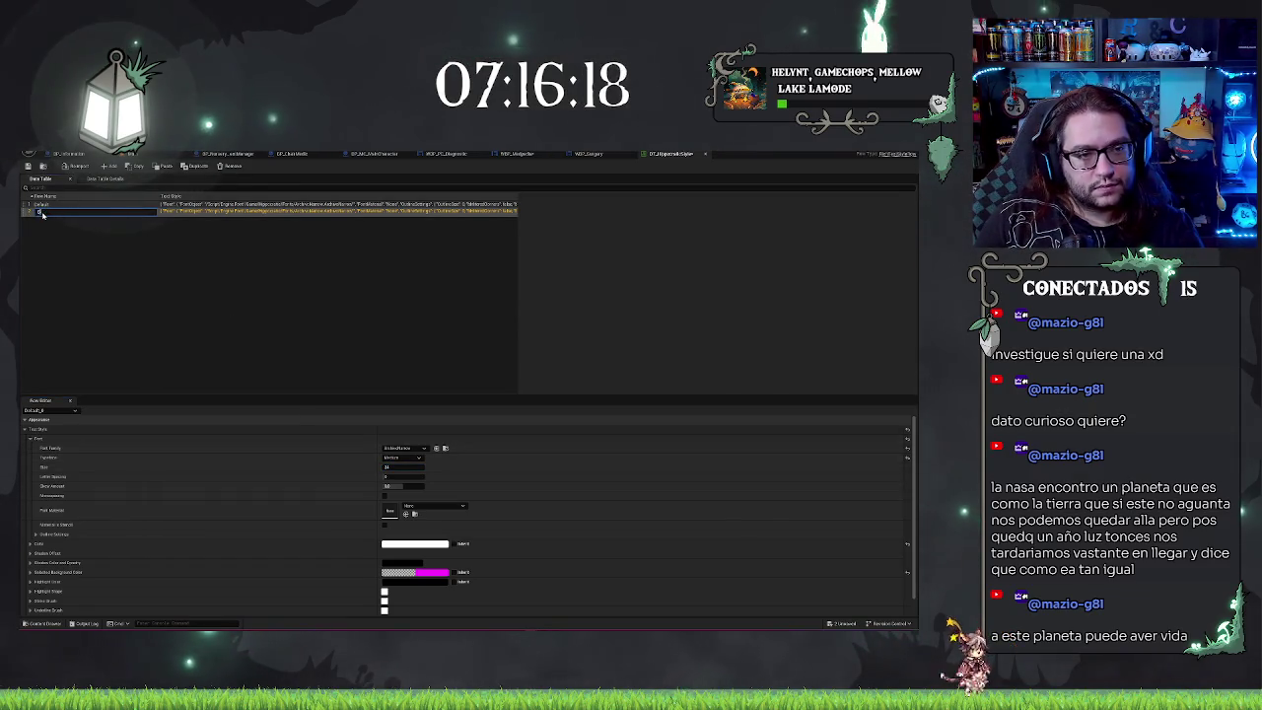
key("Return")
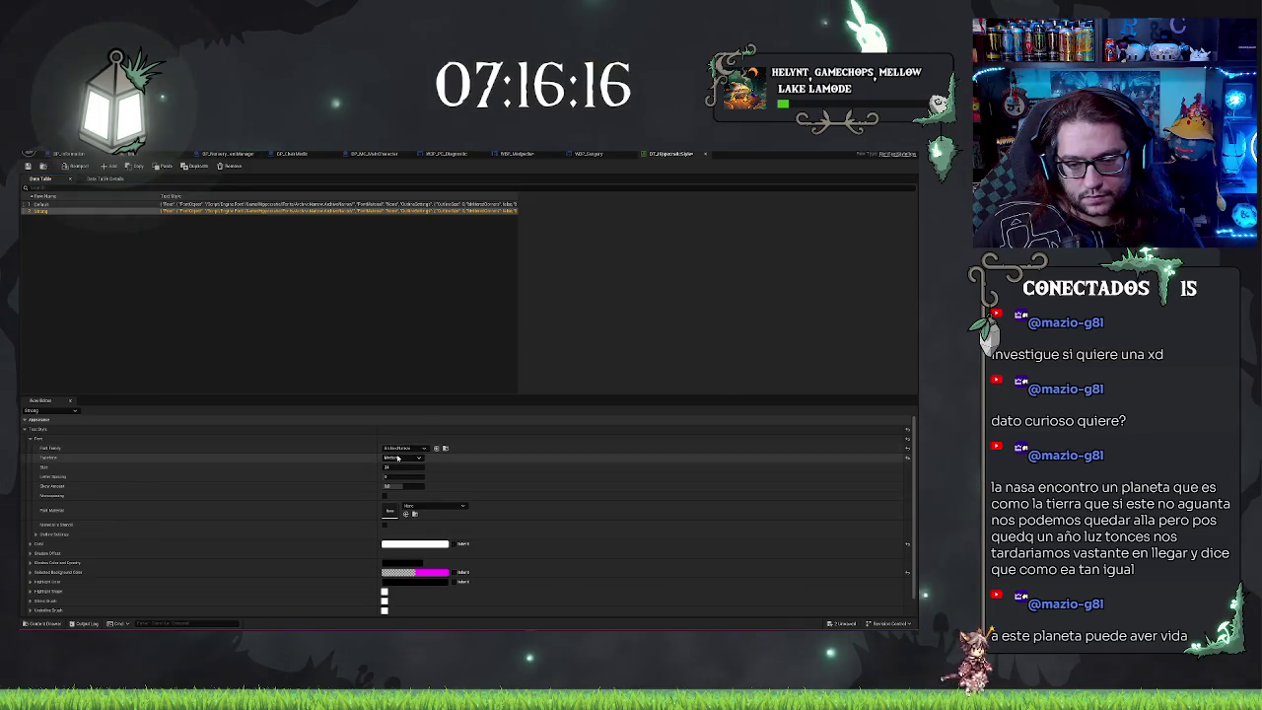
Step: Set the Strong row's font typeface to Bold
left_click(397, 458)
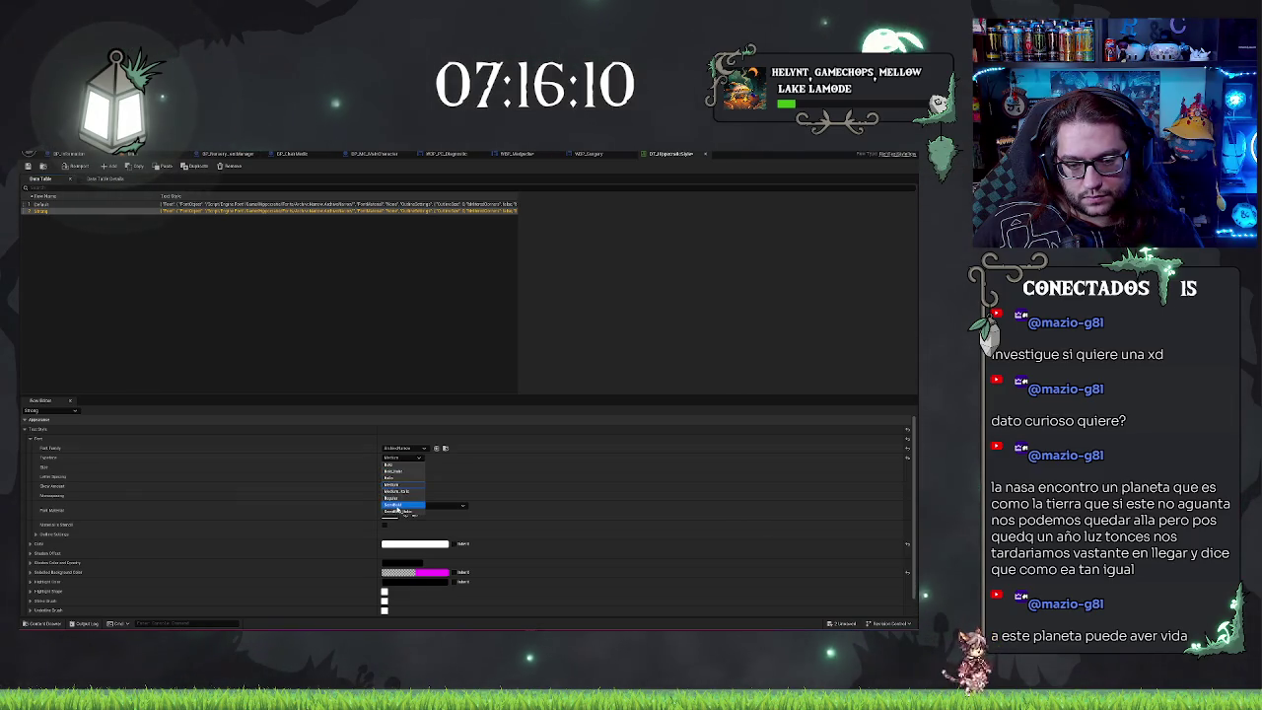
left_click(390, 463)
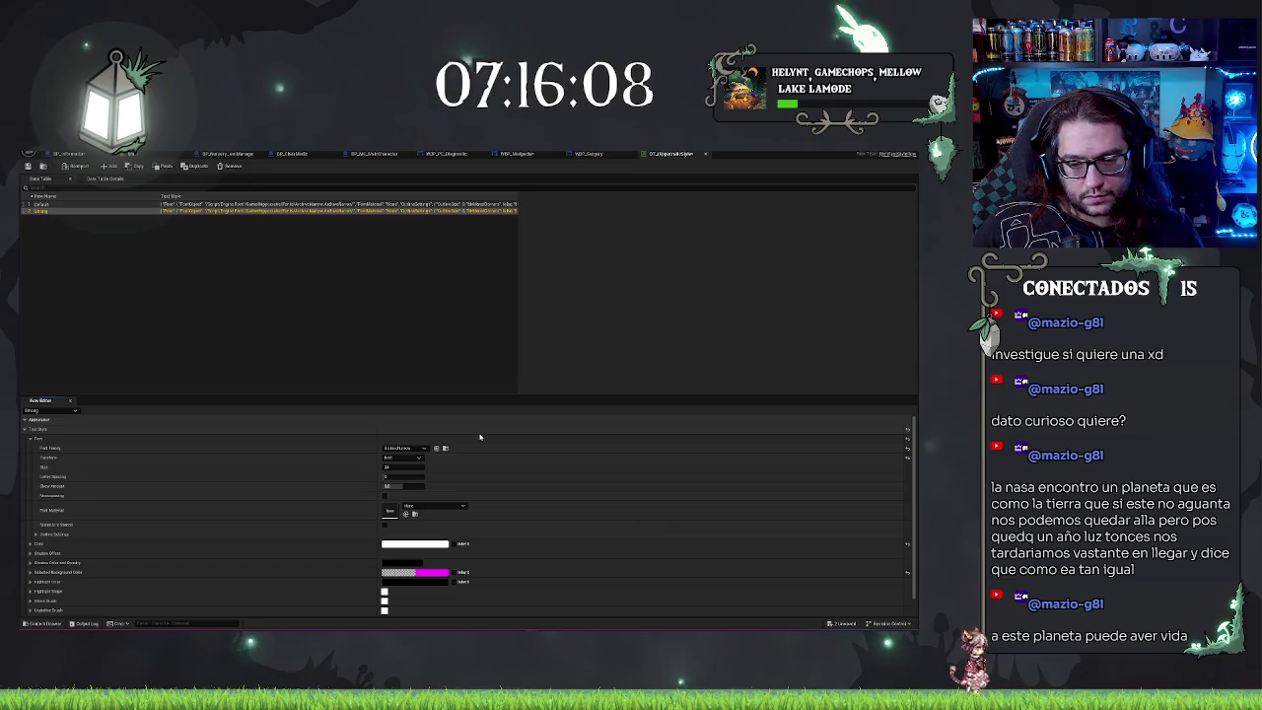
left_click(220, 284)
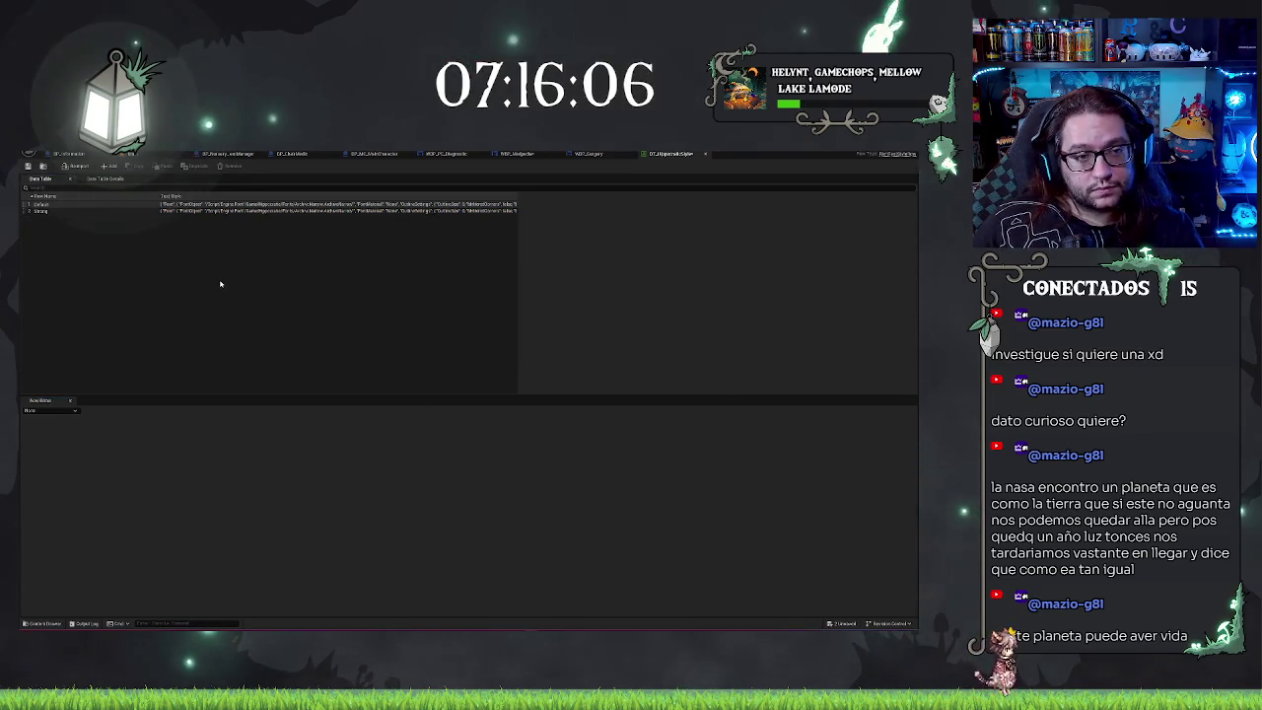
left_click(115, 210)
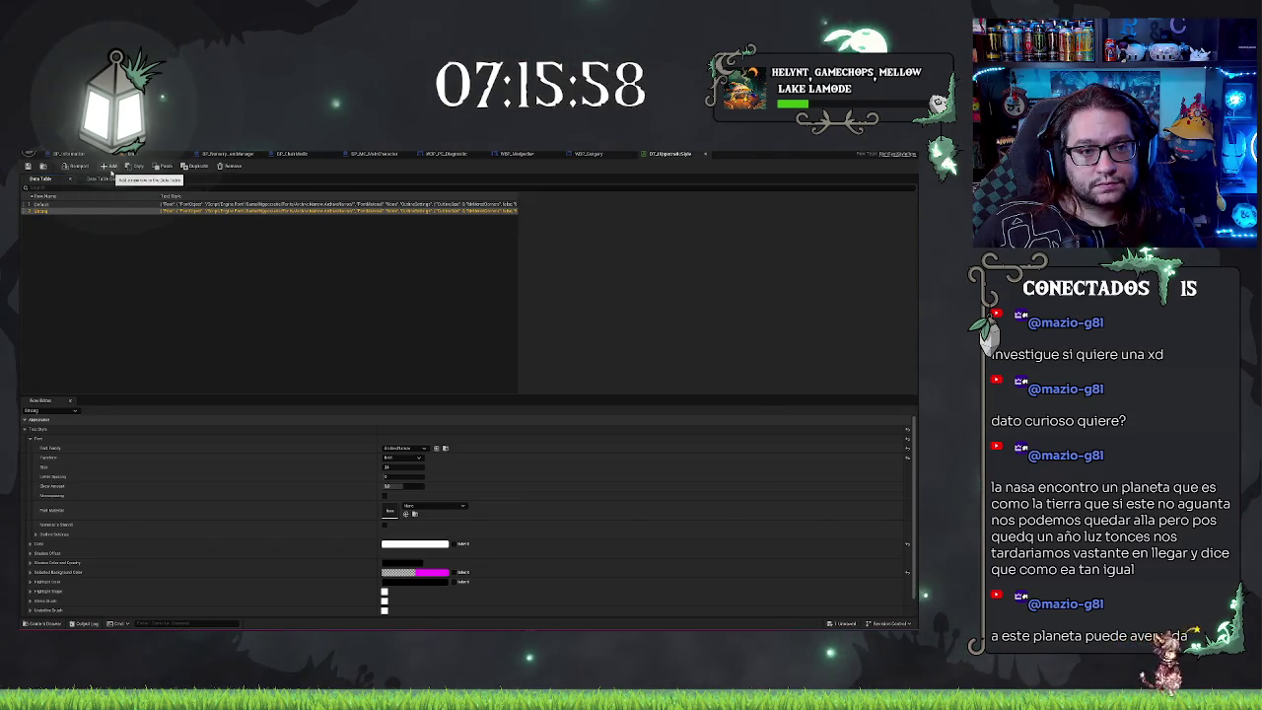
Step: Duplicate the Strong row and name the new third row Theme
key("ctrl+d")
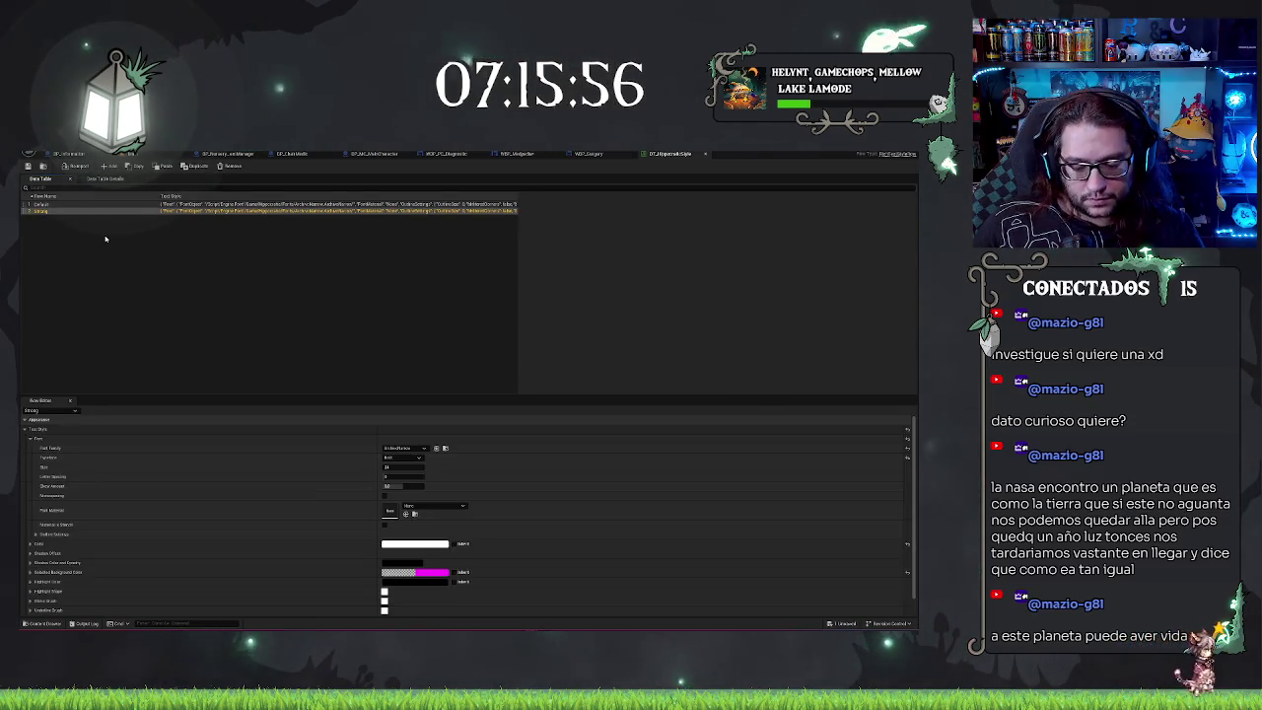
double_click(45, 218)
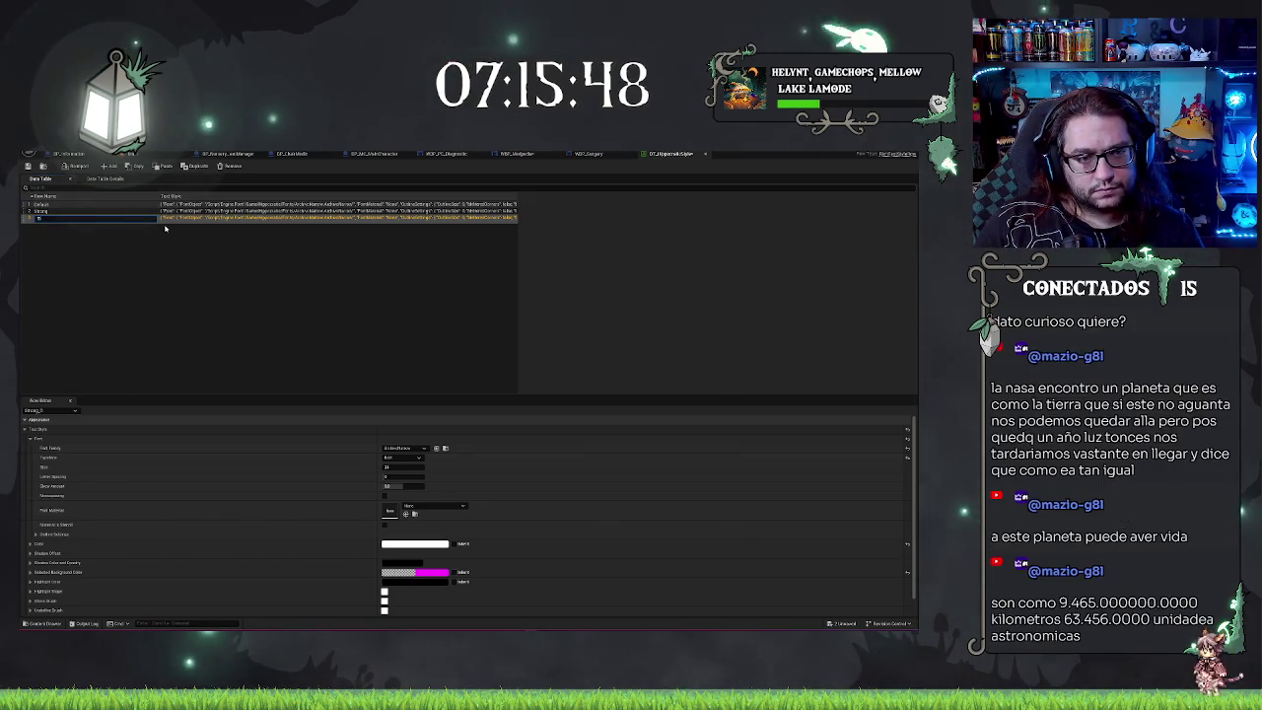
key("BackSpace")
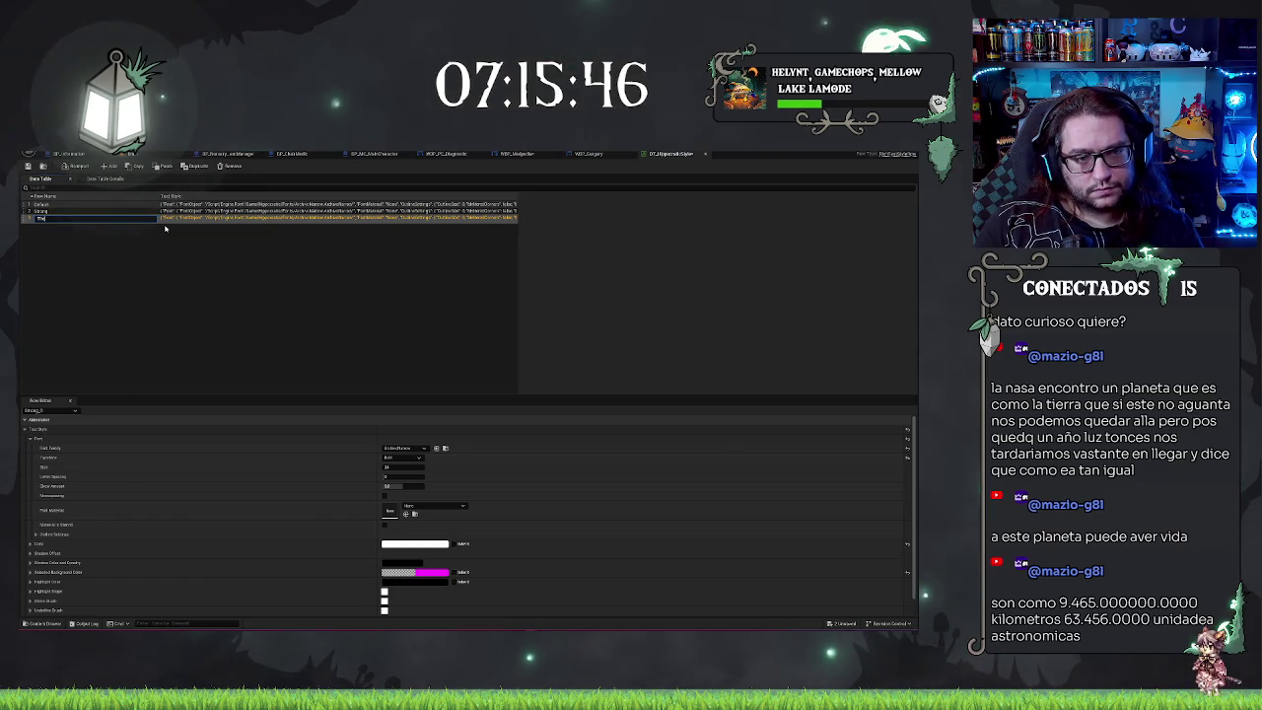
key("Return")
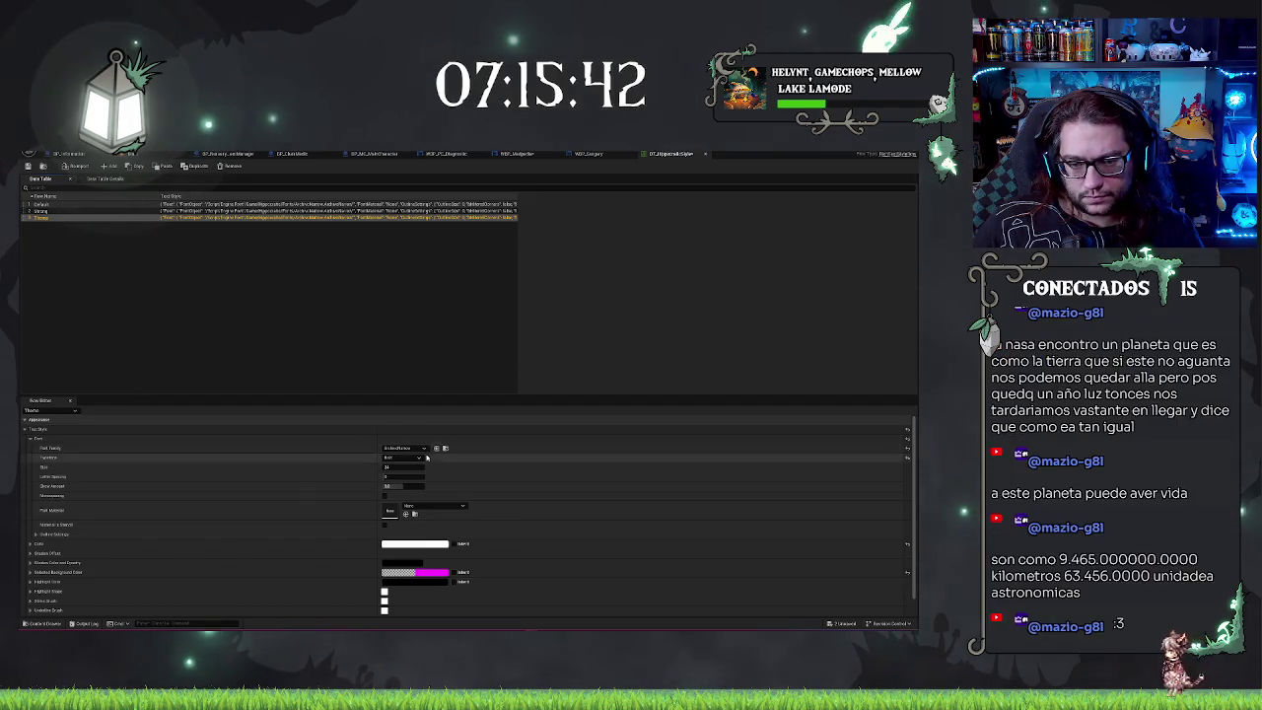
Step: Inspect Theme's Underline Brush tint colour and Draw As options, leaving Draw As on Image
scroll(423, 457, "down", 1)
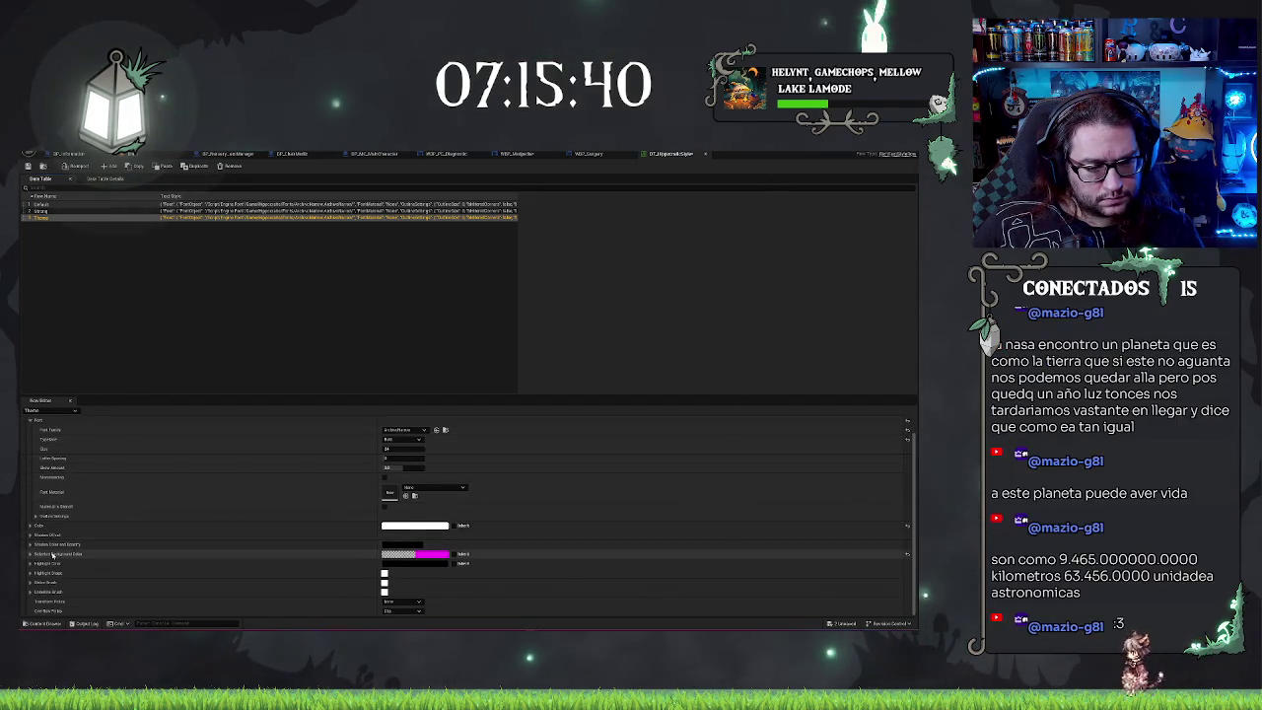
left_click(31, 591)
scroll(314, 550, "down", 3)
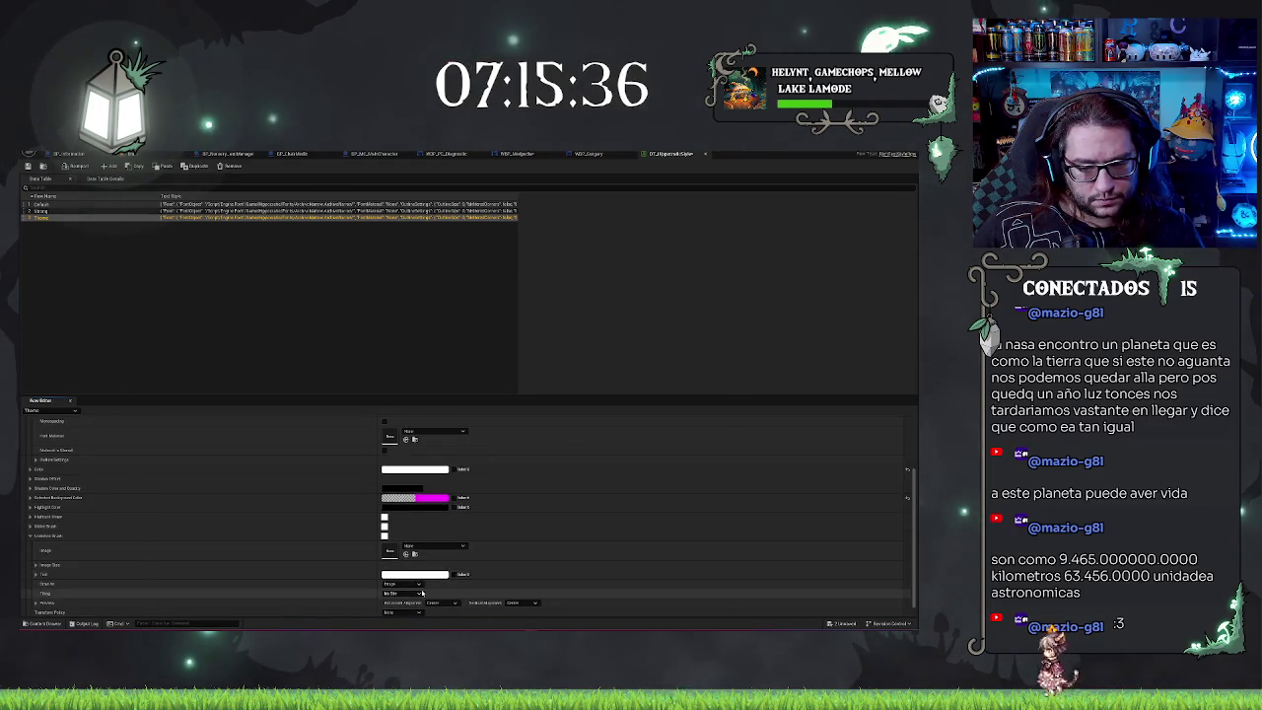
scroll(409, 589, "down", 1)
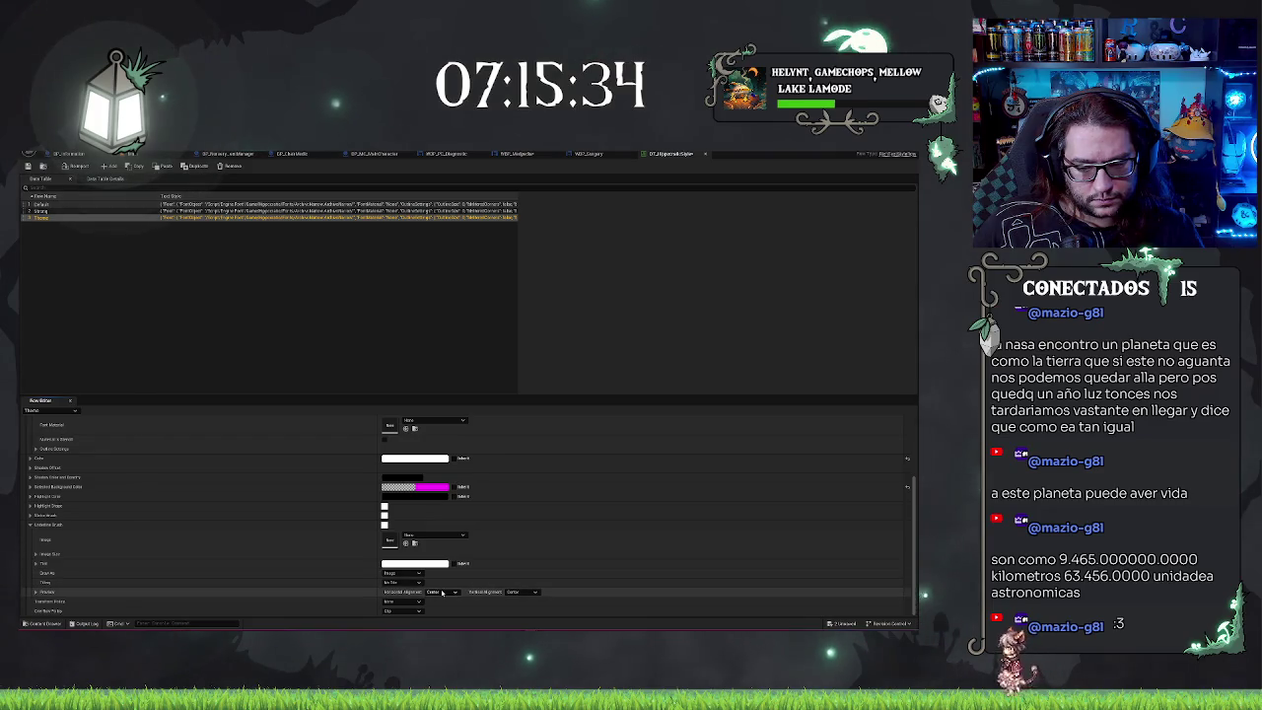
left_click(414, 564)
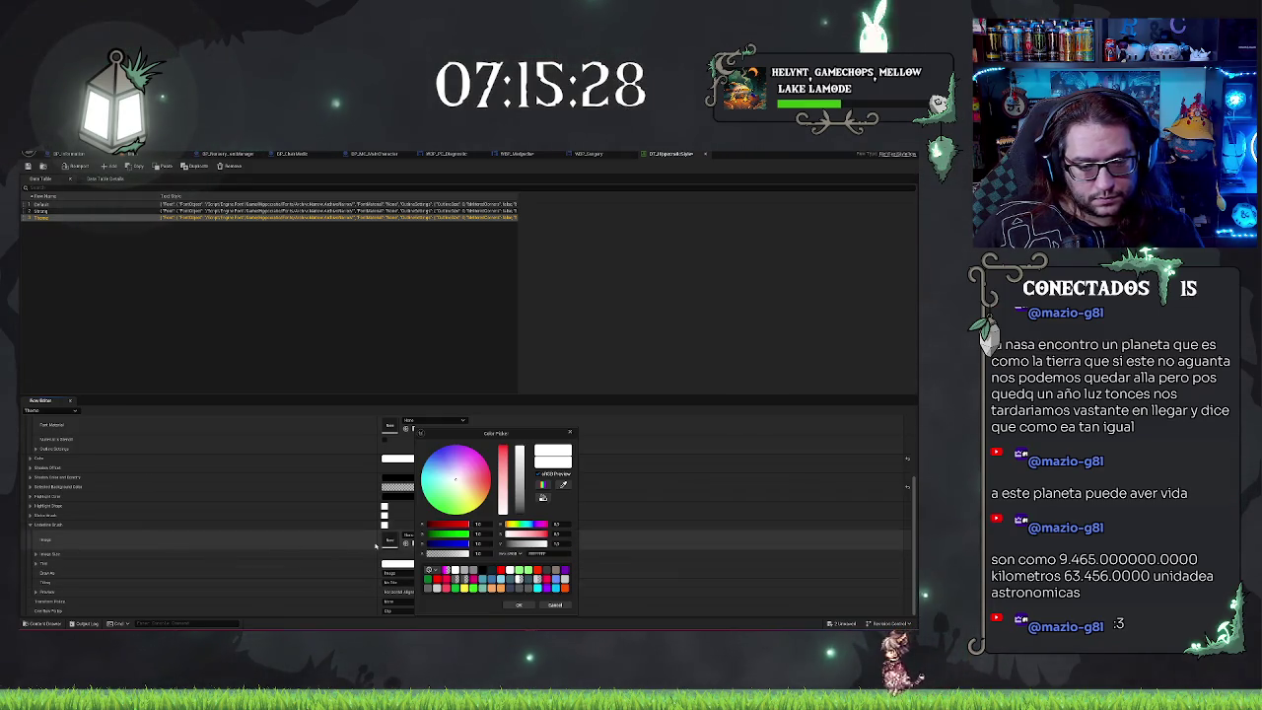
left_click(408, 534)
key("Escape")
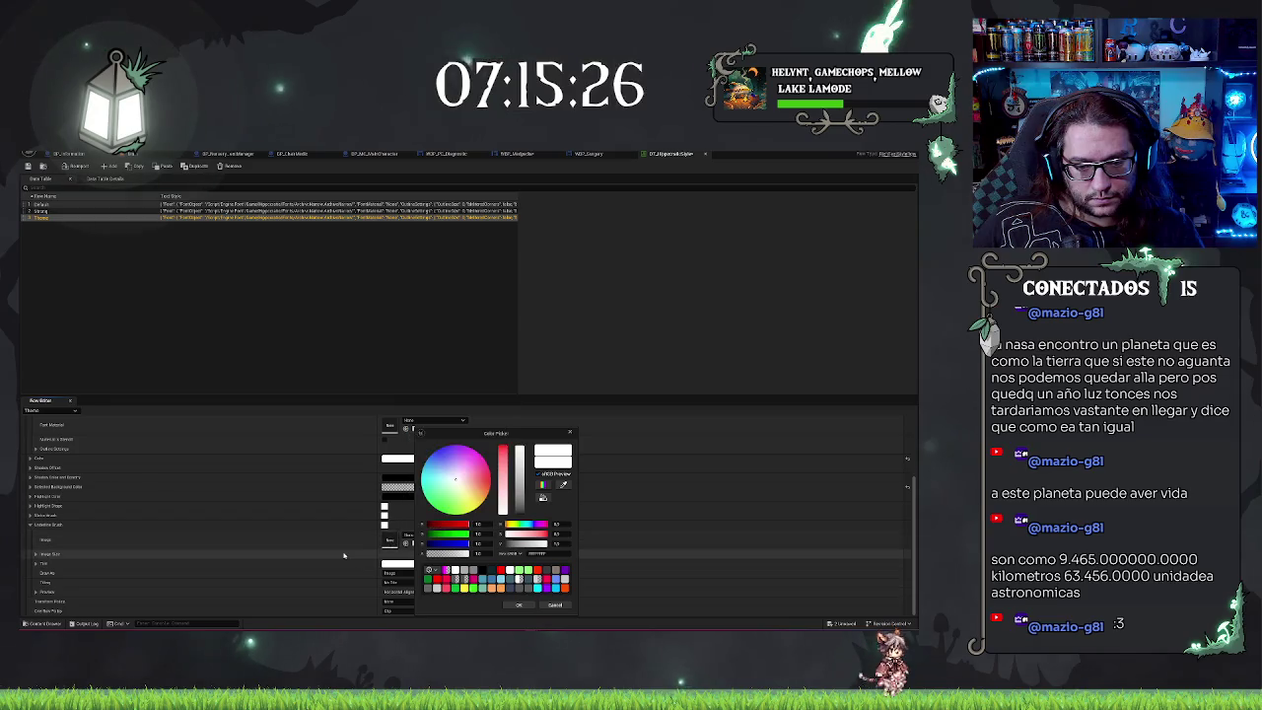
left_click(569, 432)
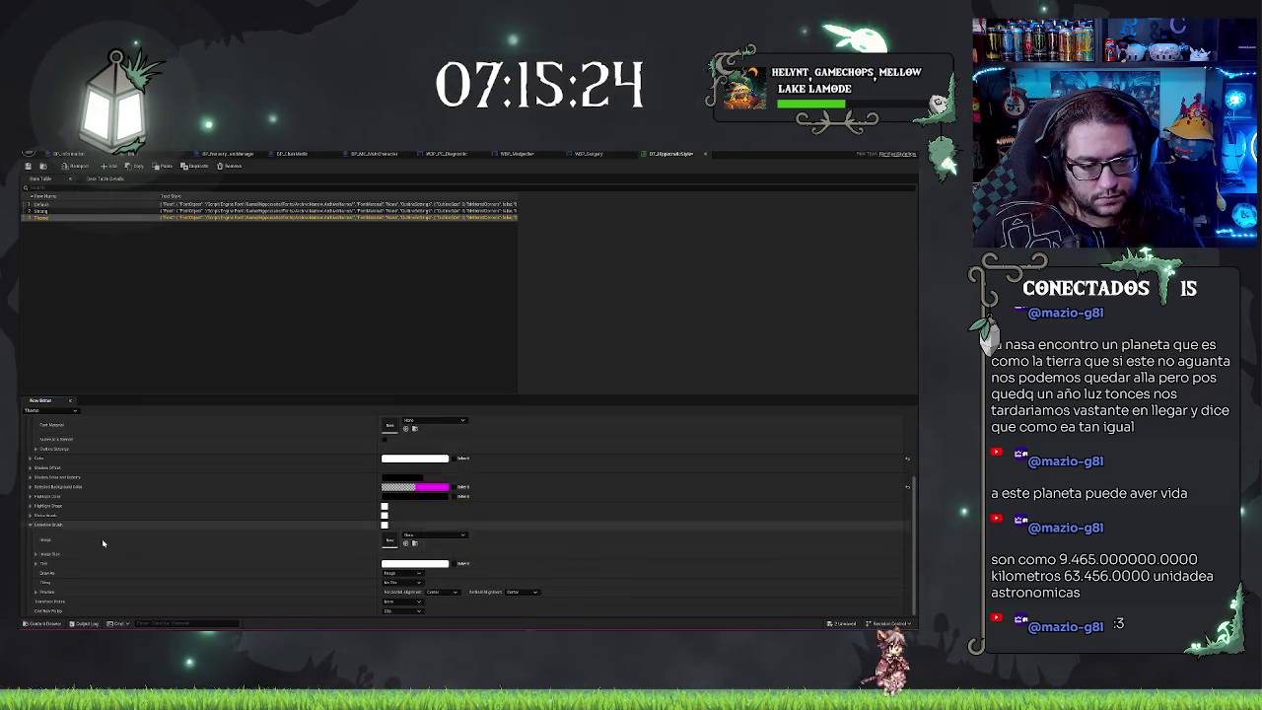
left_click(414, 573)
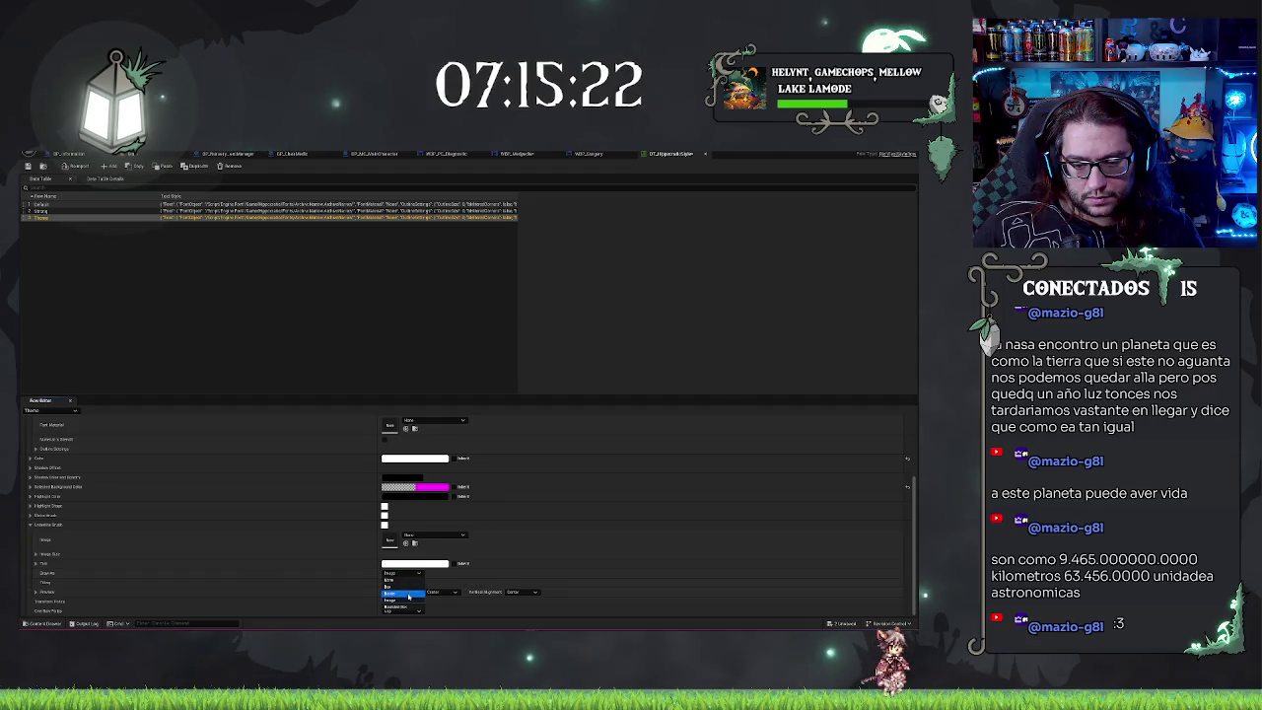
left_click(394, 600)
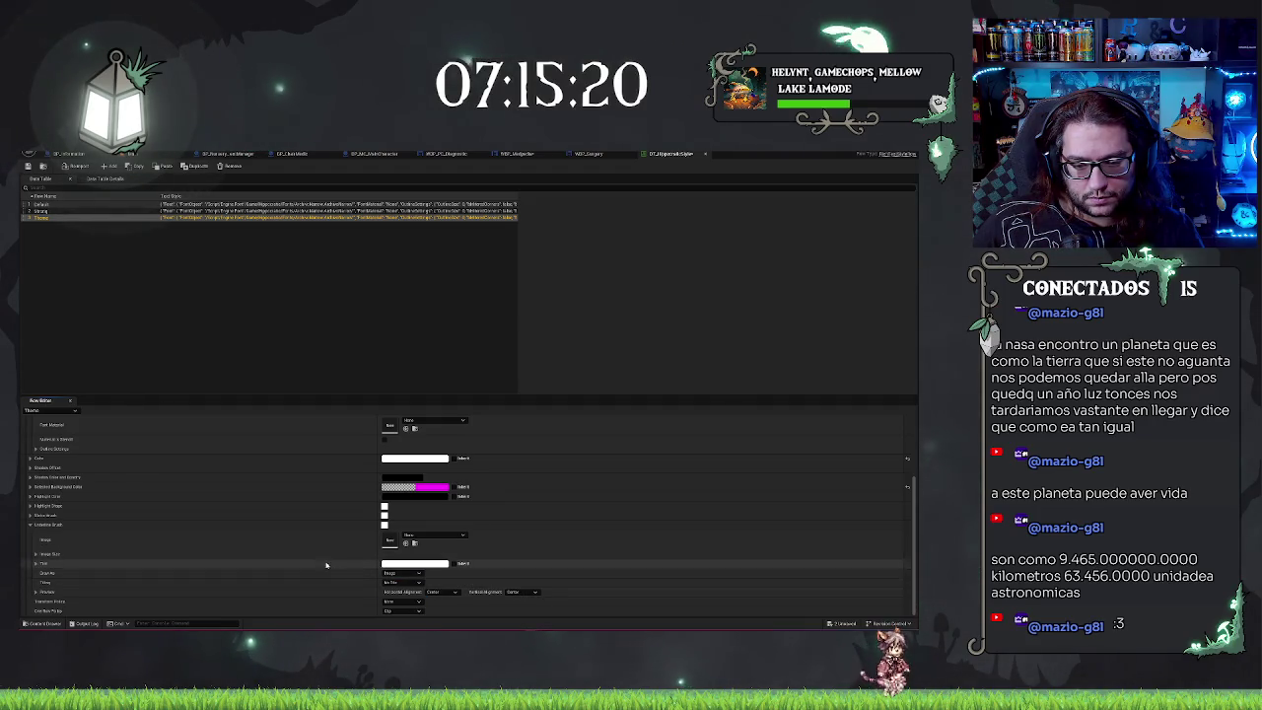
left_click(247, 592)
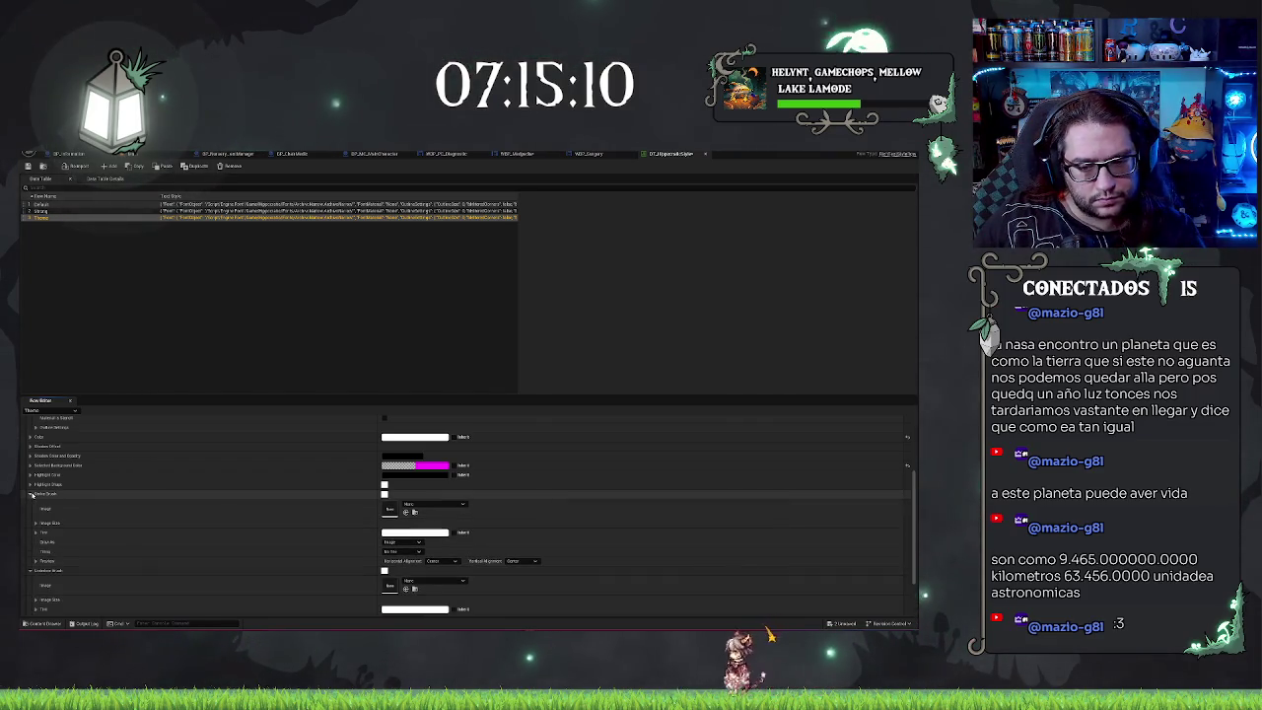
Step: Expand the Theme font's Outline Settings and edit its Outline Size value
scroll(84, 494, "up", 3)
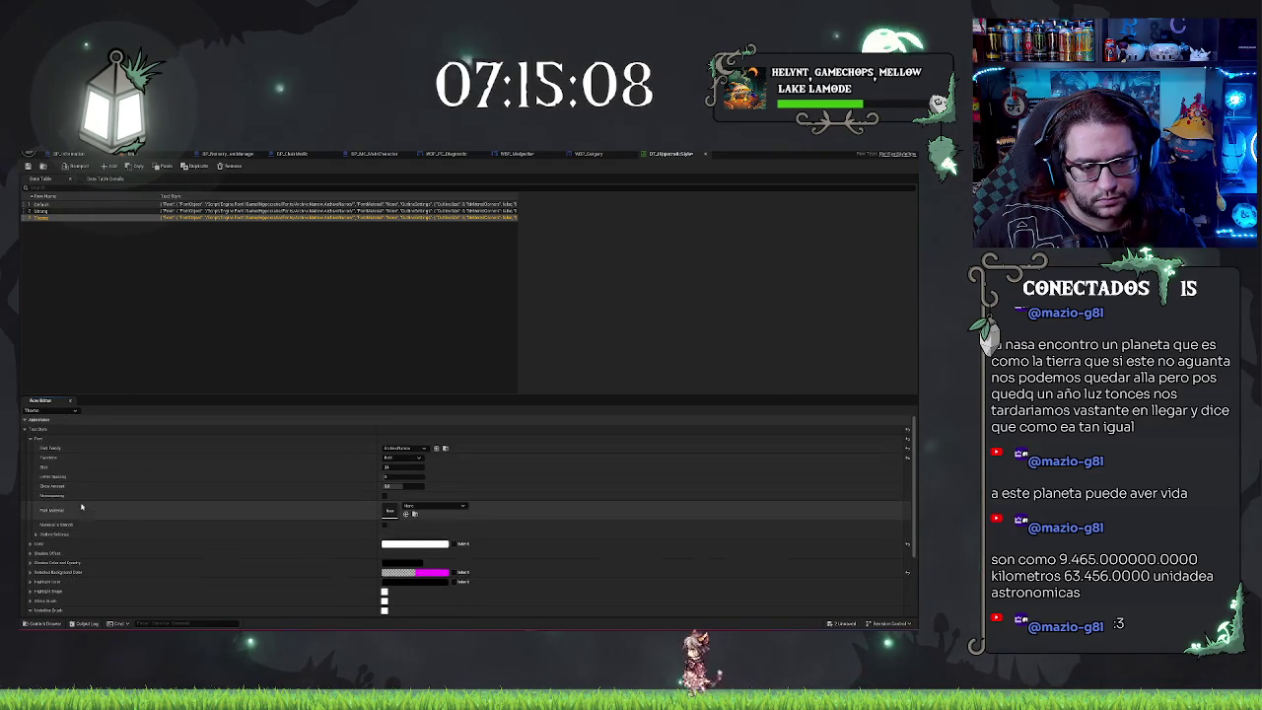
left_click(36, 535)
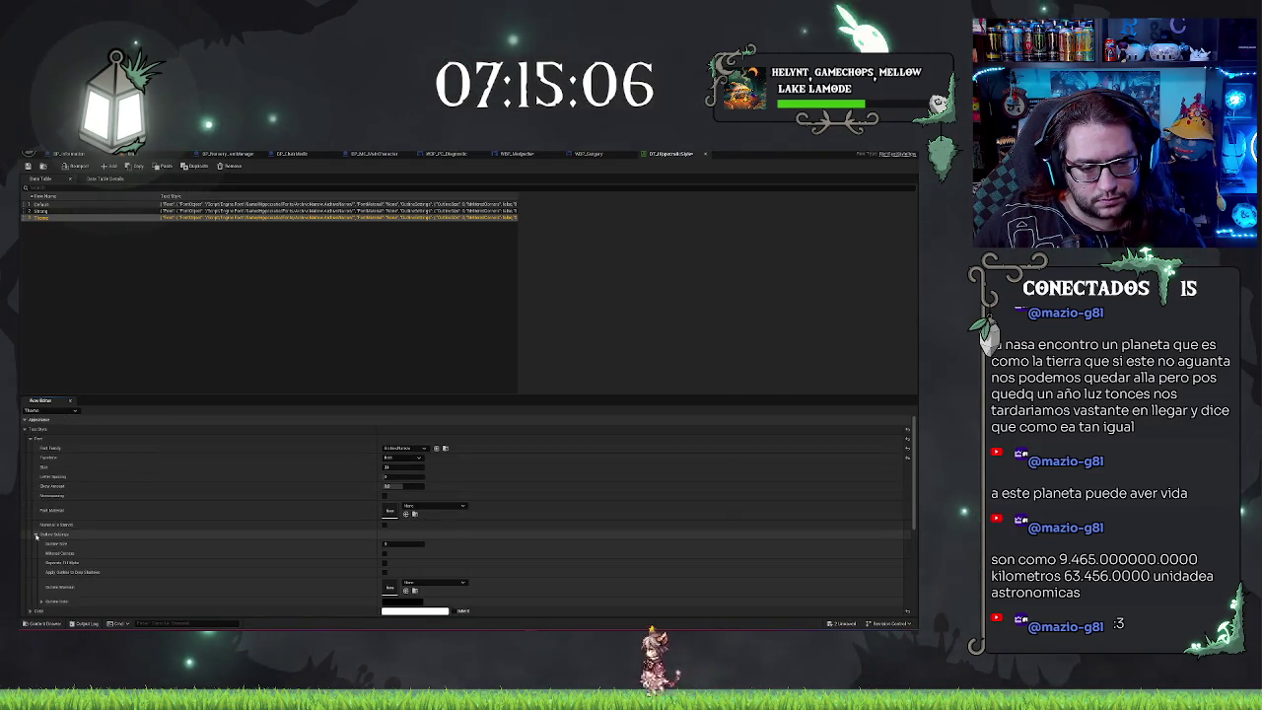
scroll(94, 502, "down", 1)
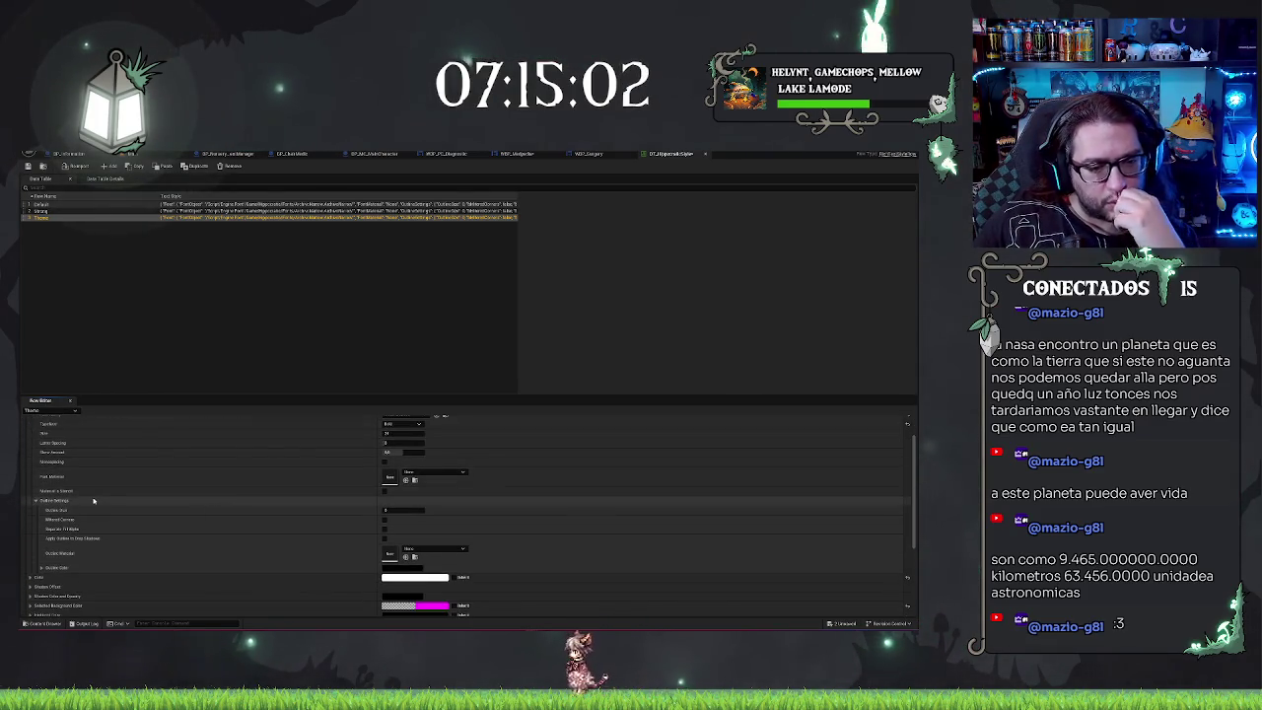
scroll(94, 501, "up", 1)
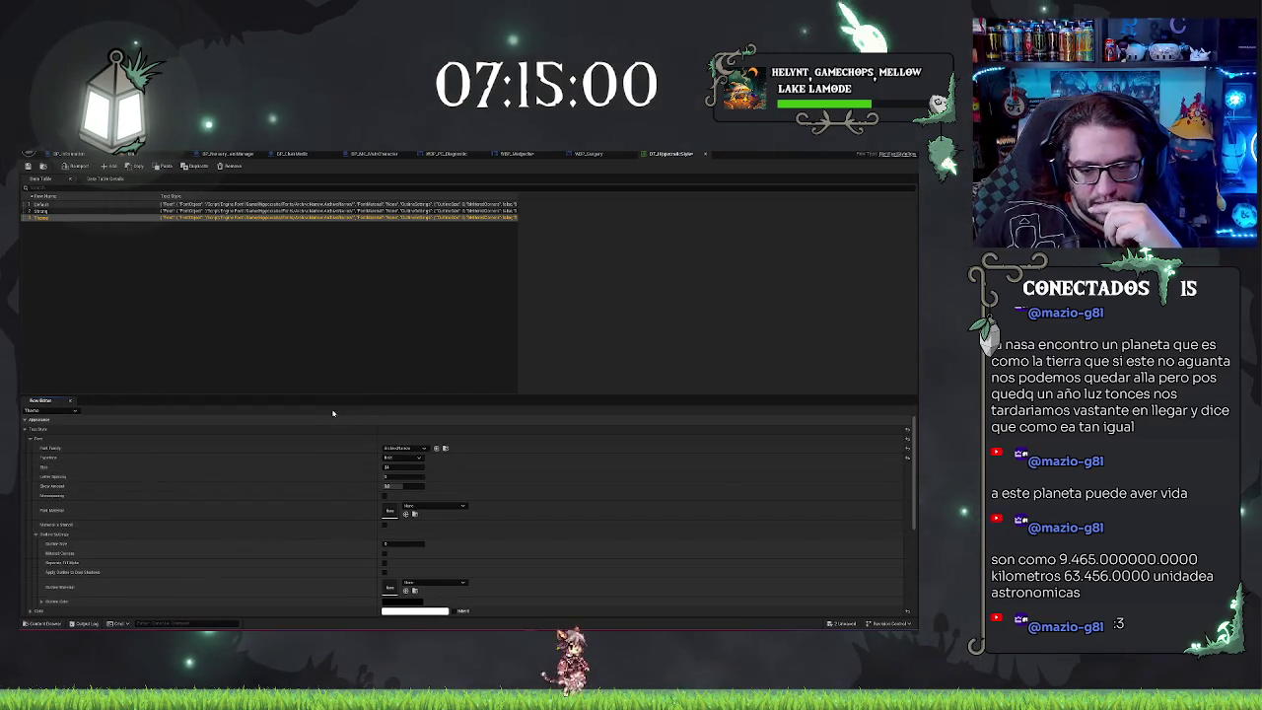
scroll(35, 548, "down", 2)
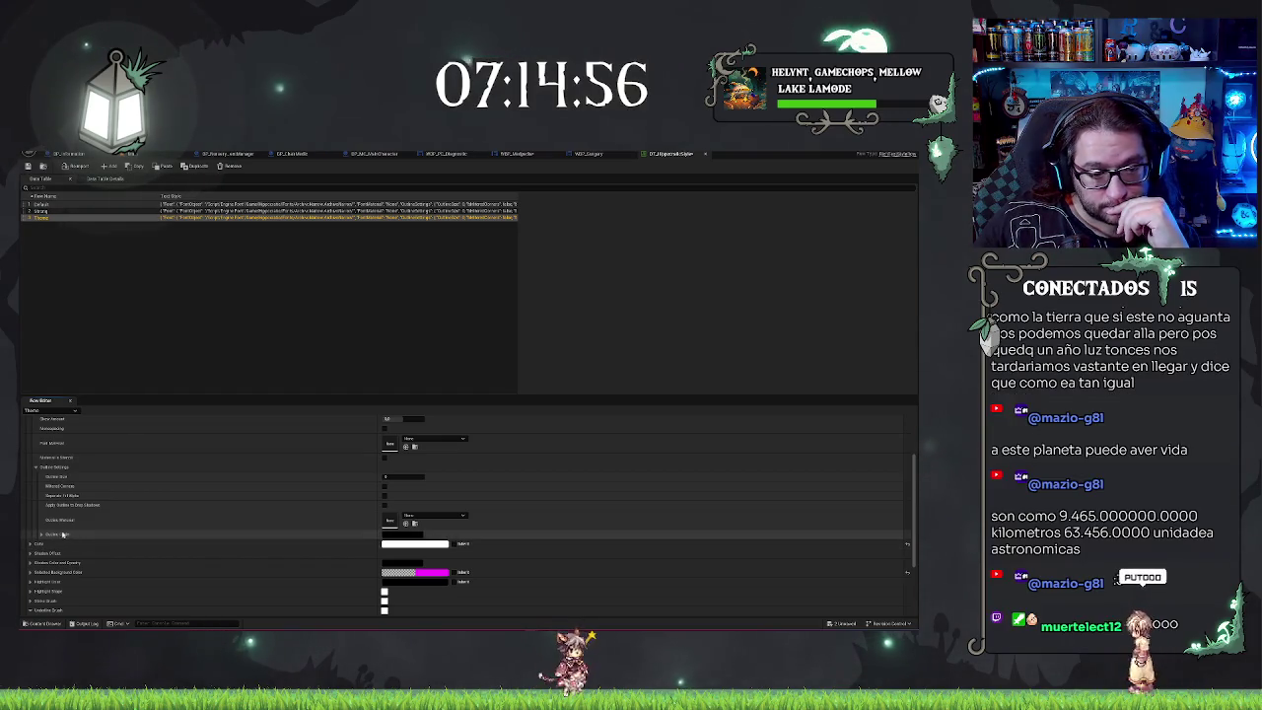
left_click(387, 477)
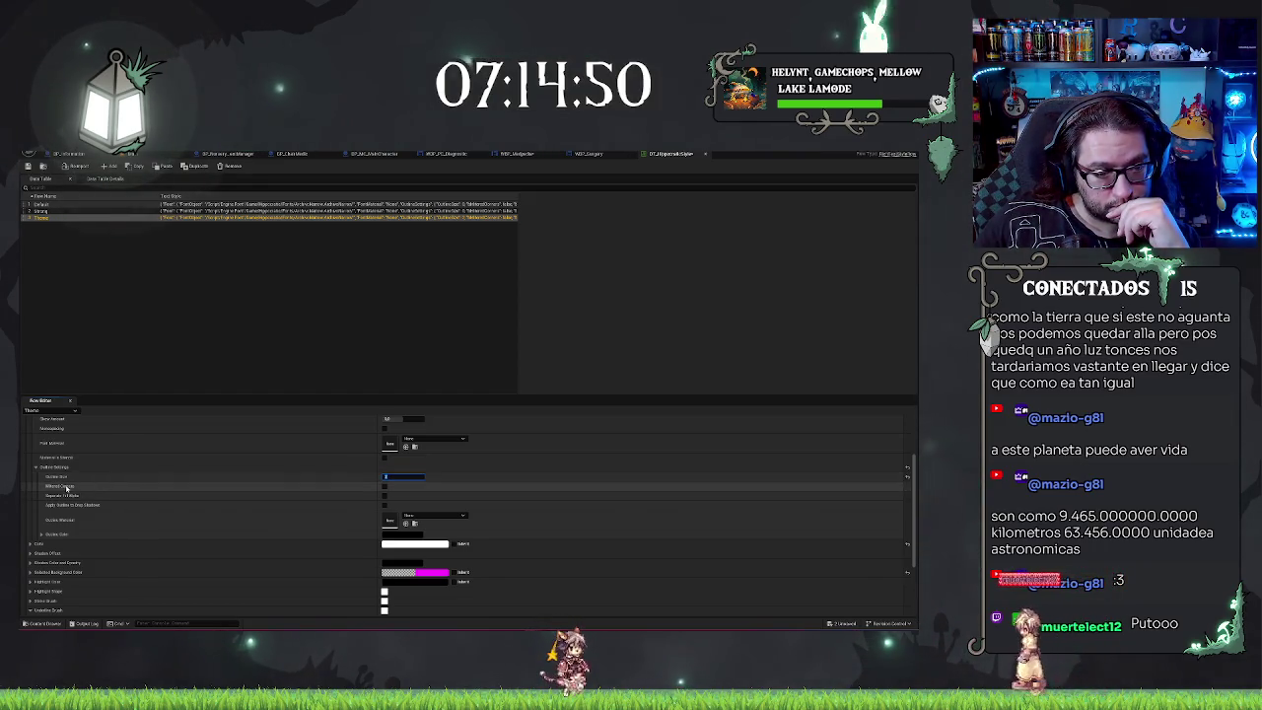
Step: Review the Theme row's brush sections in the Row Editor, then deselect the row
scroll(59, 518, "down", 1)
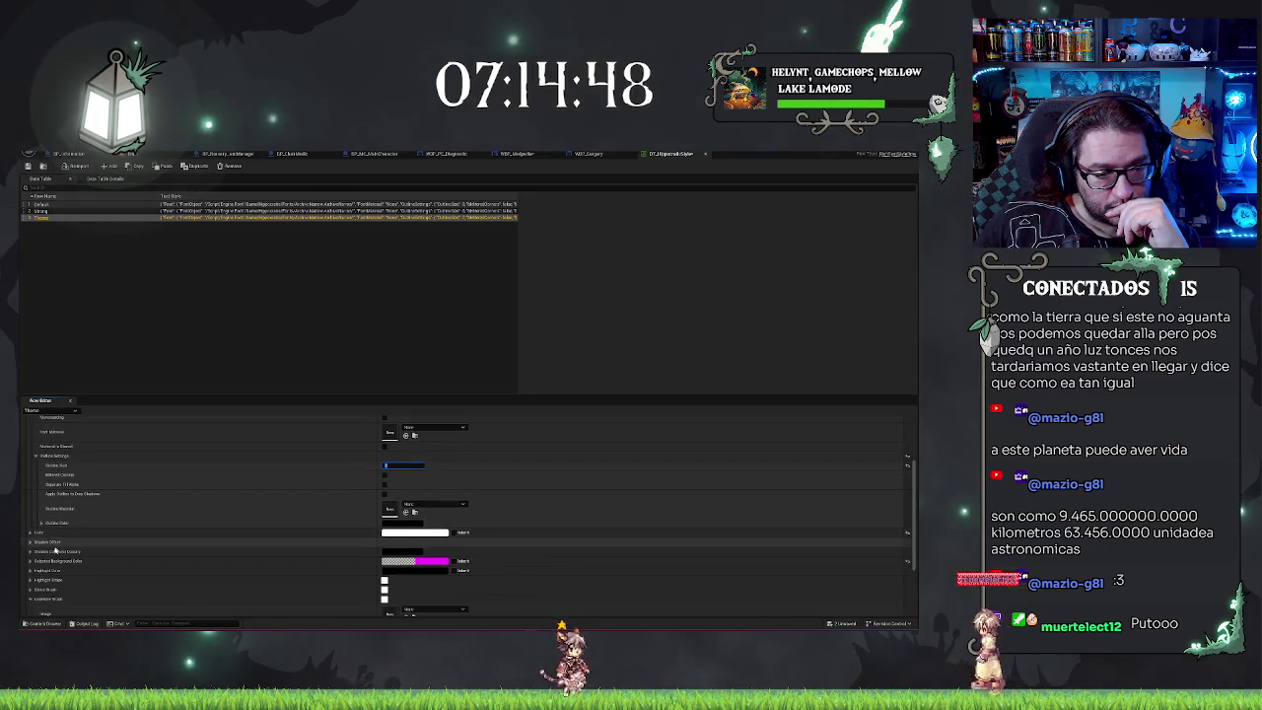
scroll(57, 558, "down", 1)
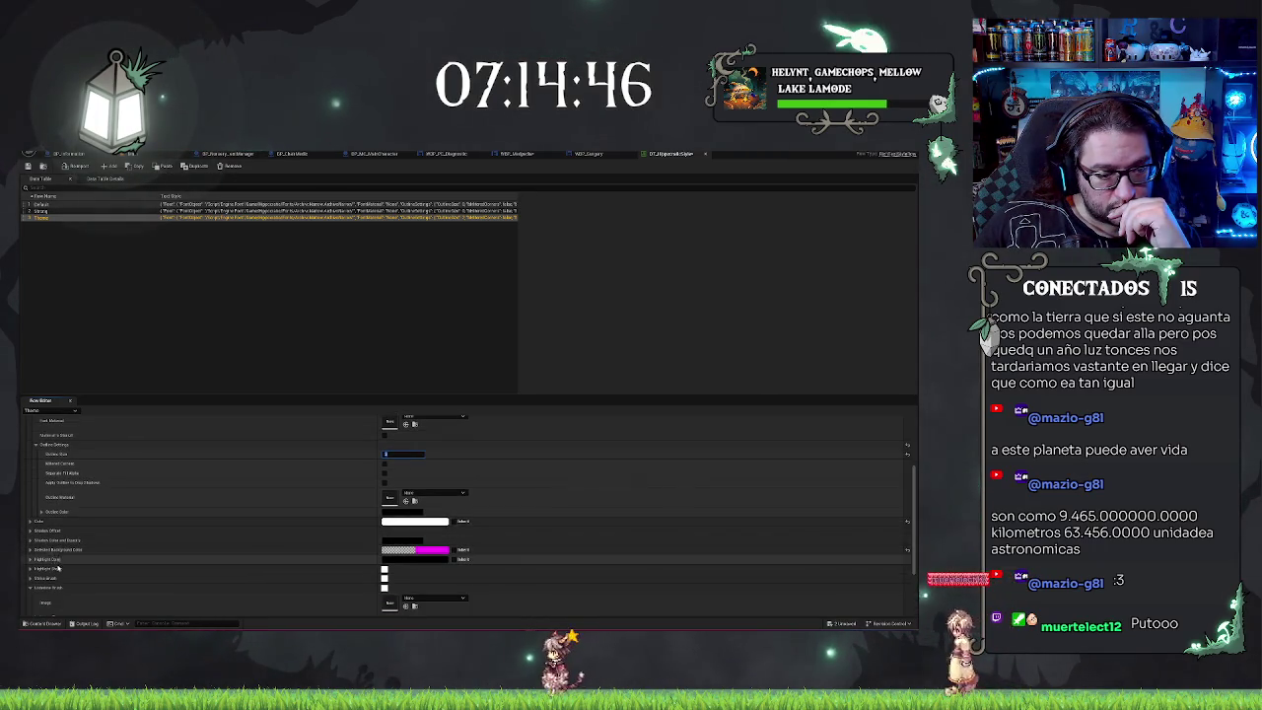
scroll(150, 531, "down", 4)
scroll(150, 533, "down", 8)
scroll(151, 534, "down", 2)
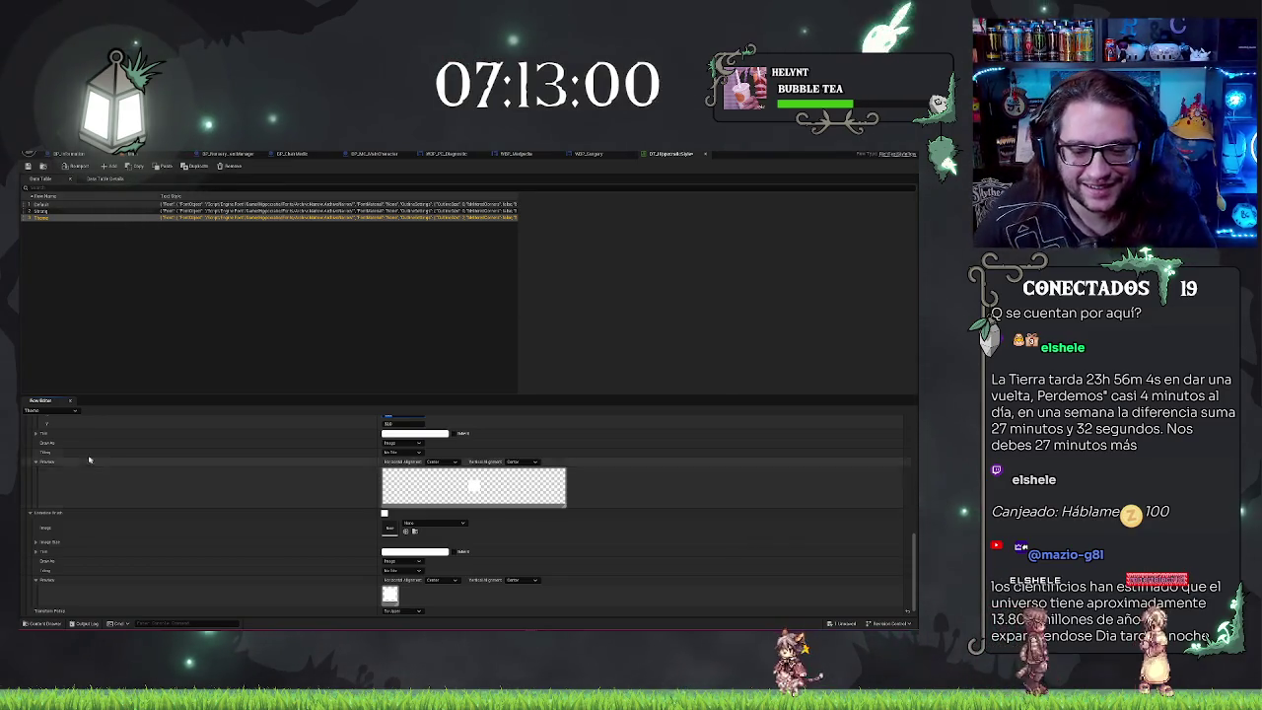
scroll(191, 482, "down", 1)
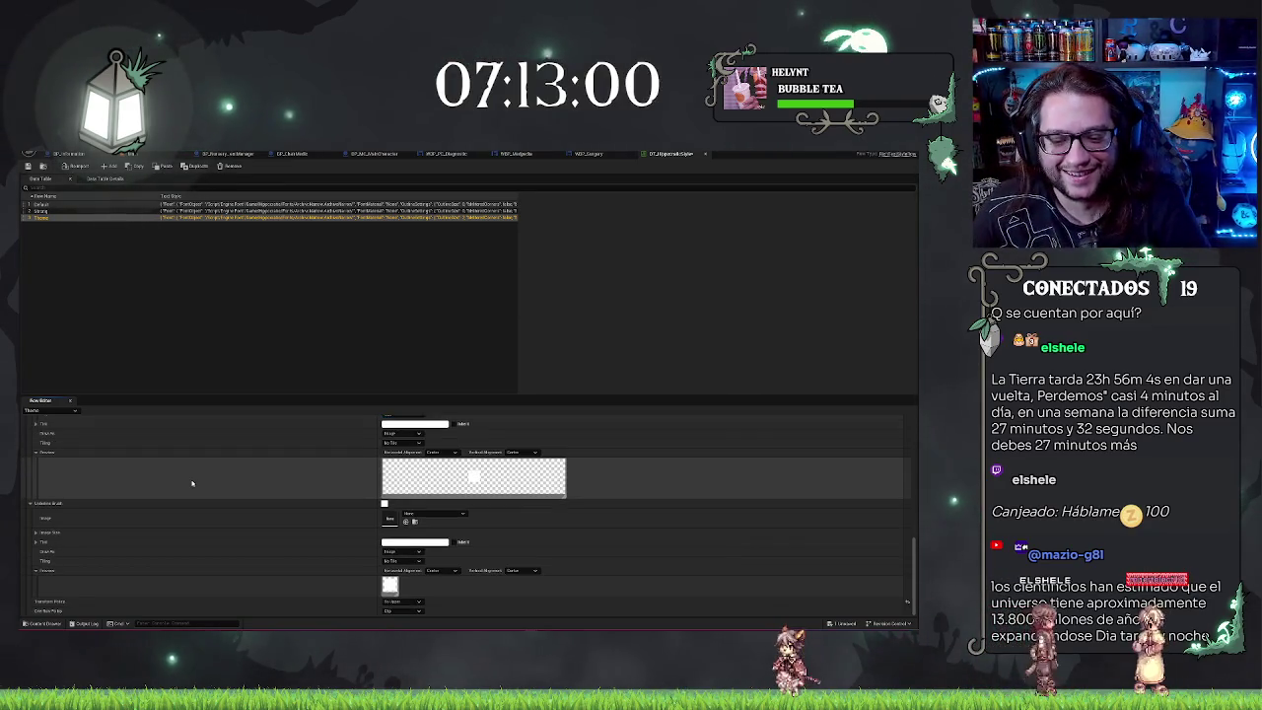
left_click(240, 289)
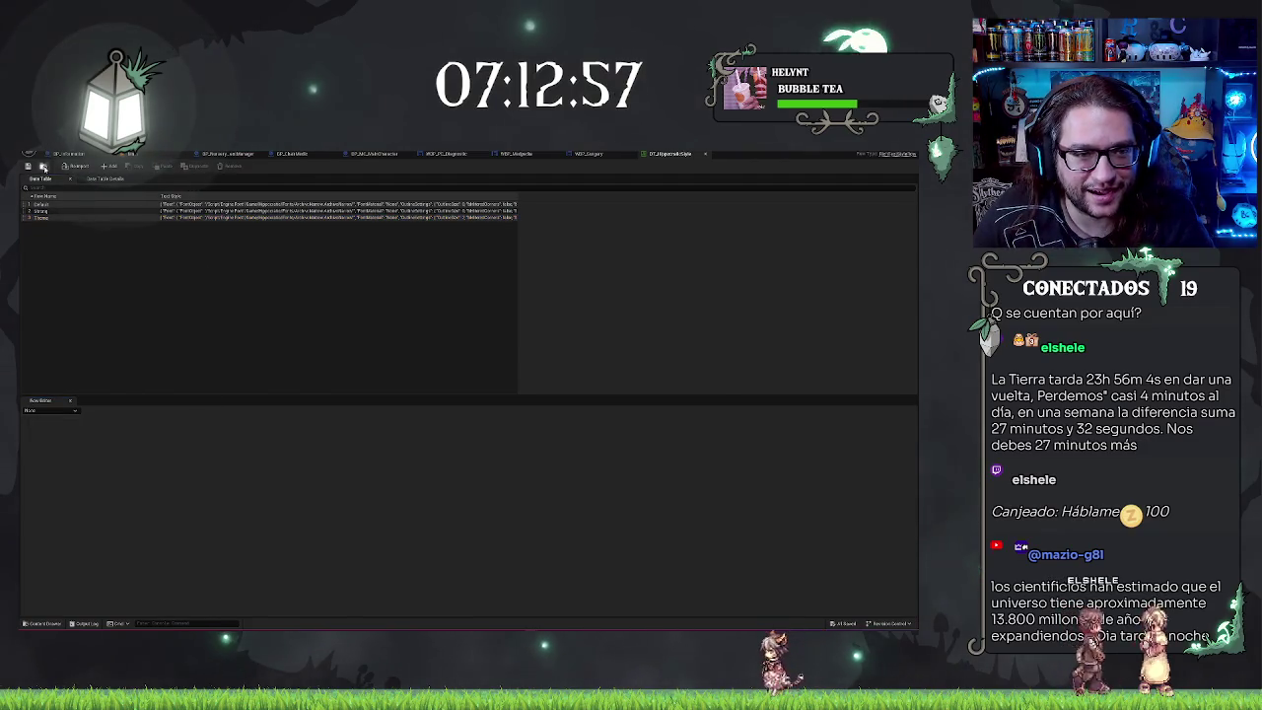
Step: Duplicate the second style row into a fourth row and go back to WBP_Medpedia
left_click(73, 214)
left_click(76, 226)
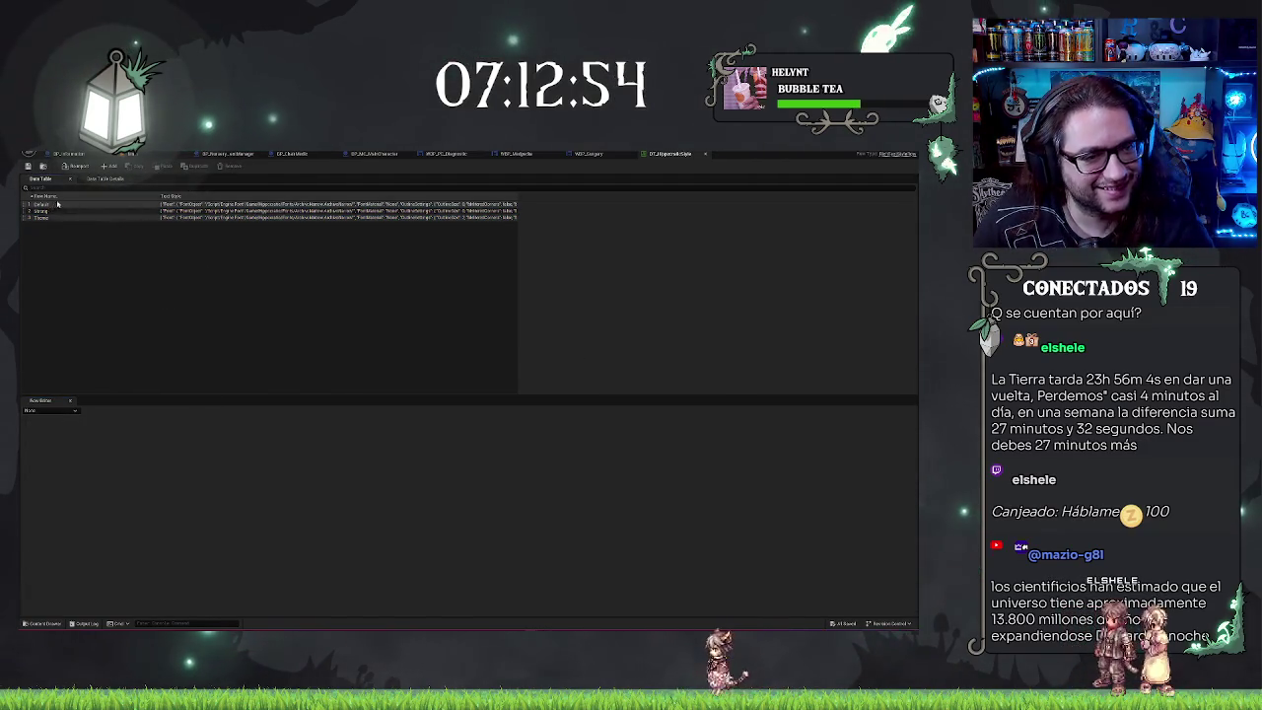
left_click(41, 211)
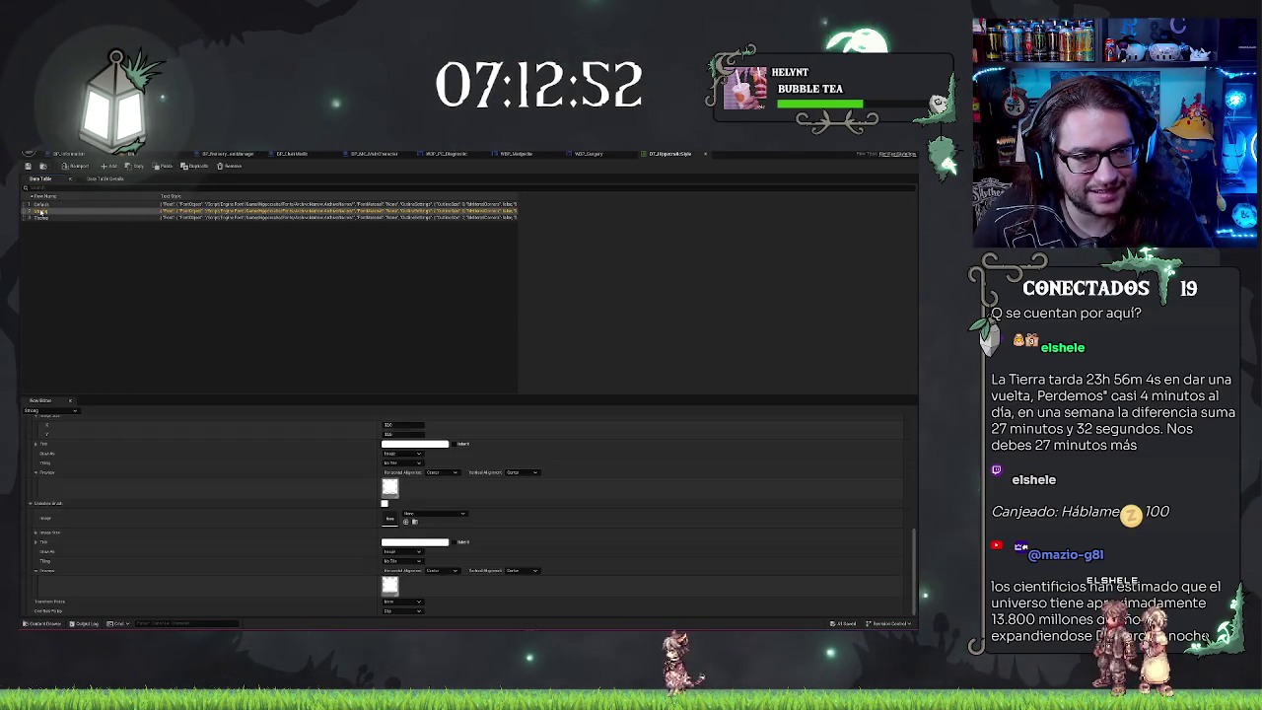
key("ctrl+d")
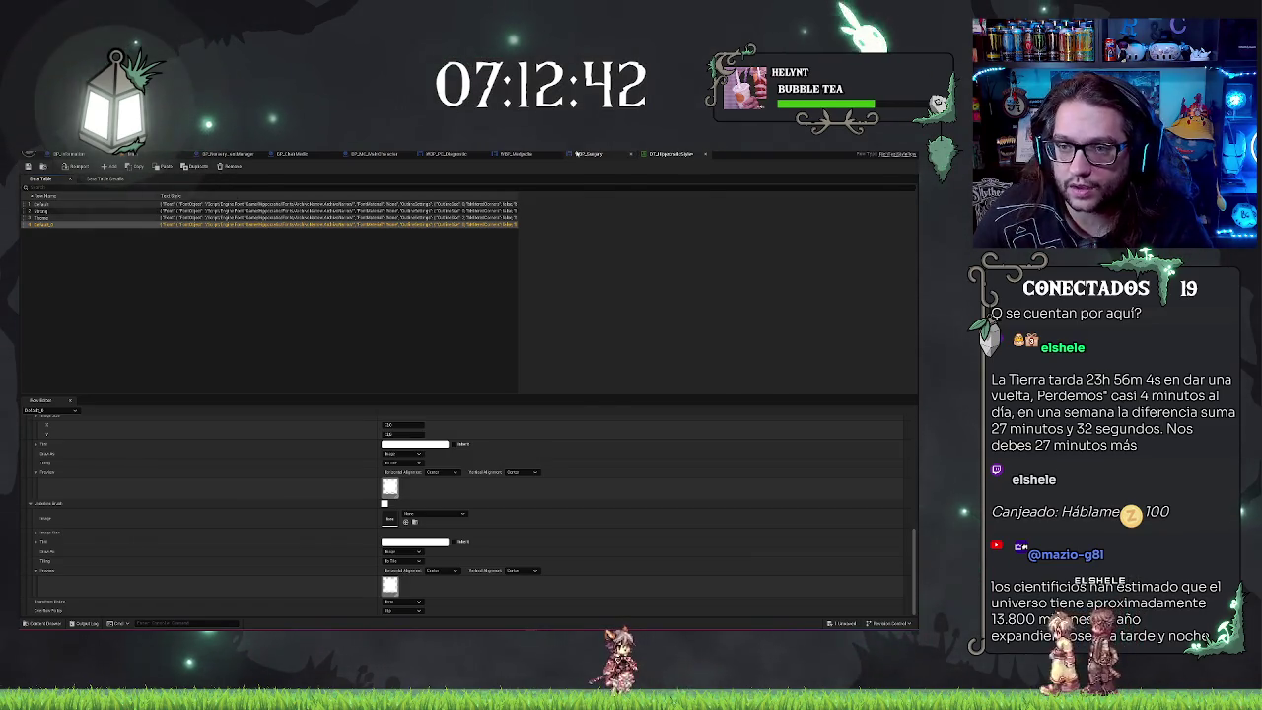
left_click(590, 155)
left_click(516, 154)
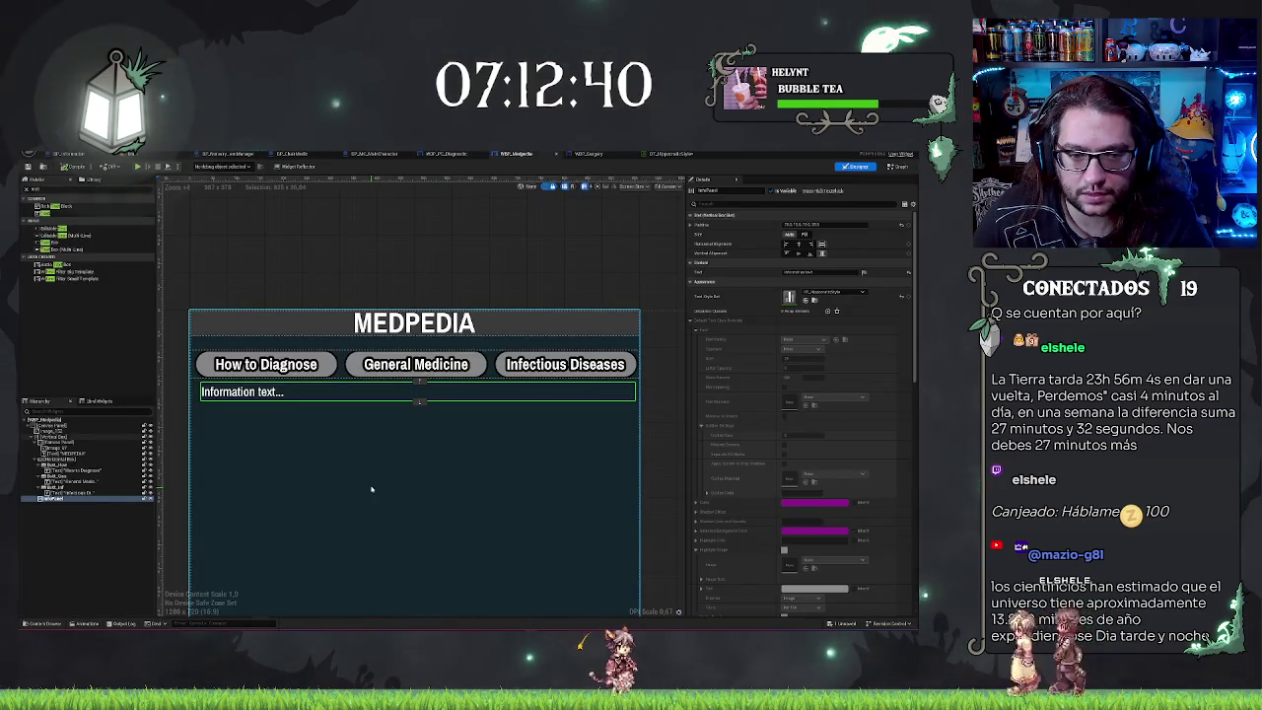
Step: Replace the RichText widget's Text property with content beginning 'This left panel'
scroll(371, 490, "down", 3)
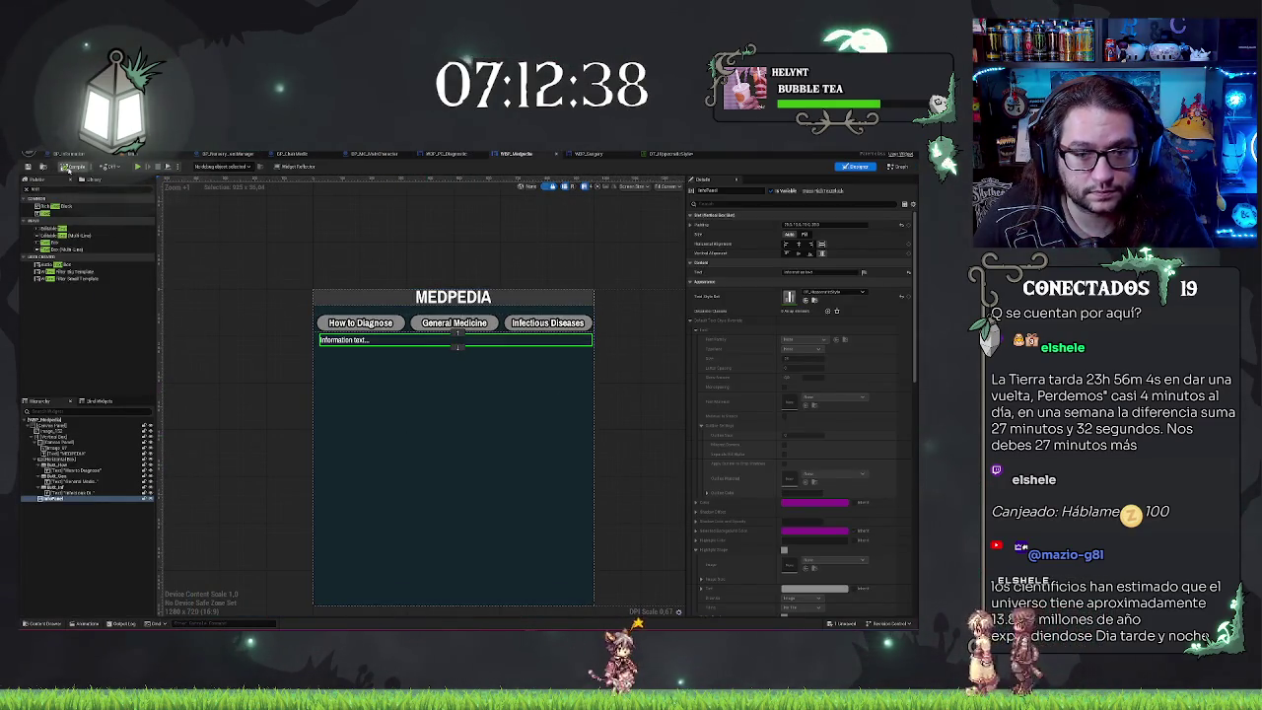
scroll(222, 285, "up", 3)
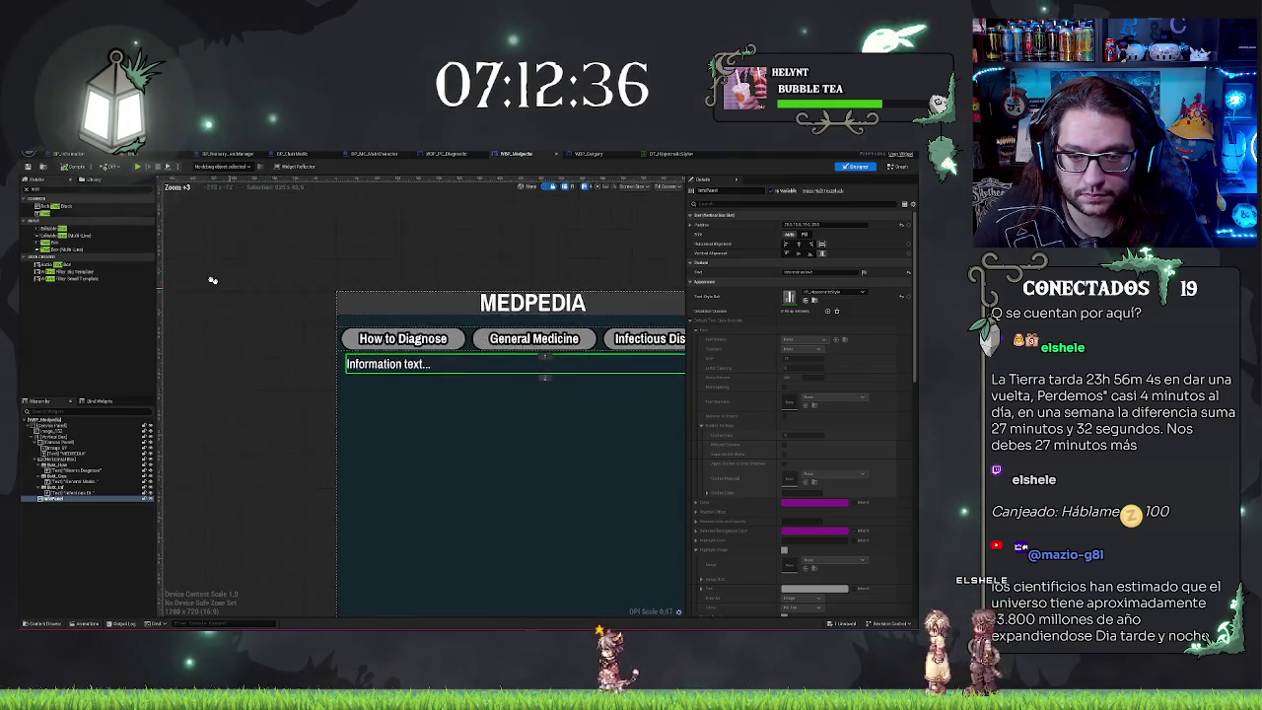
scroll(223, 285, "down", 2)
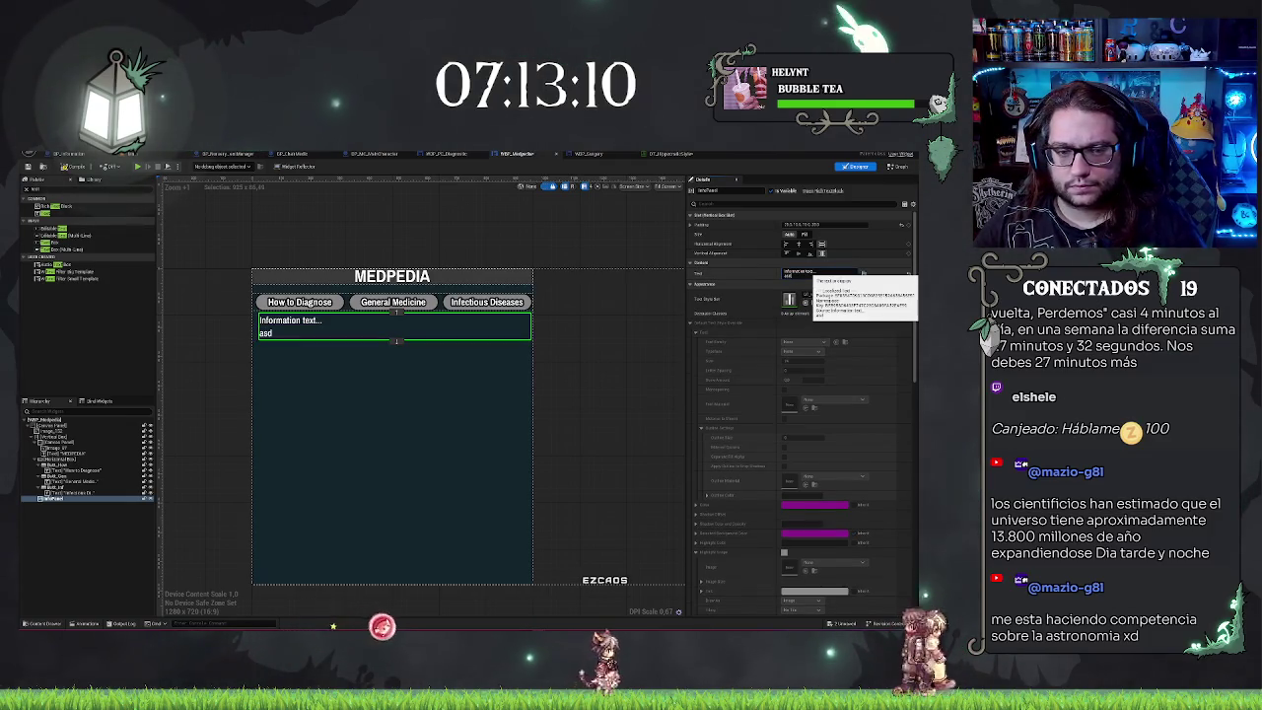
type("asd")
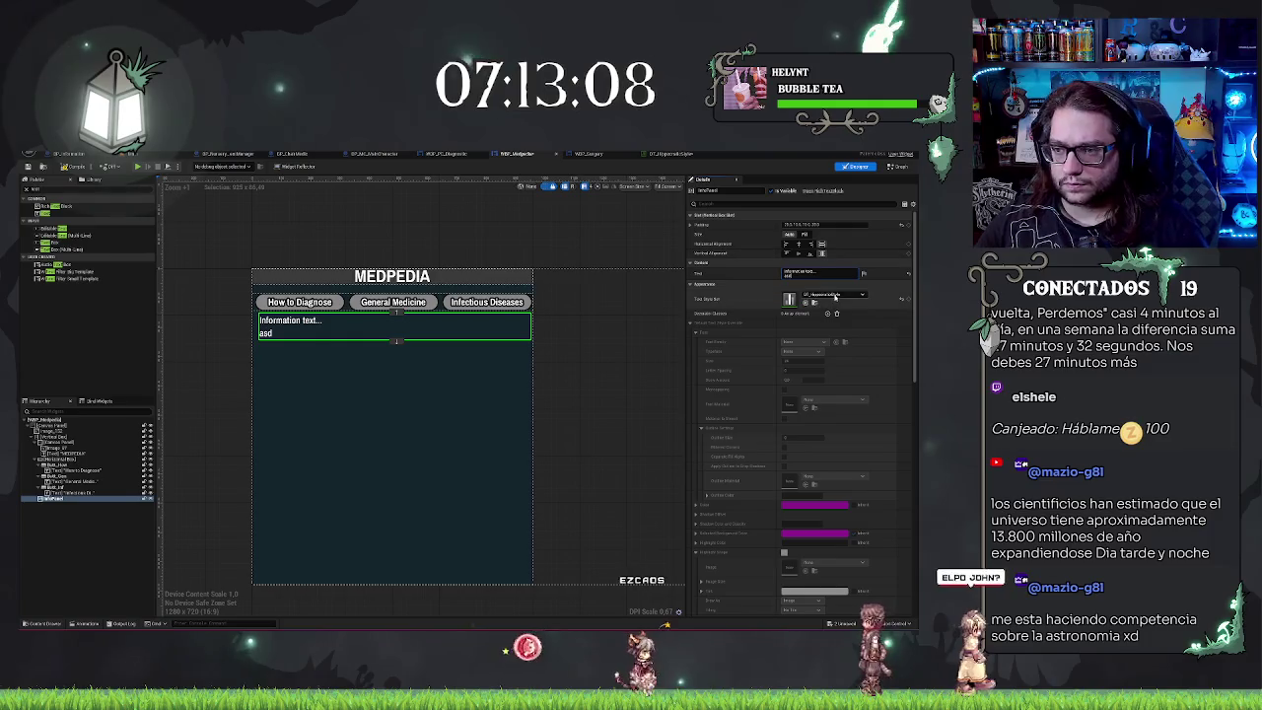
left_click(804, 272)
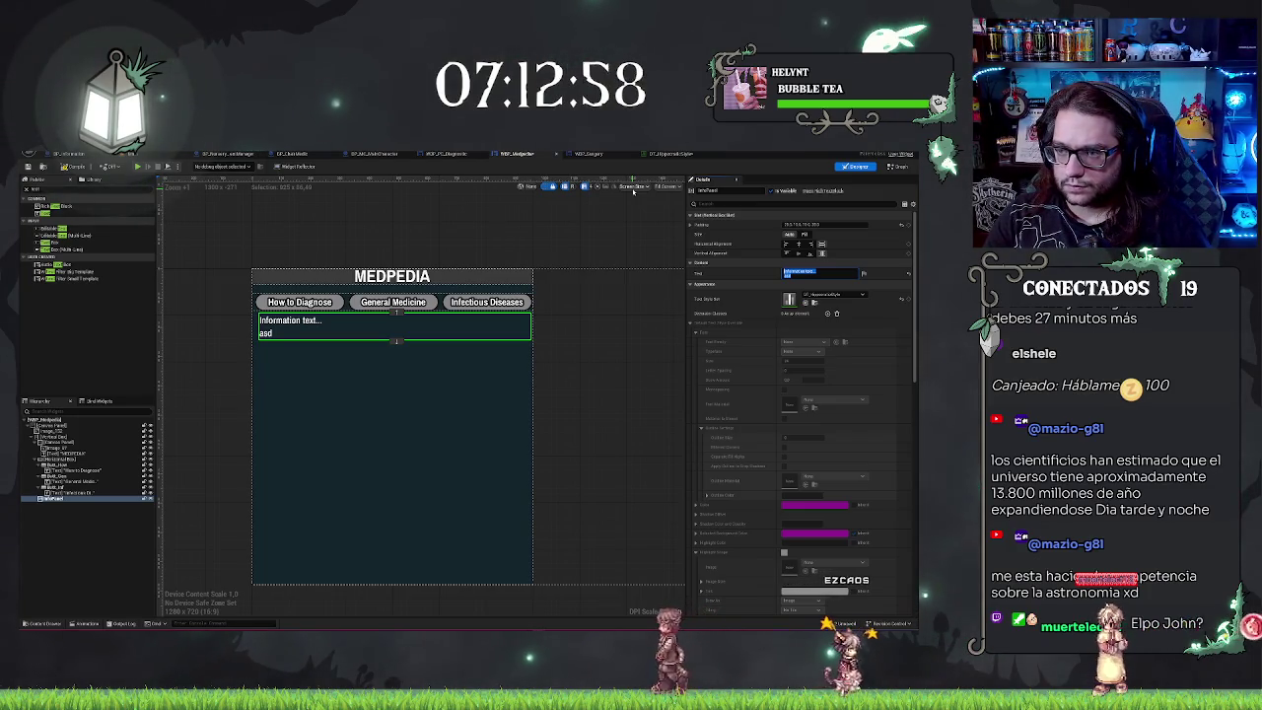
type("T")
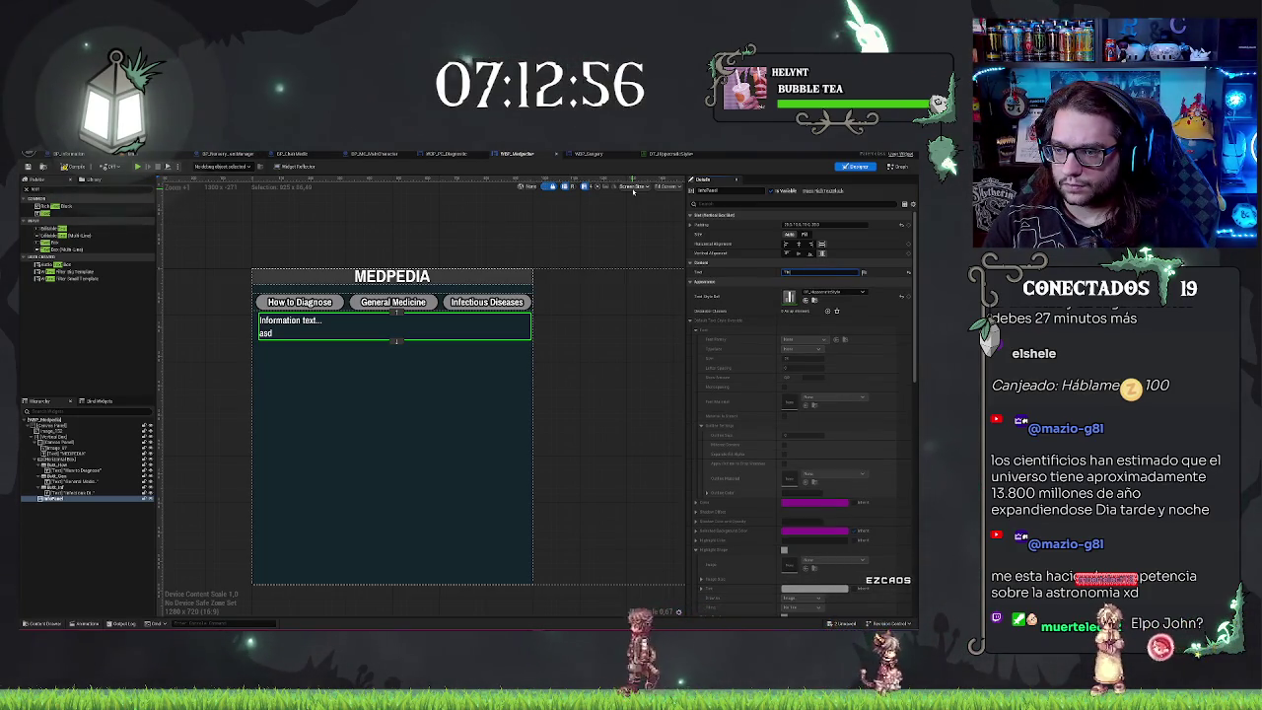
type("t entered")
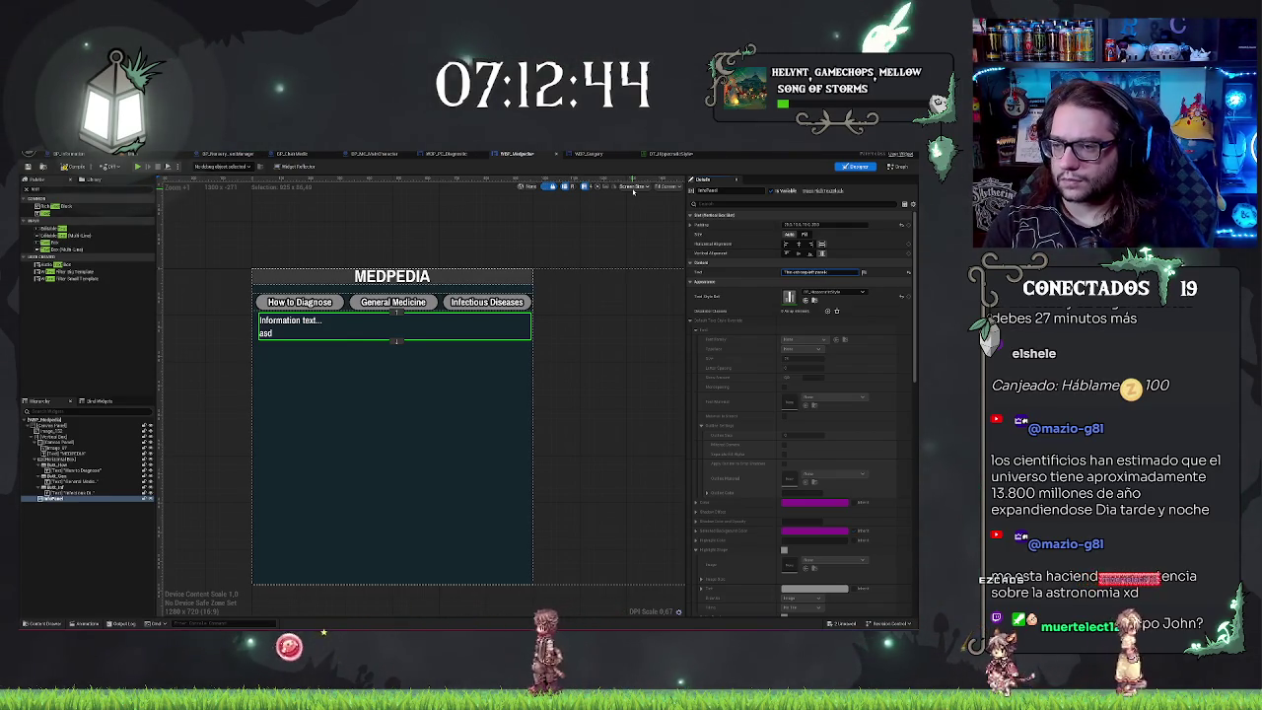
key("Return")
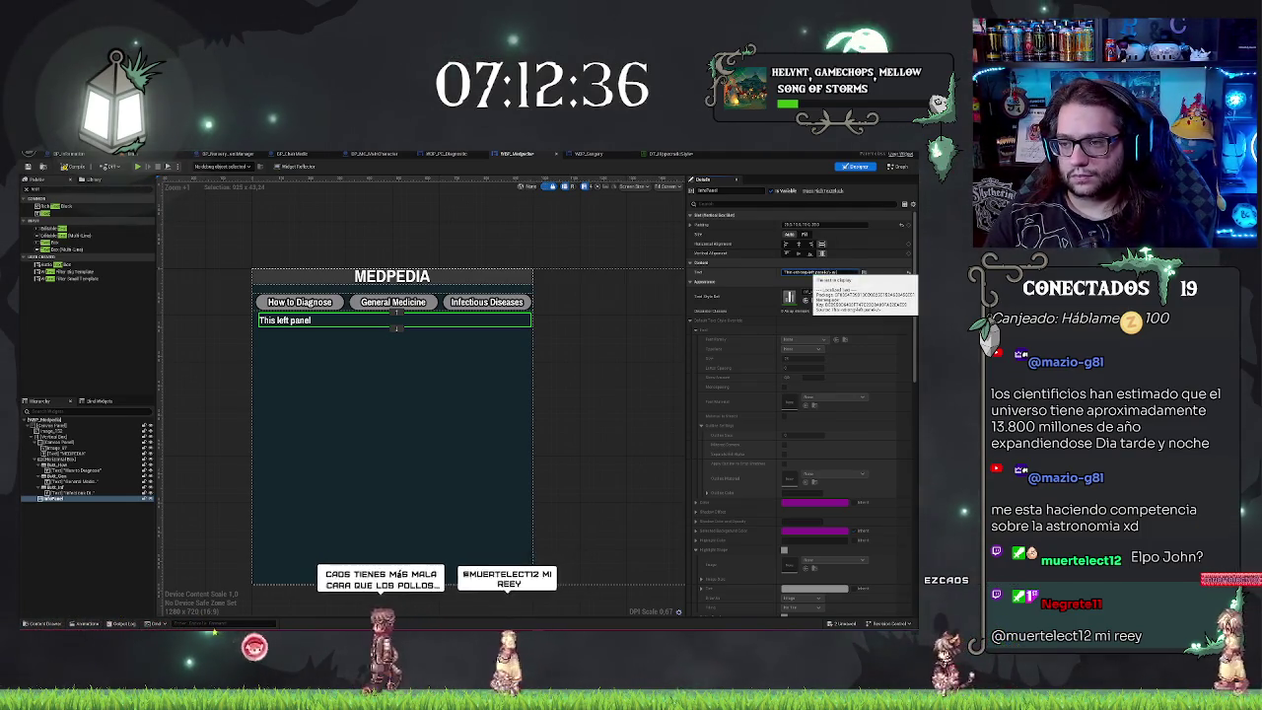
Step: Finish the text as 'This left panel will help you diagnose the incoming patients.' with bold 'left panel', and heighten its box
type("you diagnose the incoming patients.")
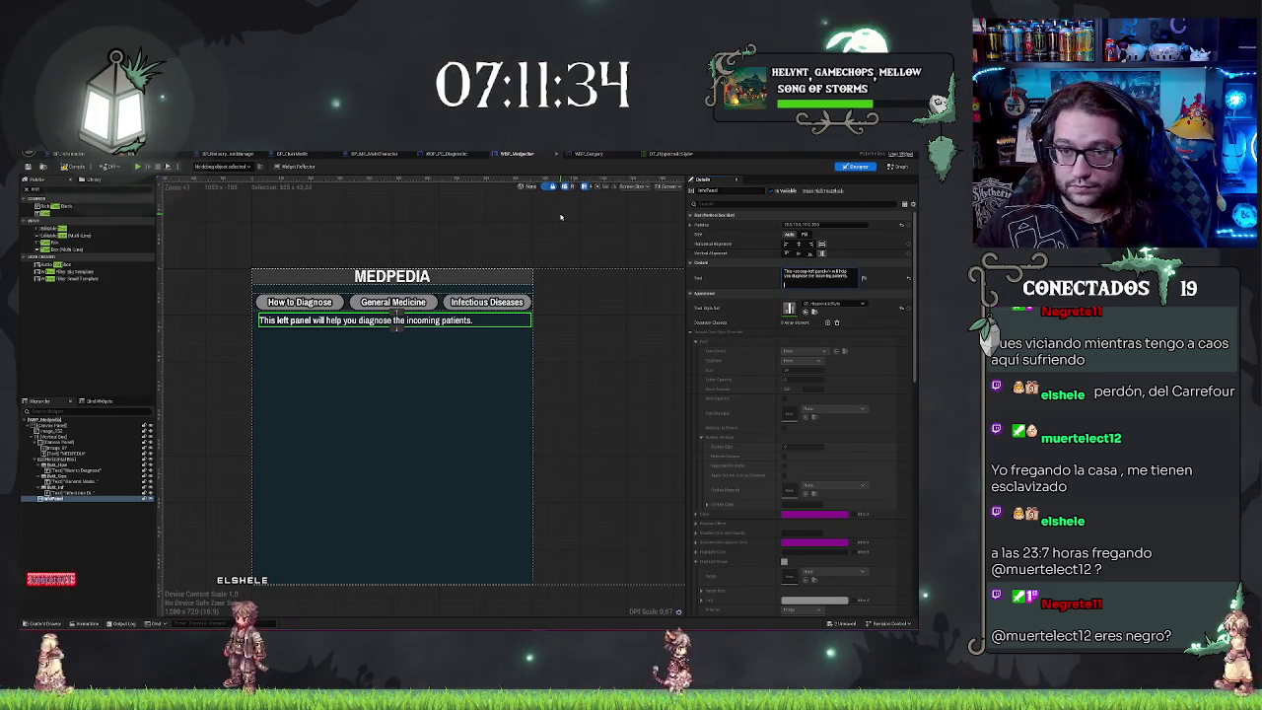
left_click_drag(396, 330, 395, 354)
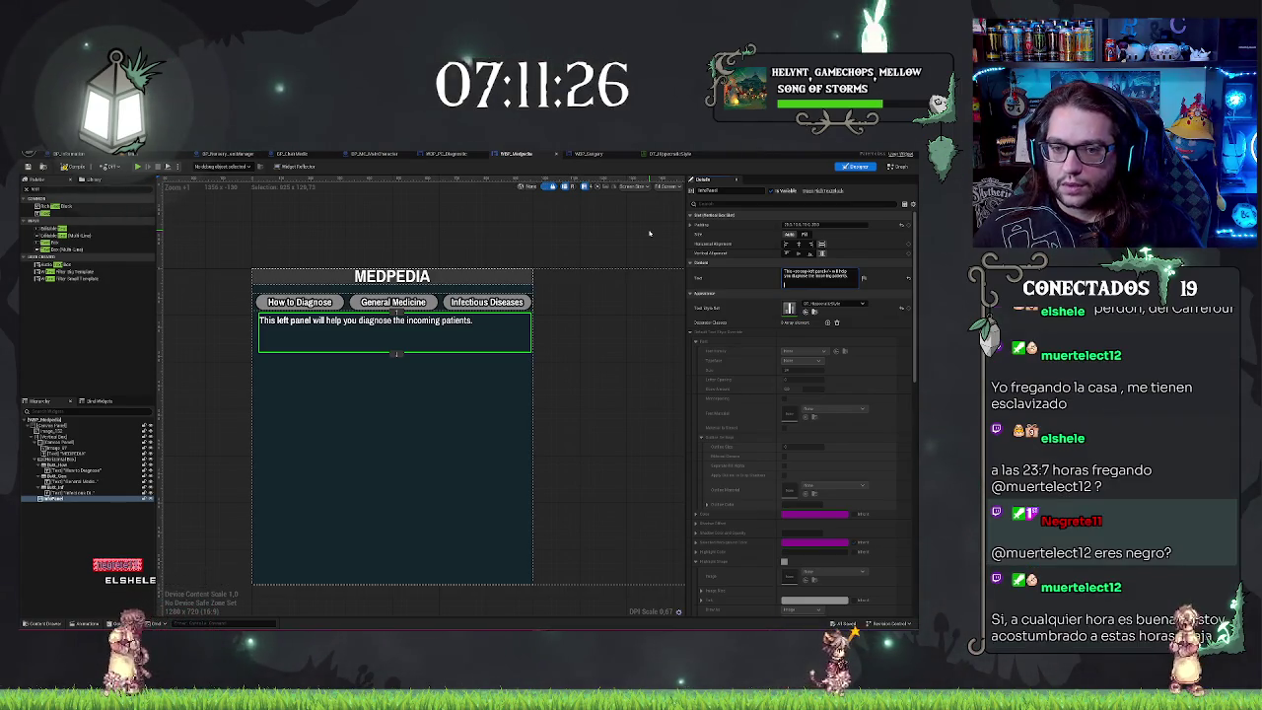
left_click(671, 154)
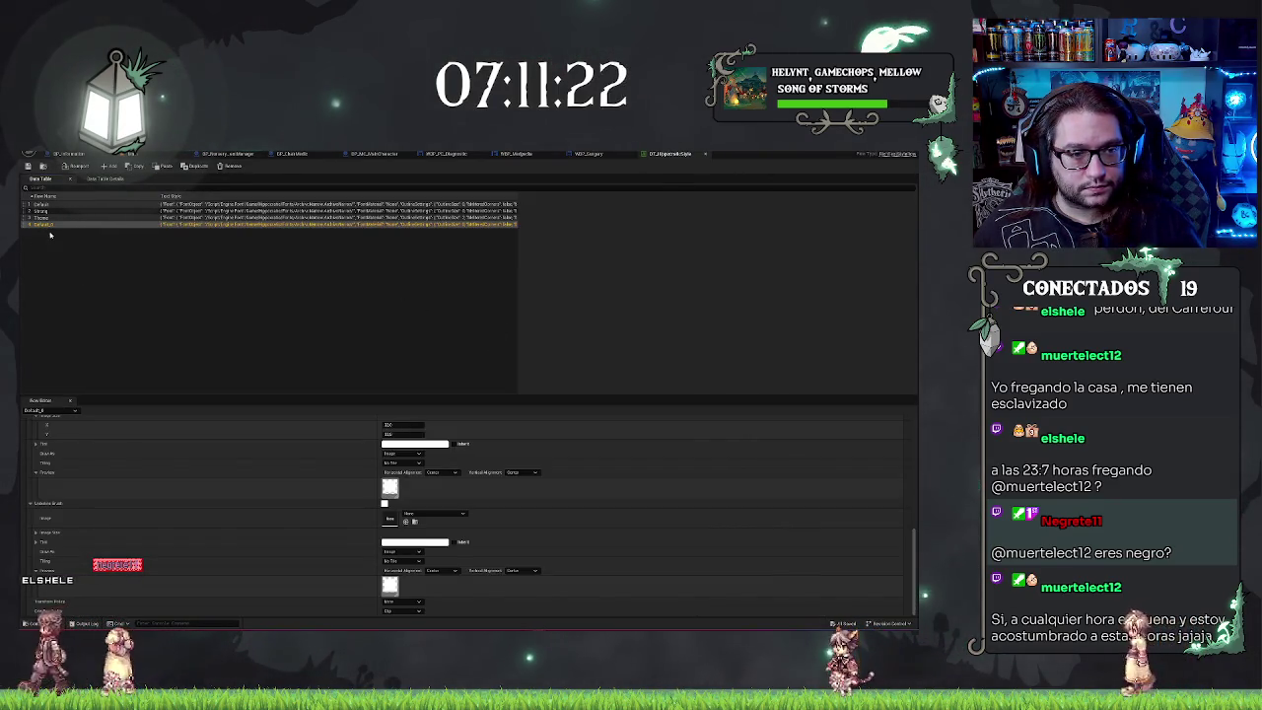
Step: Rename the fourth style row in DT_HyperlinkStyle
double_click(85, 226)
type("Hyperlink")
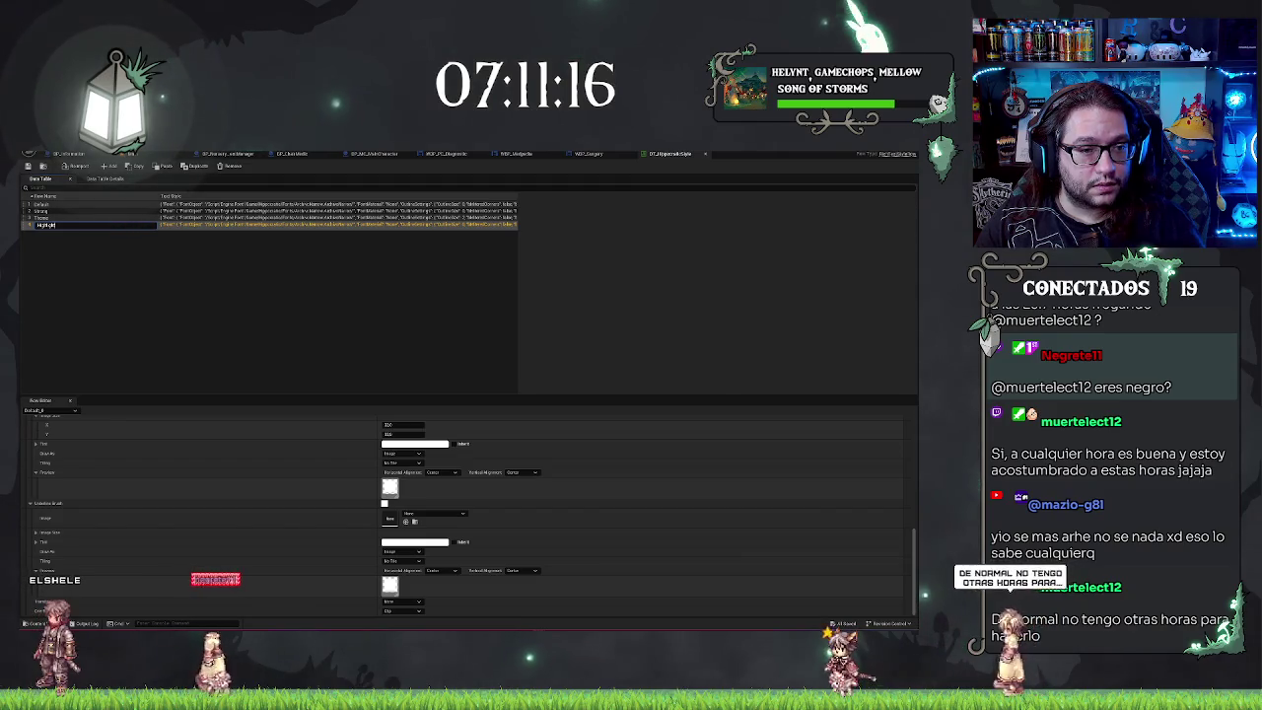
key("BackSpace")
key("BackSpace")
key("BackSpace")
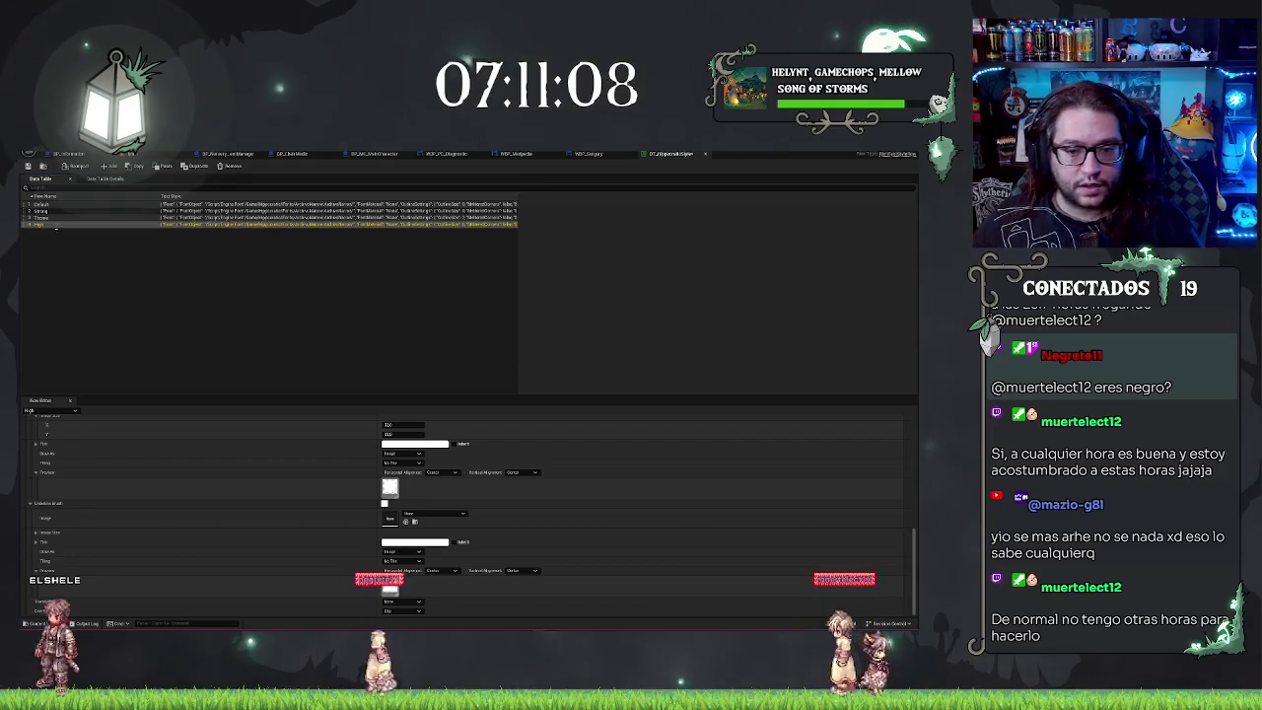
Step: Set the fourth style's text colour to blue
scroll(394, 463, "up", 10)
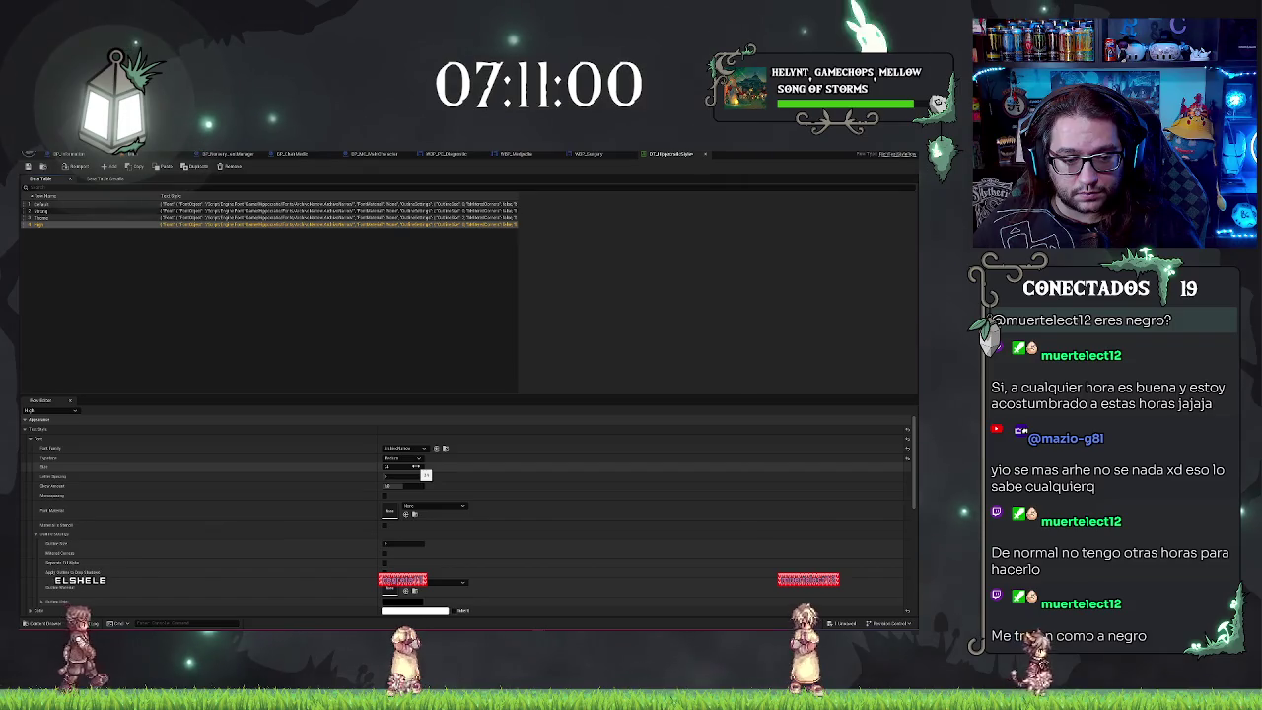
scroll(425, 476, "down", 3)
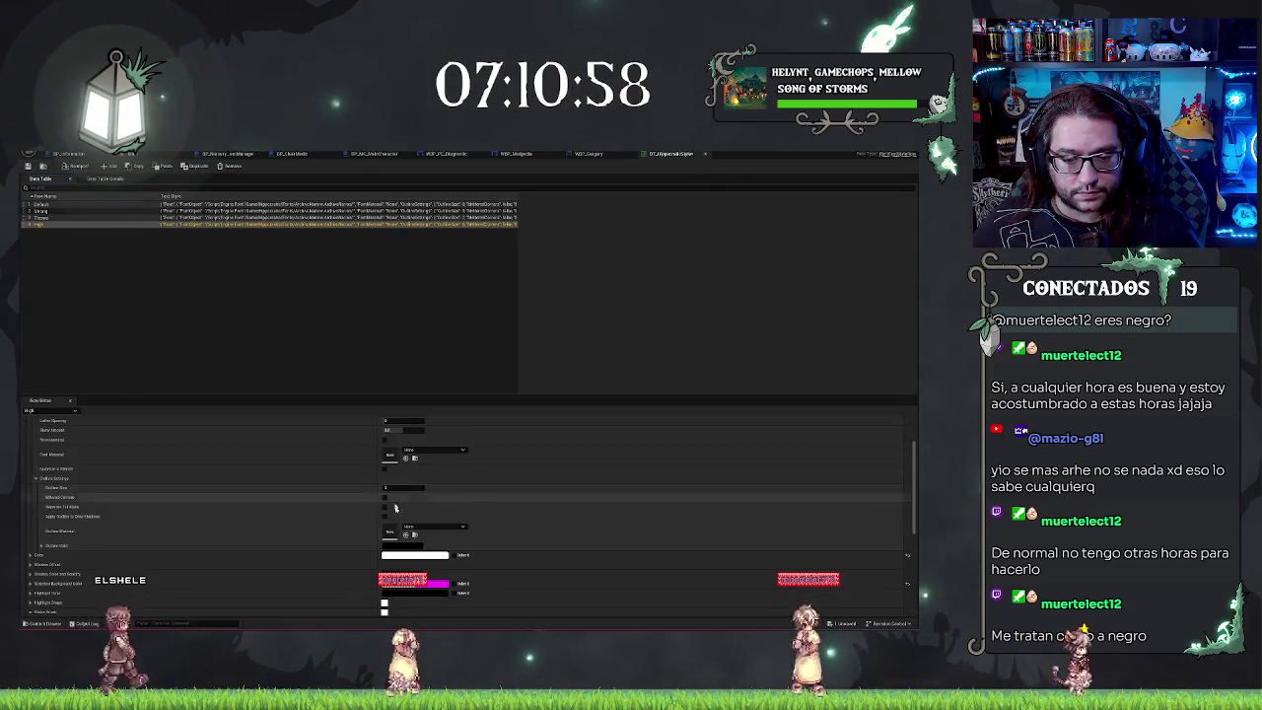
left_click(417, 555)
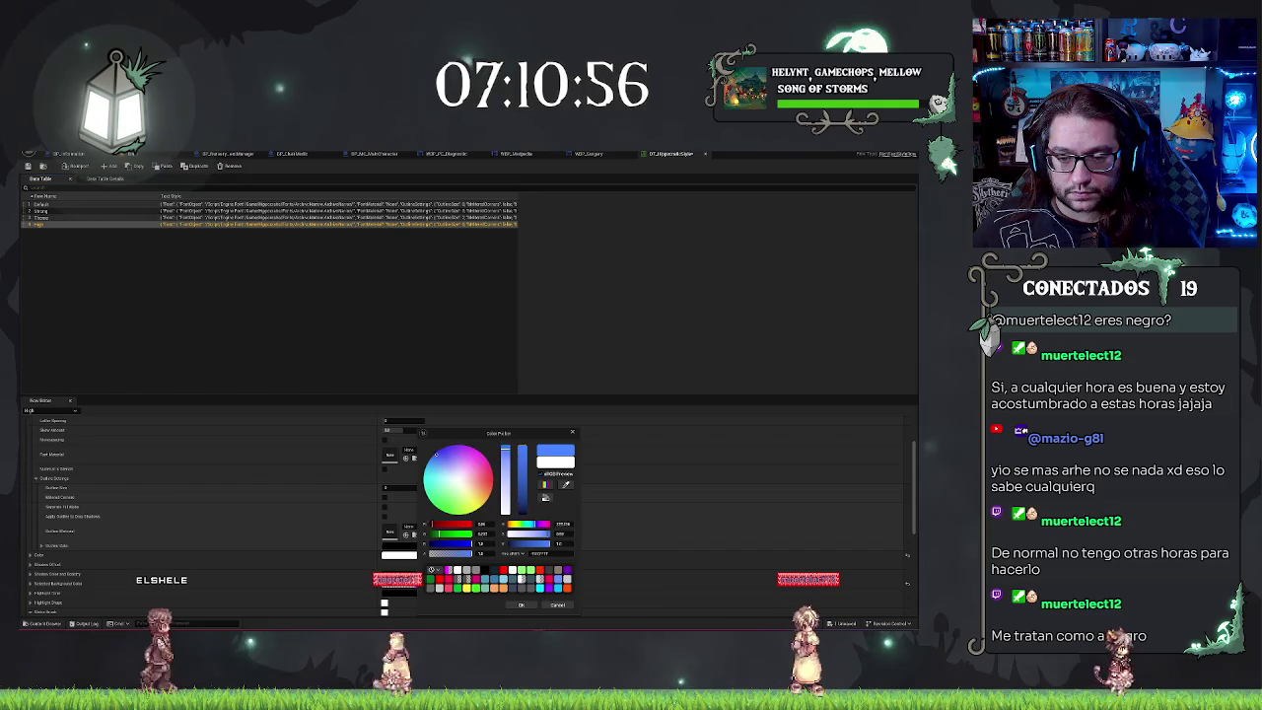
left_click(521, 605)
left_click(600, 155)
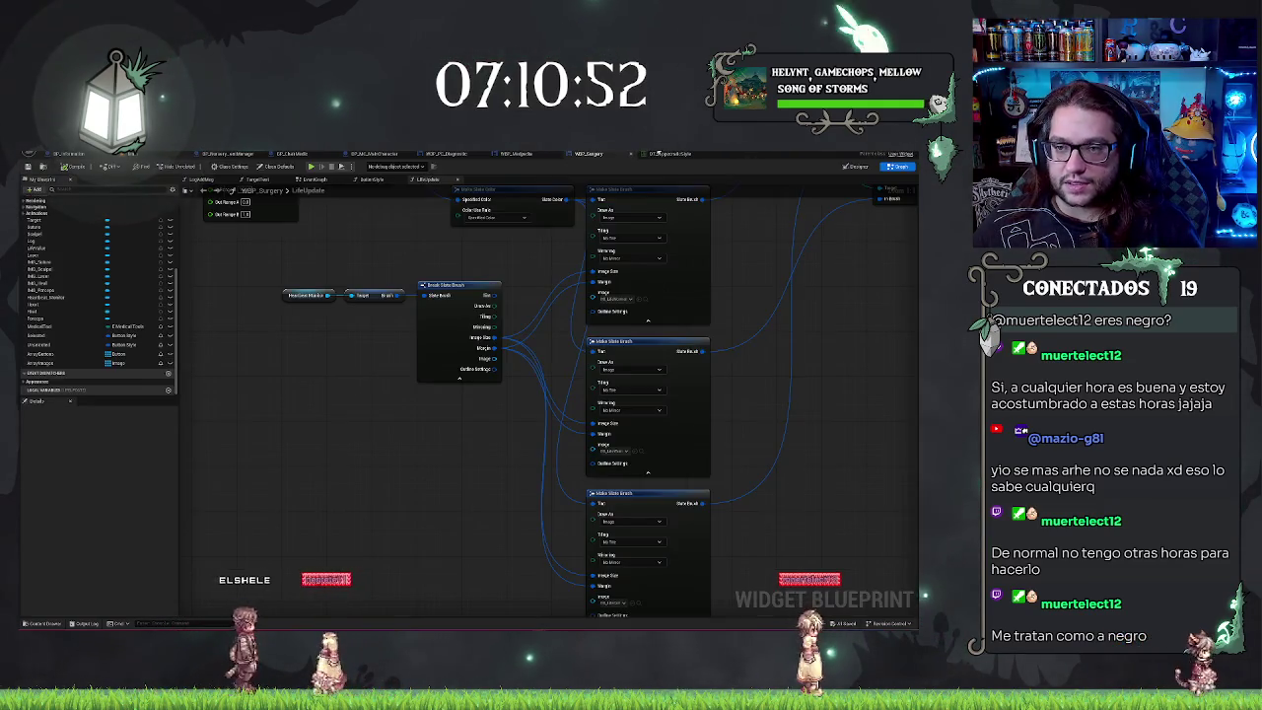
Step: Add the line '<high>Look</> carefully their symptoms' to the MEDPEDIA info text
left_click(671, 154)
left_click(514, 155)
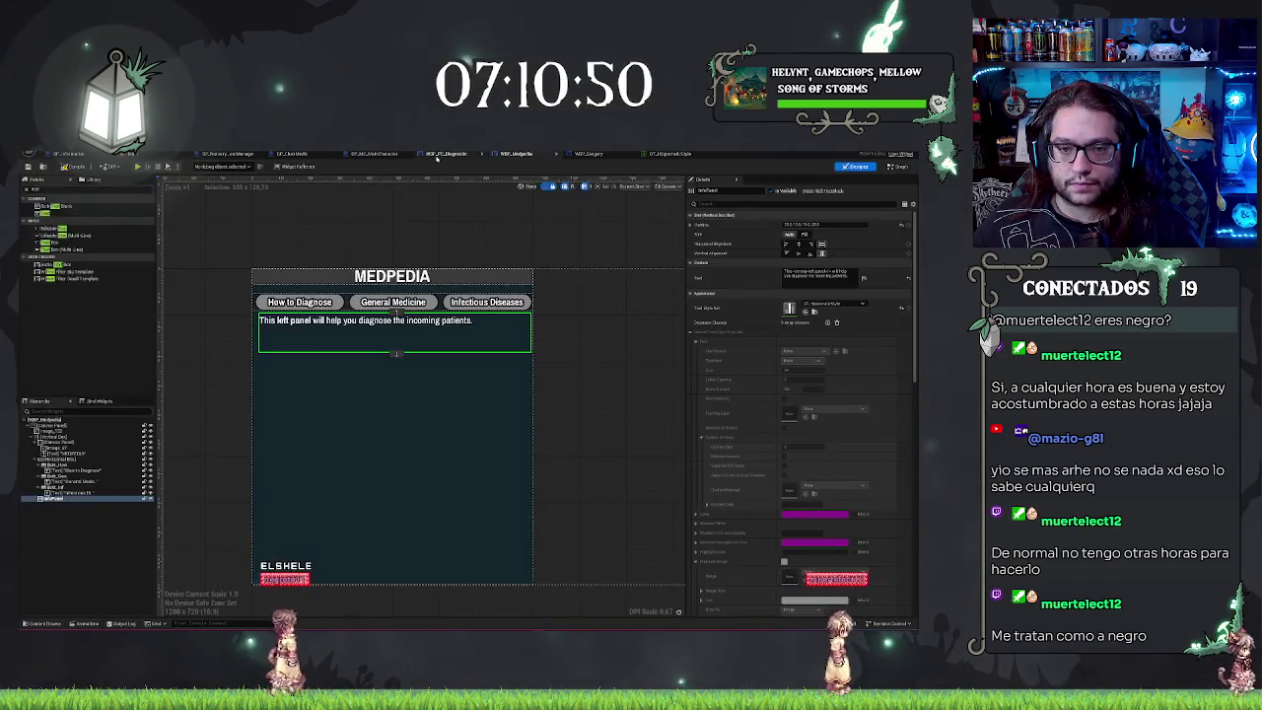
type("<b>")
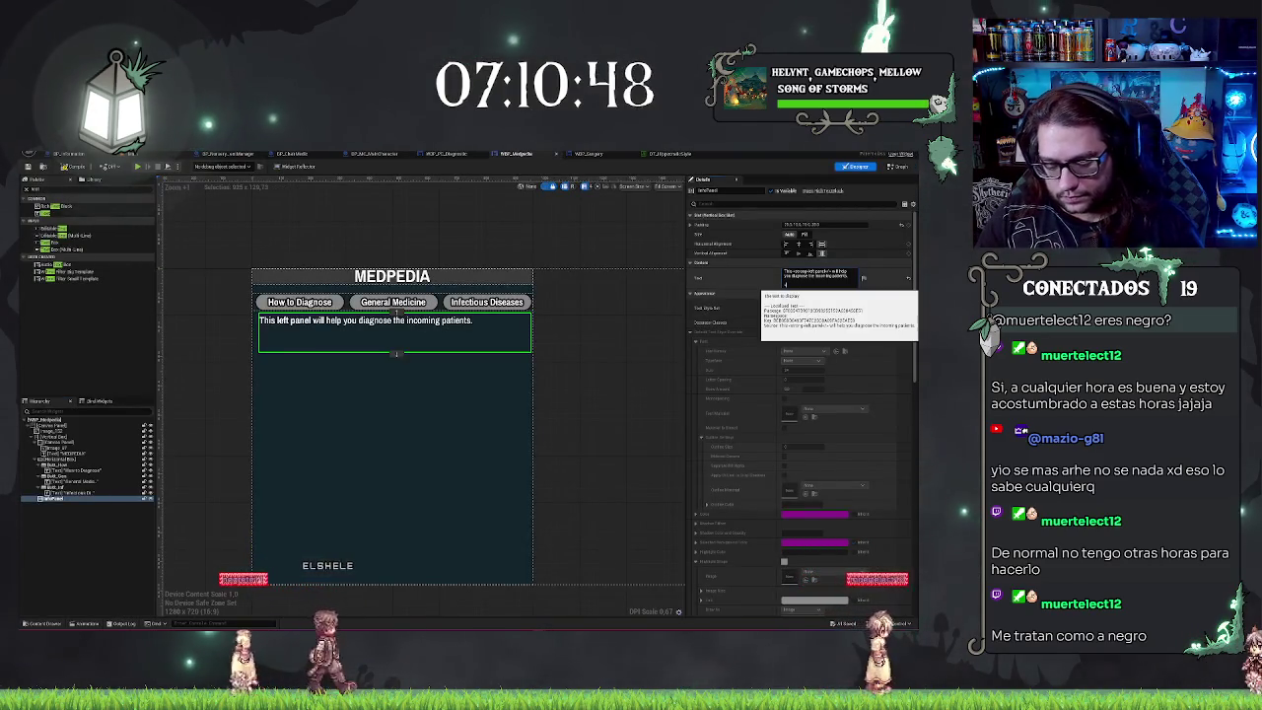
type("</>")
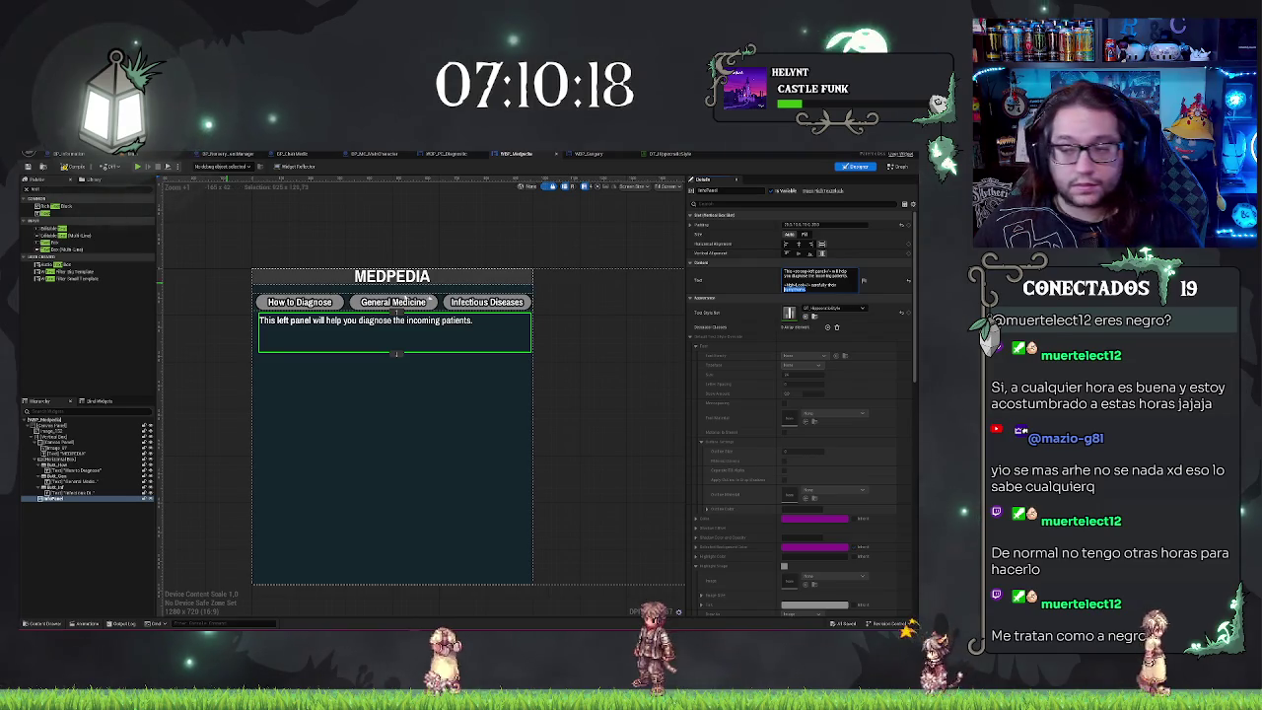
left_click(874, 286)
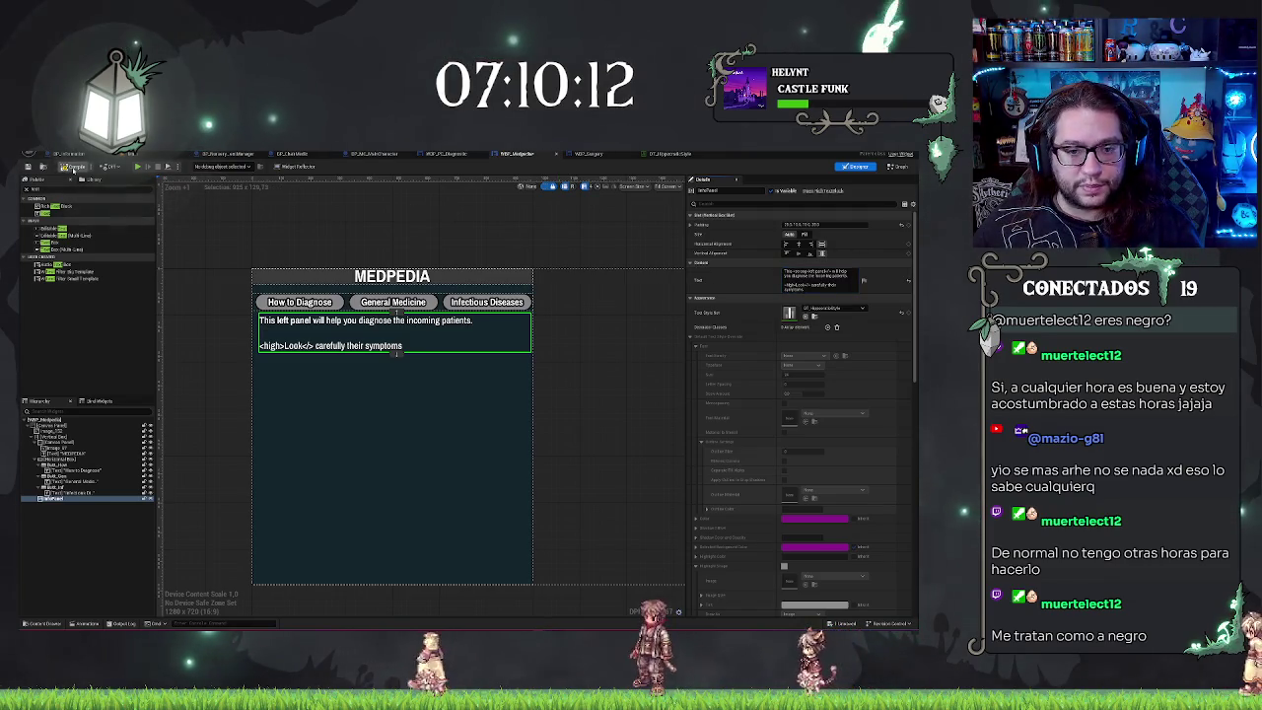
Step: Compile WBP_Medpedia so 'Look' renders in the blue highlight style
left_click(74, 168)
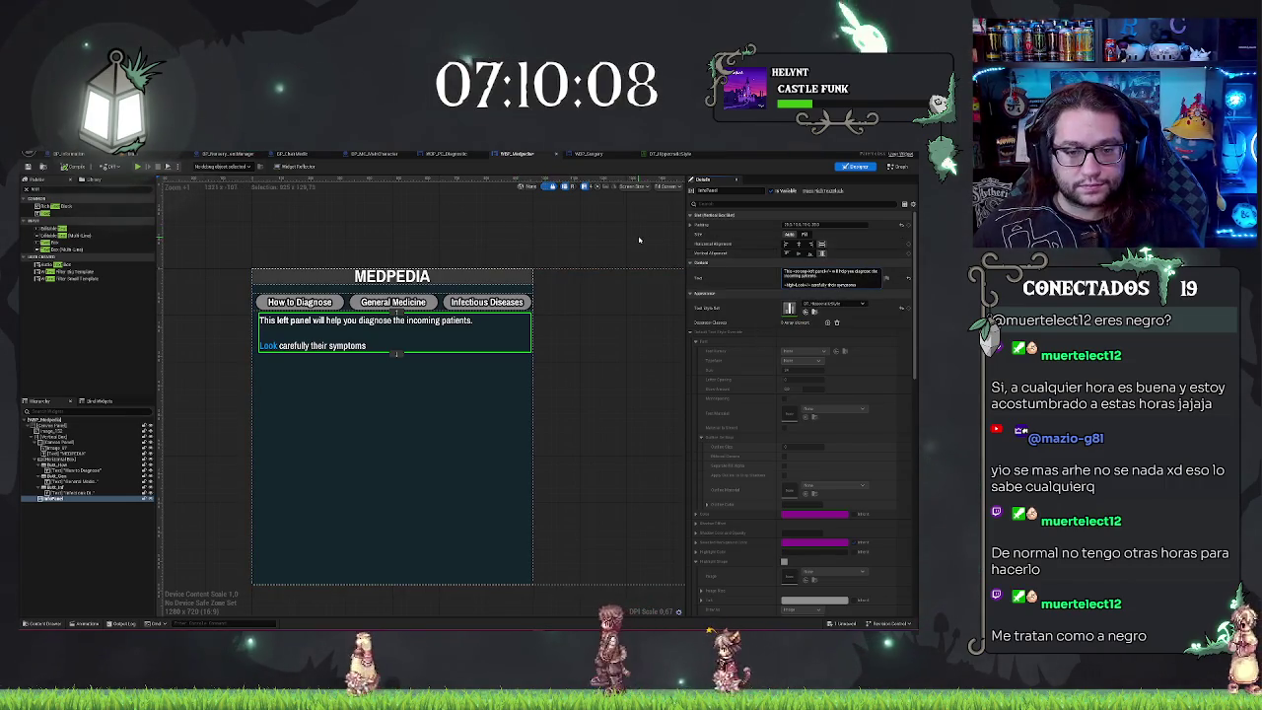
scroll(455, 232, "down", 2)
scroll(284, 289, "up", 4)
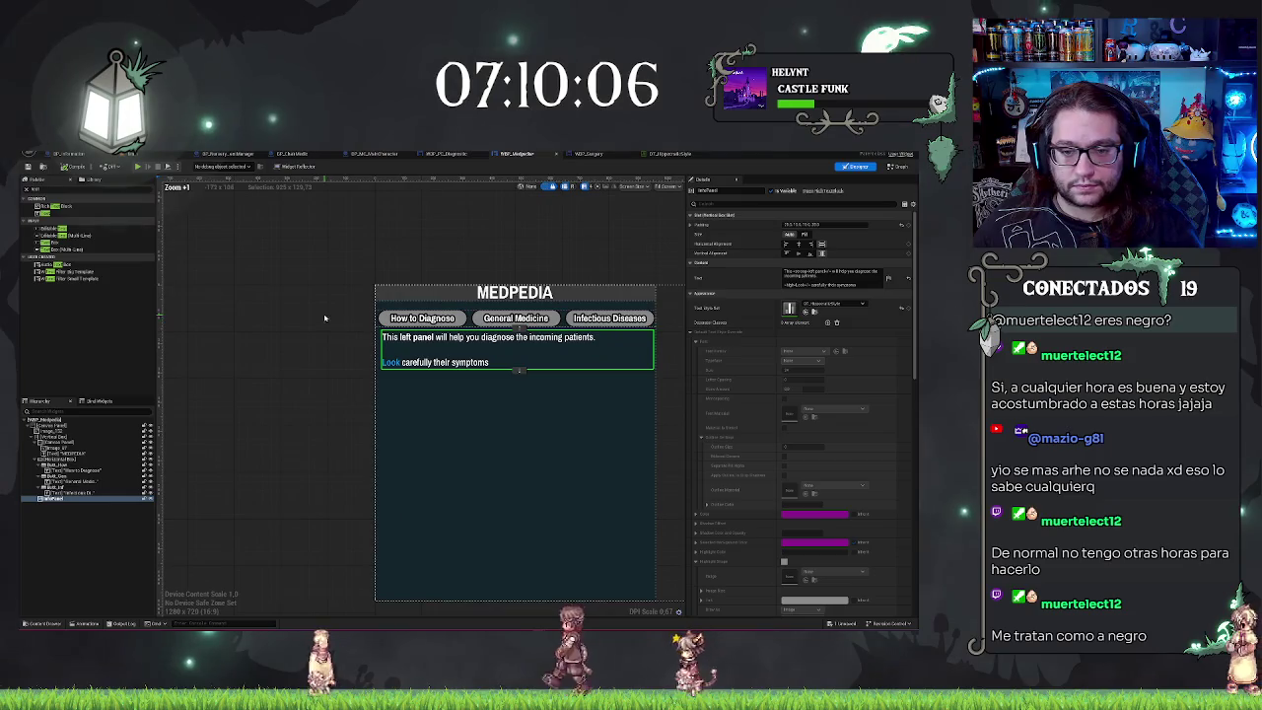
scroll(284, 289, "up", 1)
scroll(236, 280, "down", 1)
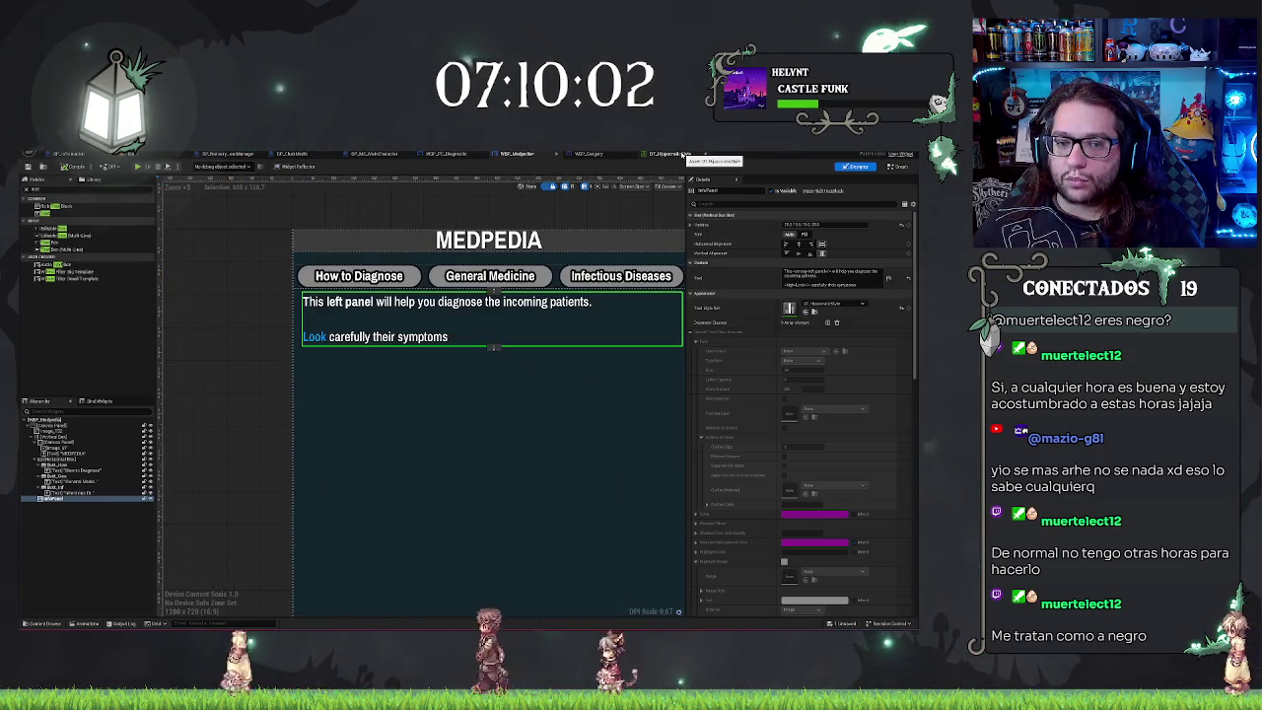
Step: Set an outline colour for the highlight style in DT_HyperlinkStyle using the Color Picker
left_click(680, 154)
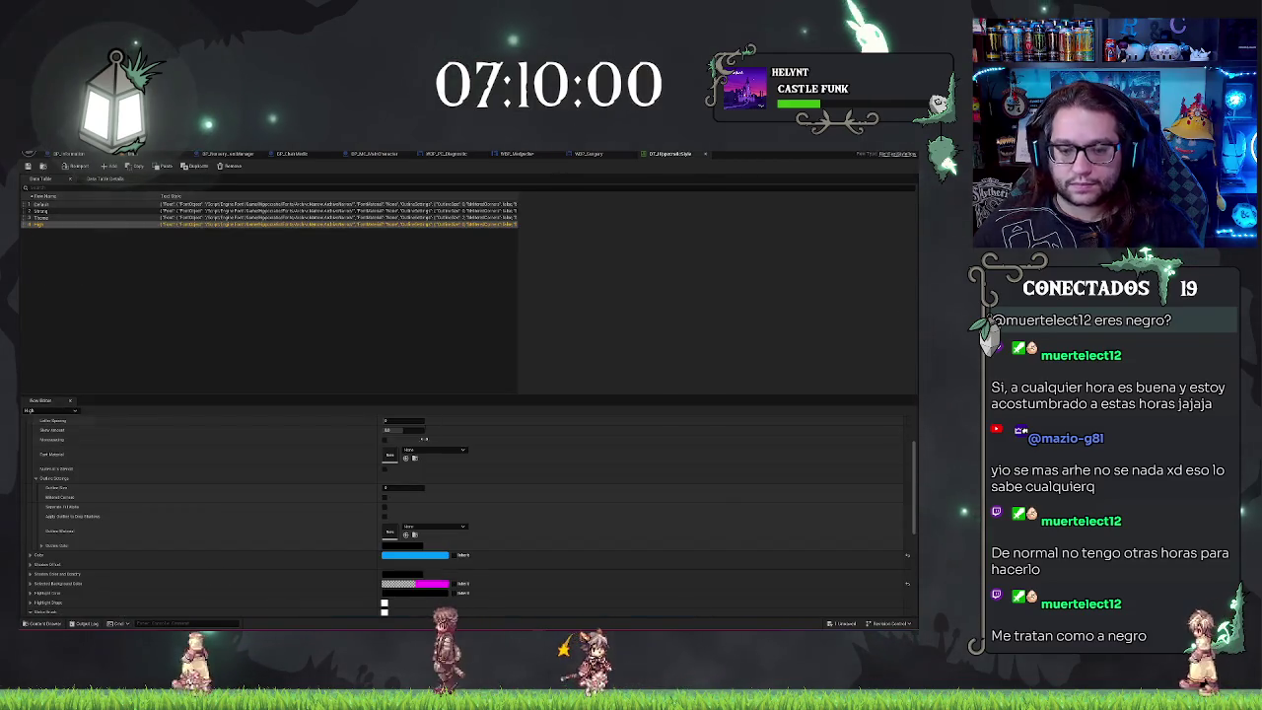
scroll(480, 495, "down", 4)
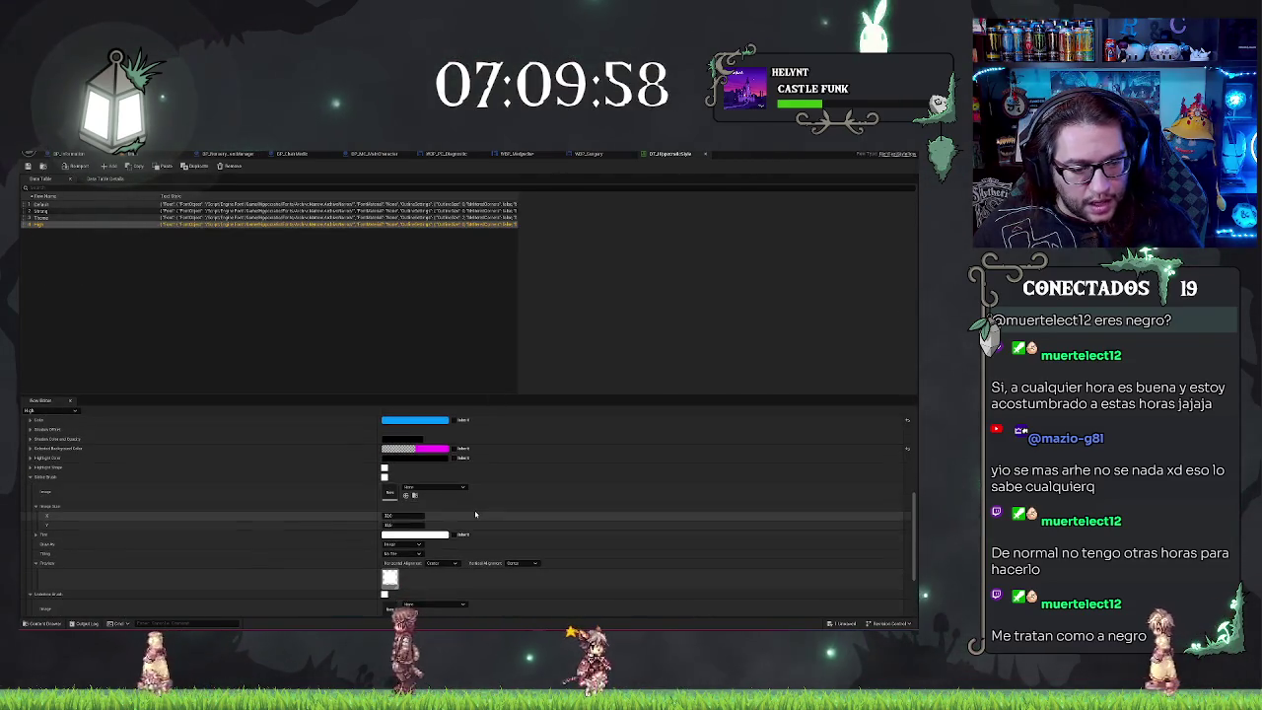
scroll(98, 493, "up", 5)
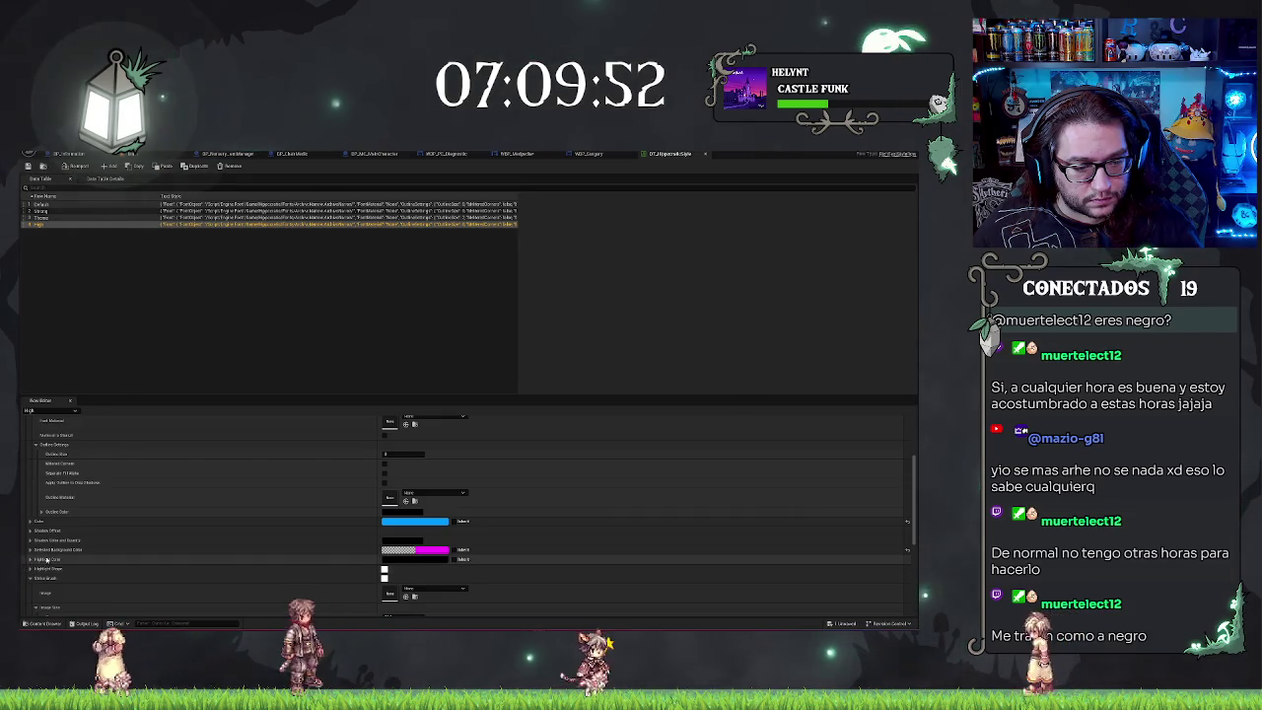
scroll(46, 559, "up", 5)
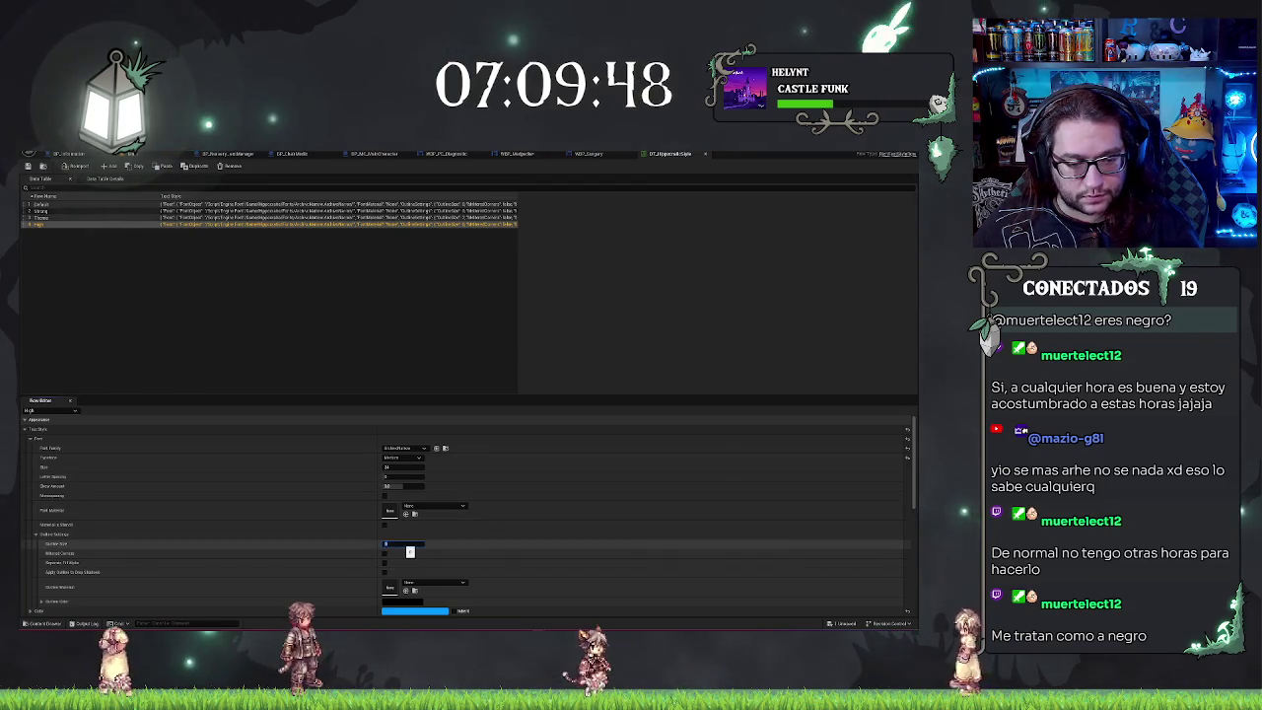
left_click(415, 607)
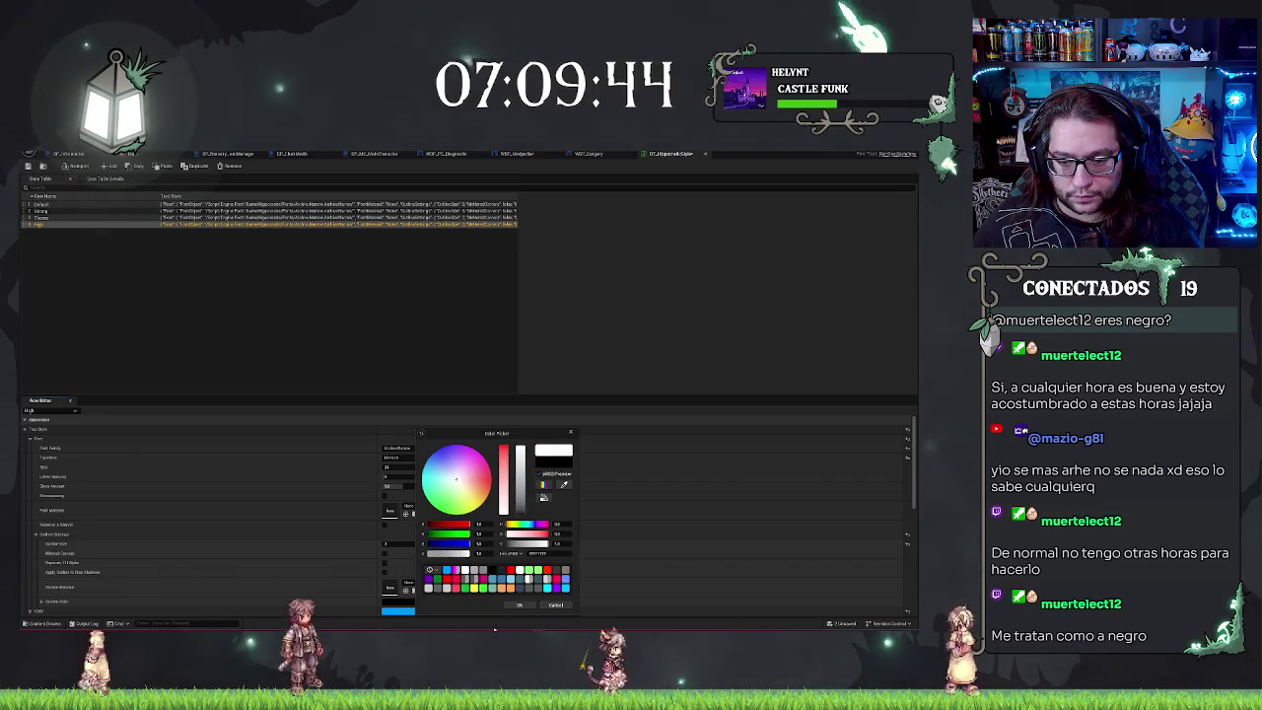
left_click(518, 605)
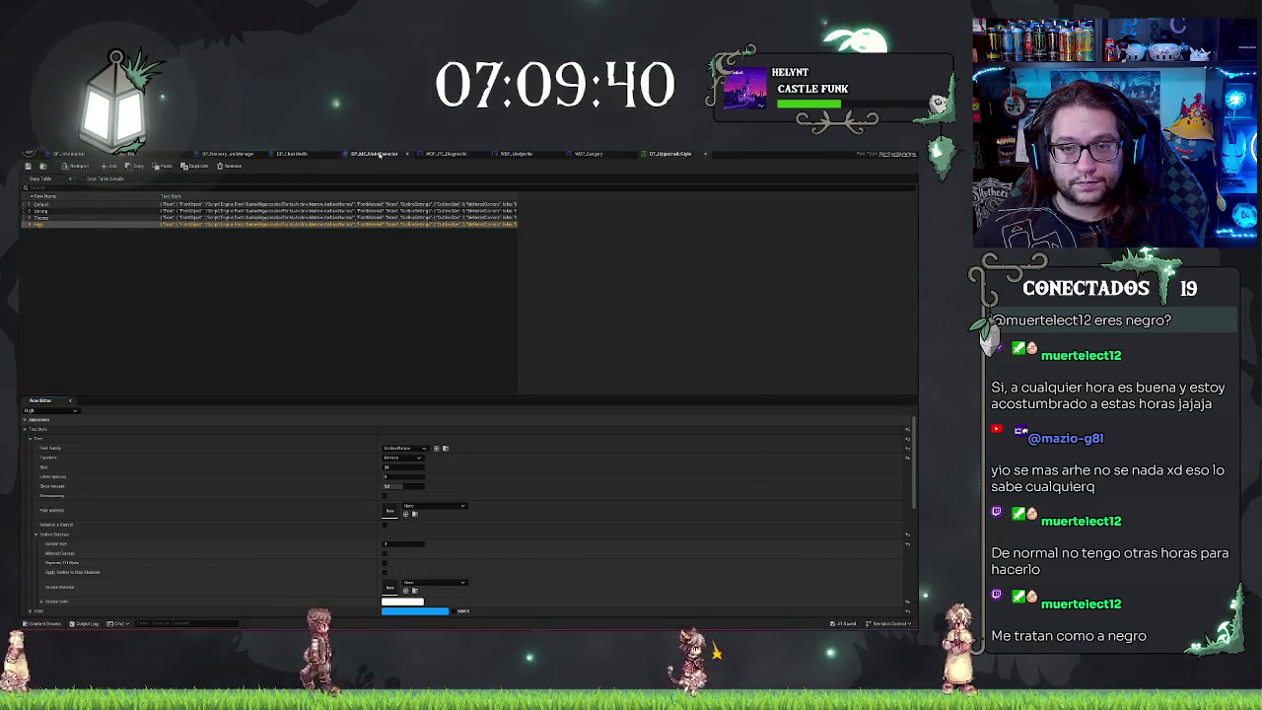
left_click(517, 155)
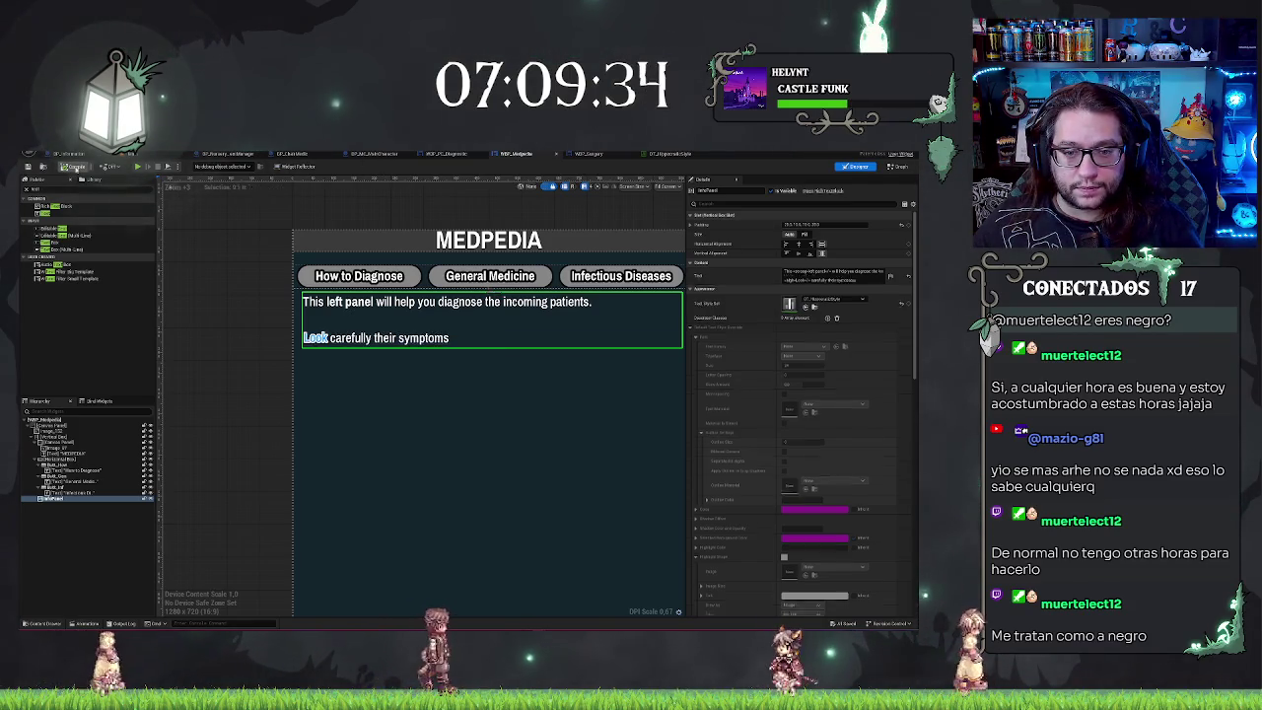
Step: Recompile WBP_Medpedia so the Look word picks up its updated outline style
scroll(278, 388, "down", 3)
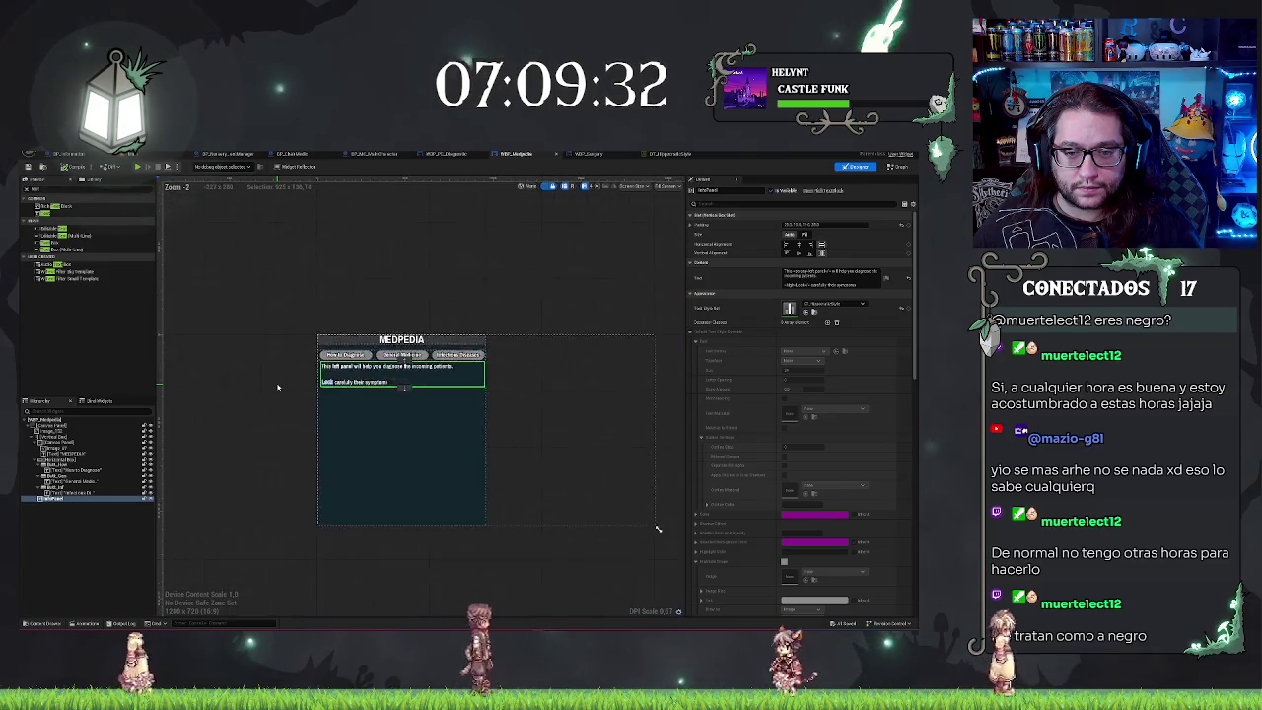
scroll(278, 387, "up", 6)
right_click(246, 382)
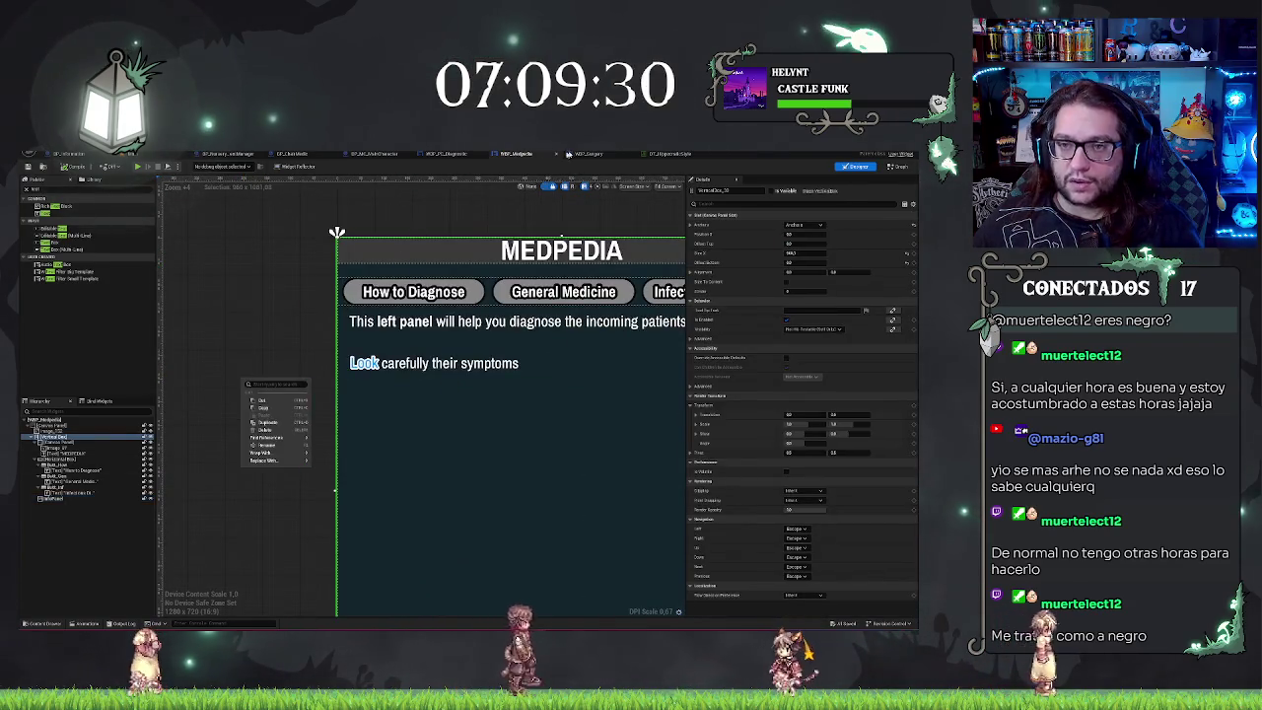
left_click(671, 153)
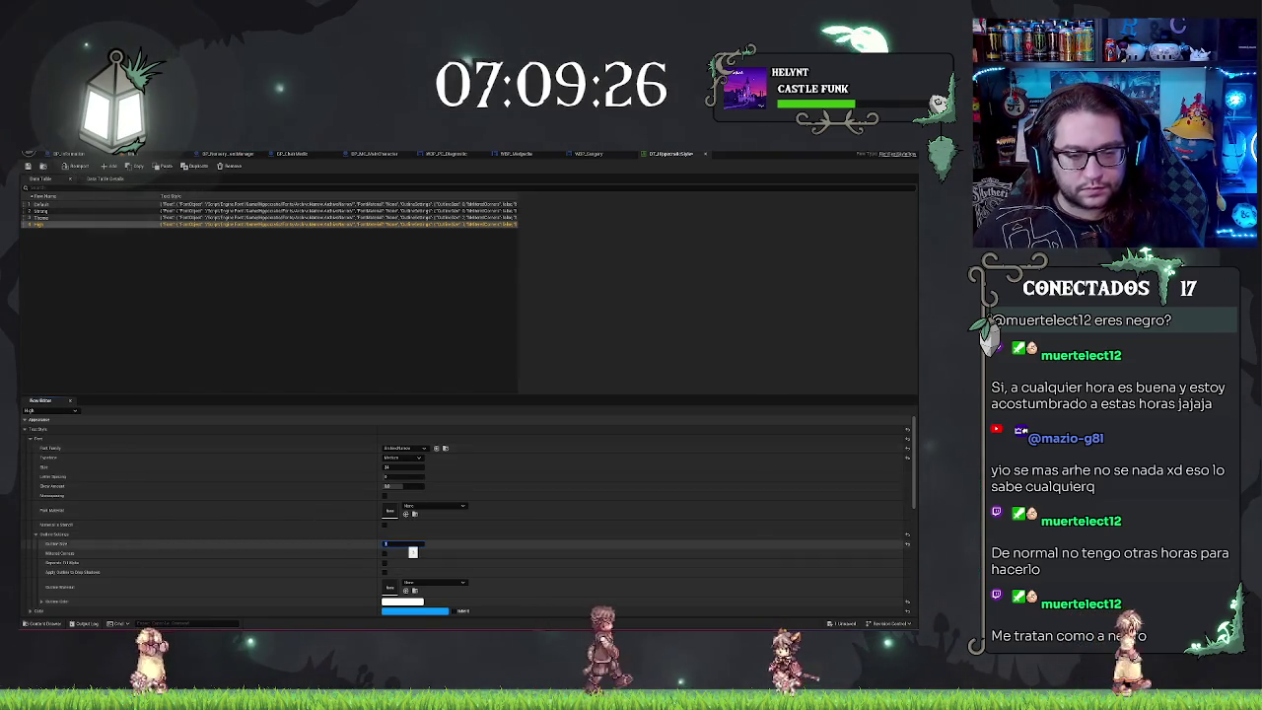
left_click(129, 158)
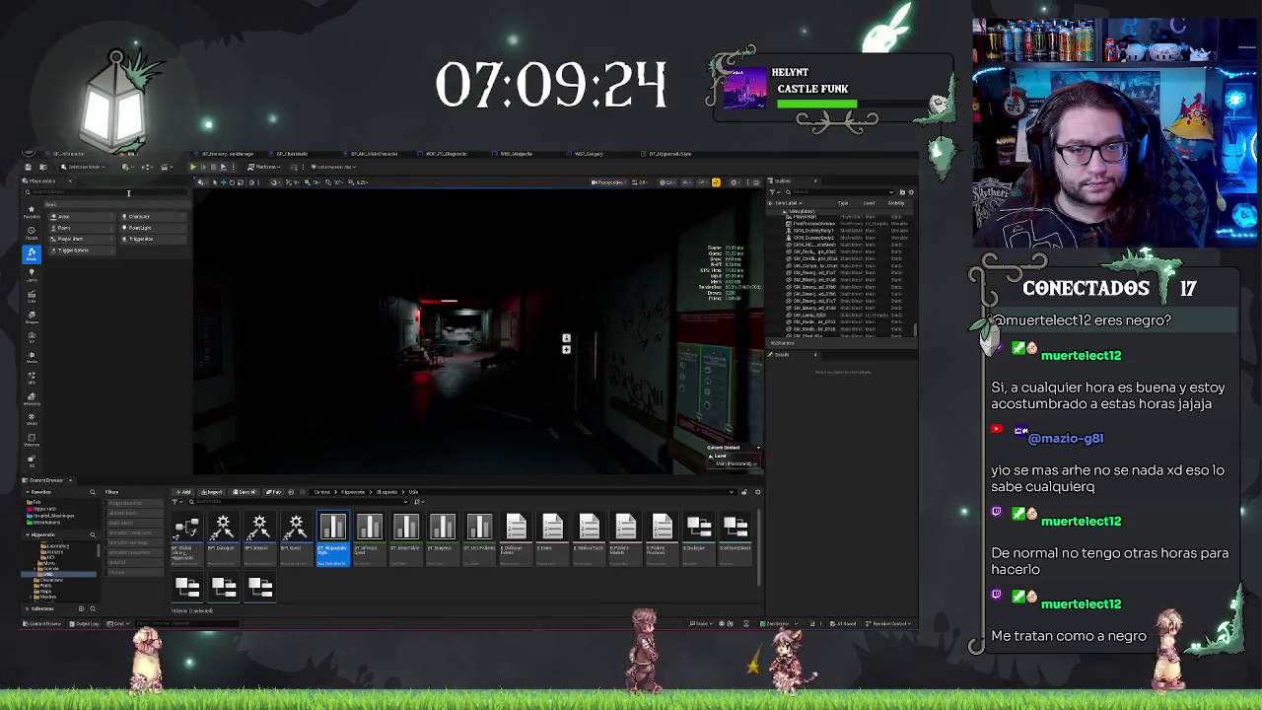
left_click(298, 155)
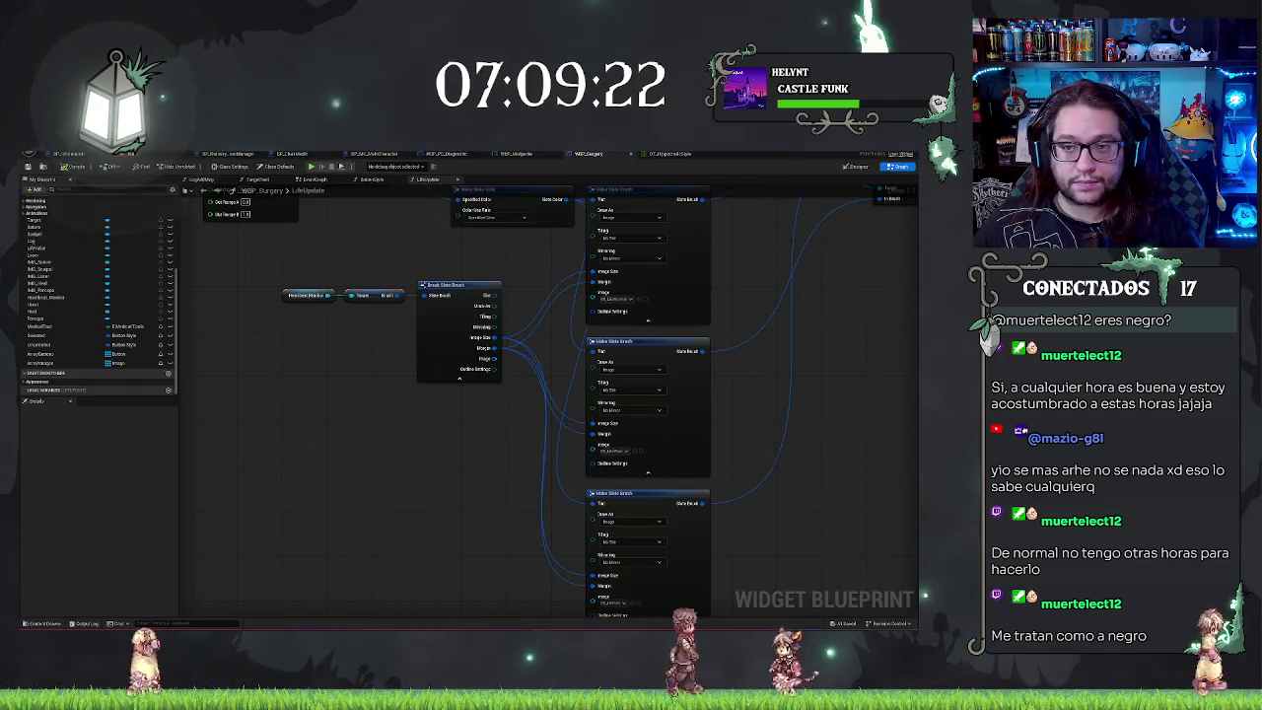
left_click(512, 154)
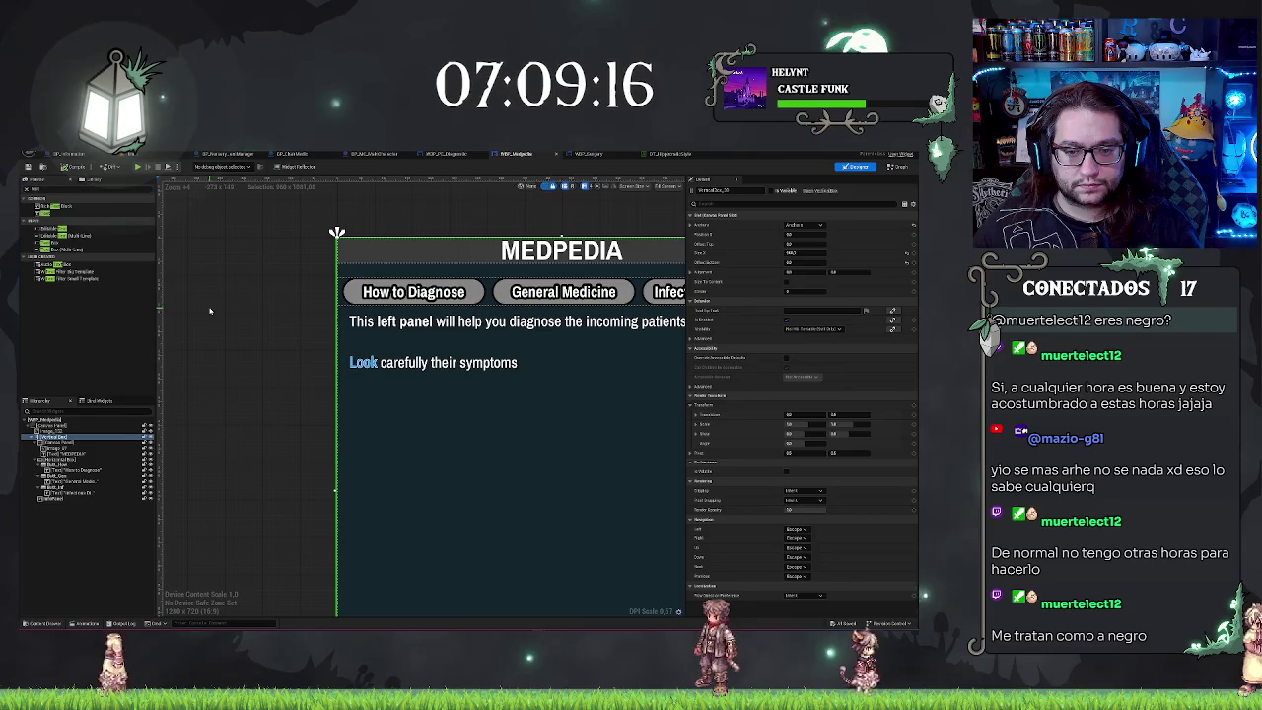
scroll(324, 295, "down", 2)
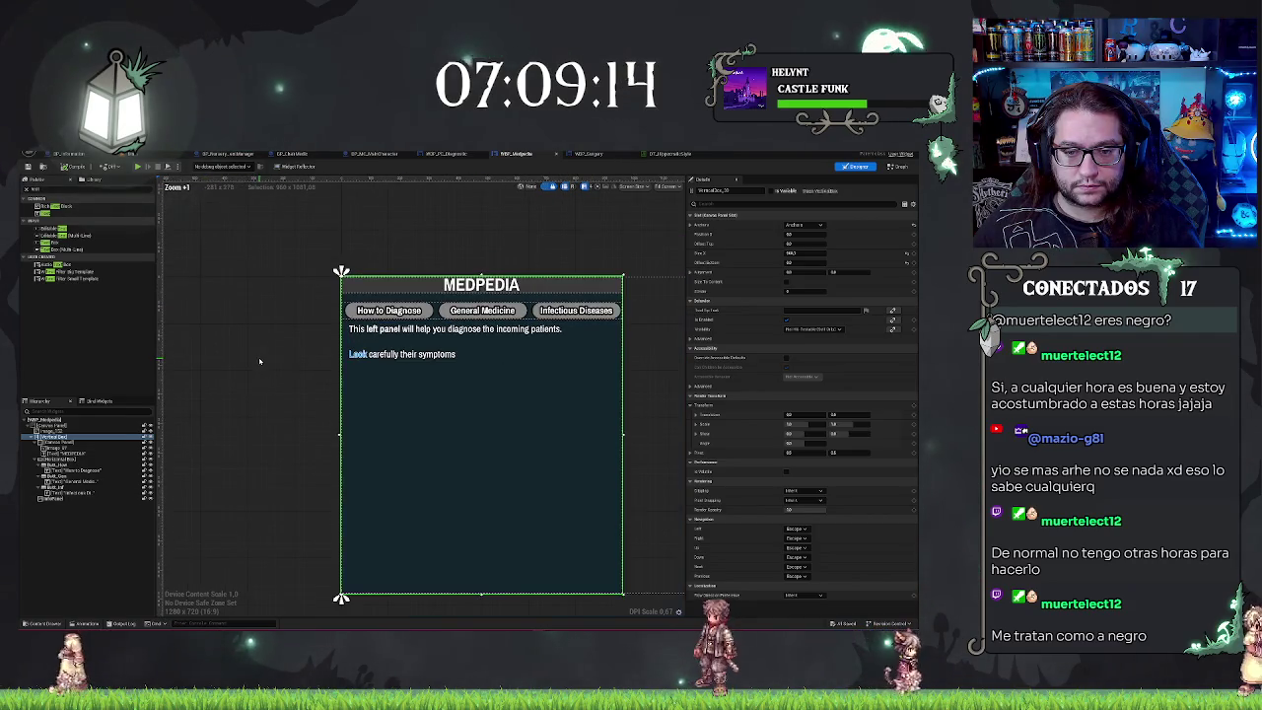
key("ctrl+Tab")
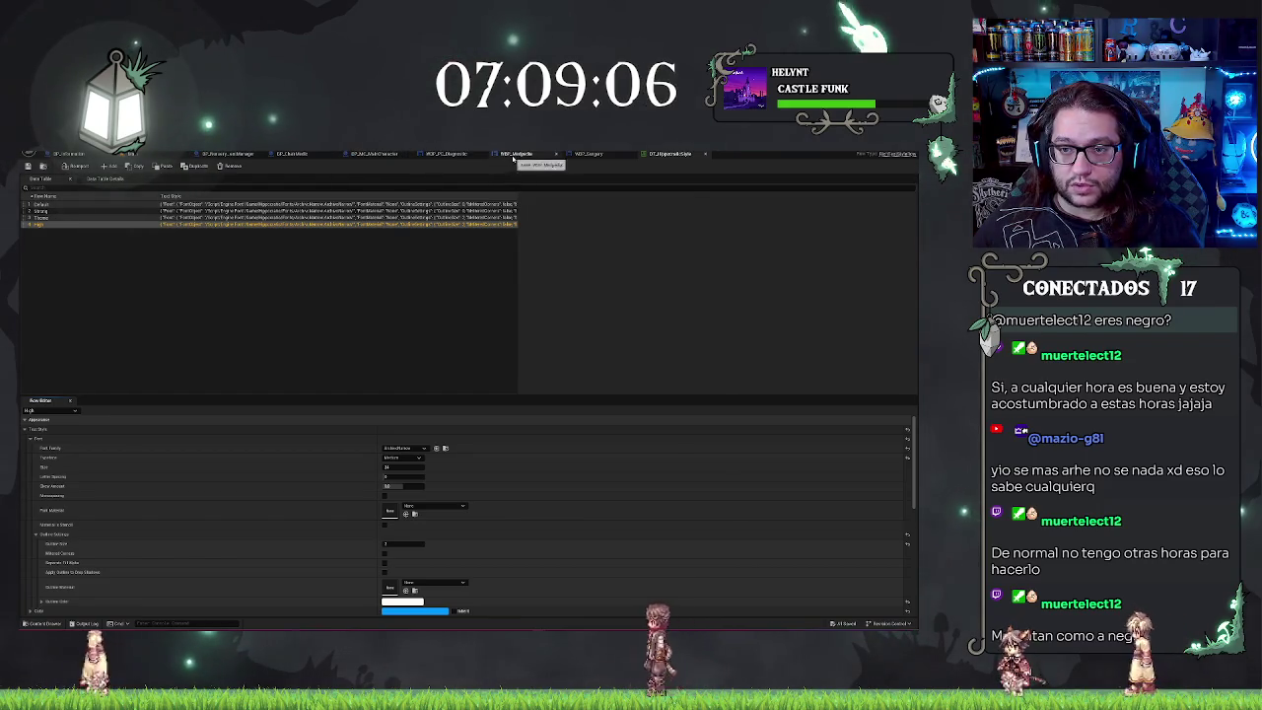
key("ctrl+Tab")
left_click(69, 166)
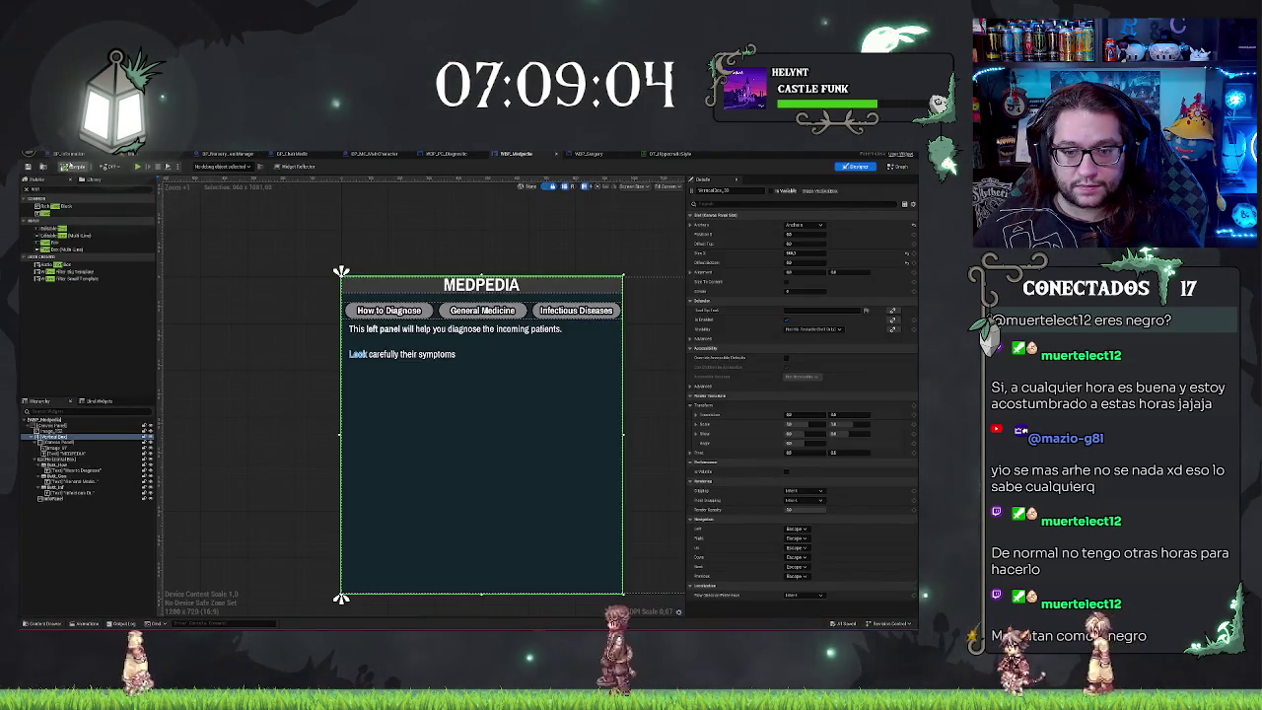
Step: Select the info rich text block and bring up the DT_HyperlinkStyle data table
scroll(424, 395, "up", 2)
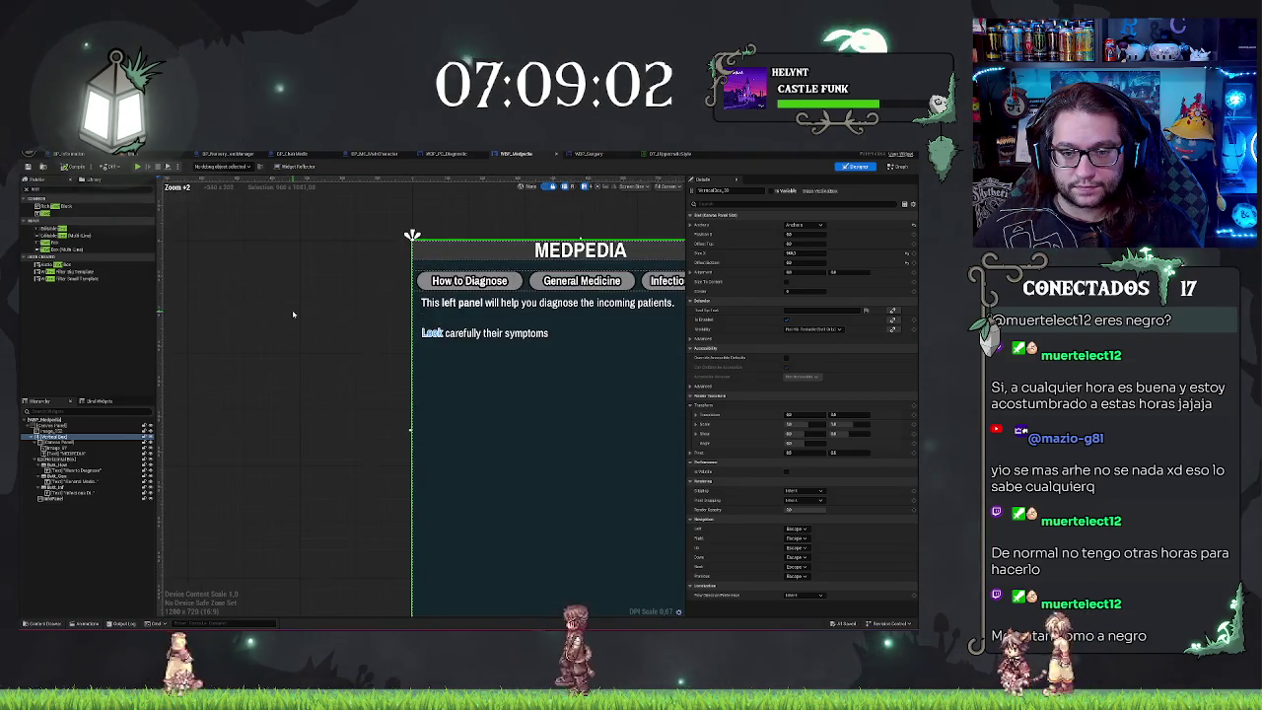
left_click(403, 343)
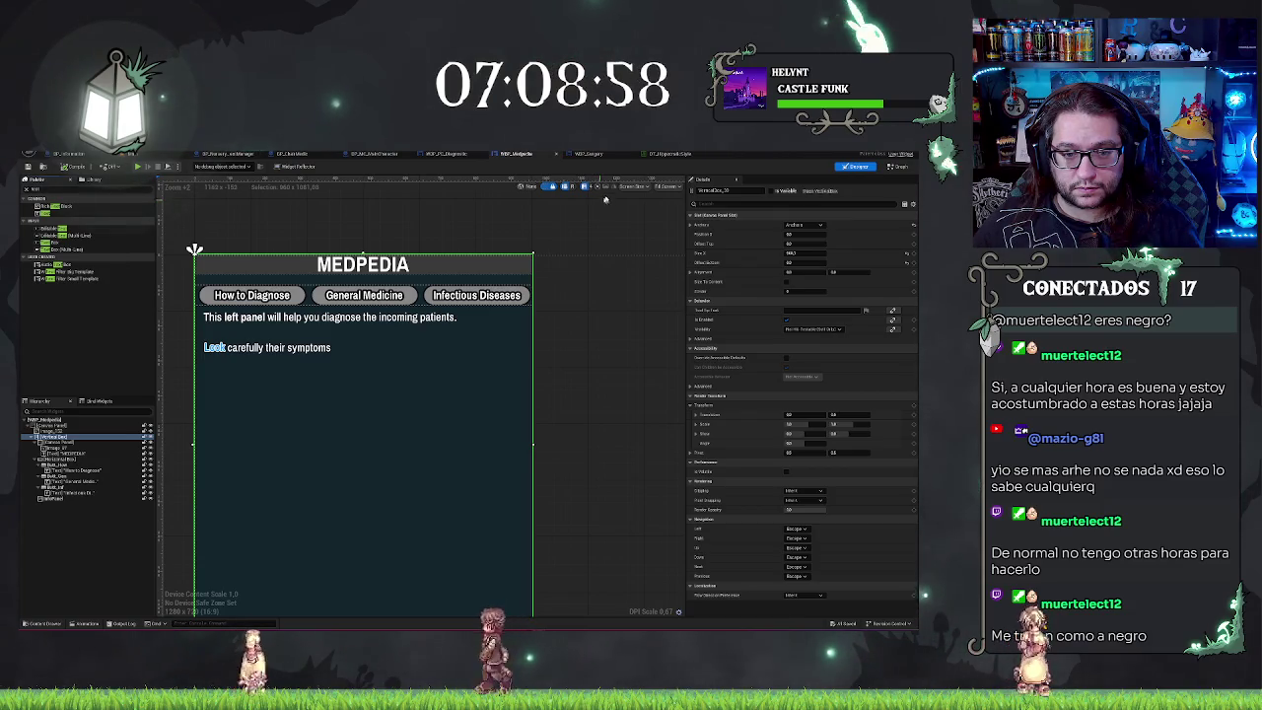
left_click(588, 154)
left_click(675, 154)
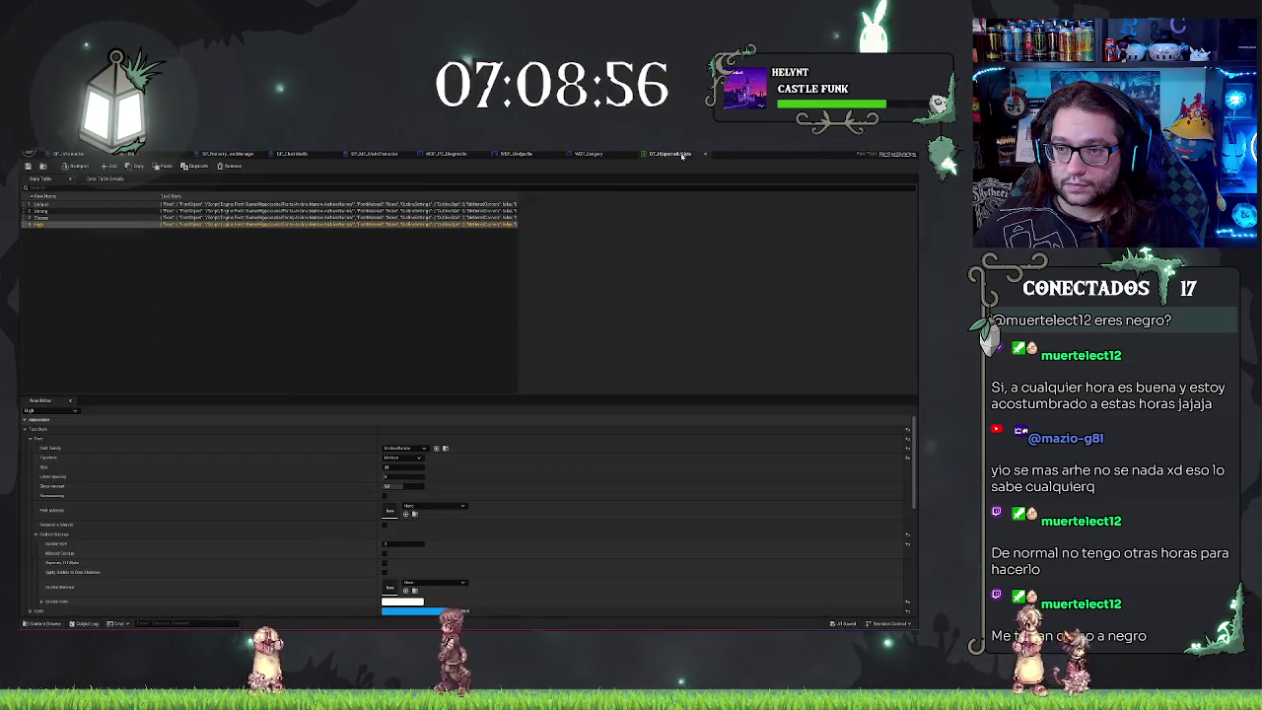
Step: Set the text style's typeface to Medium_Italic
left_click(419, 459)
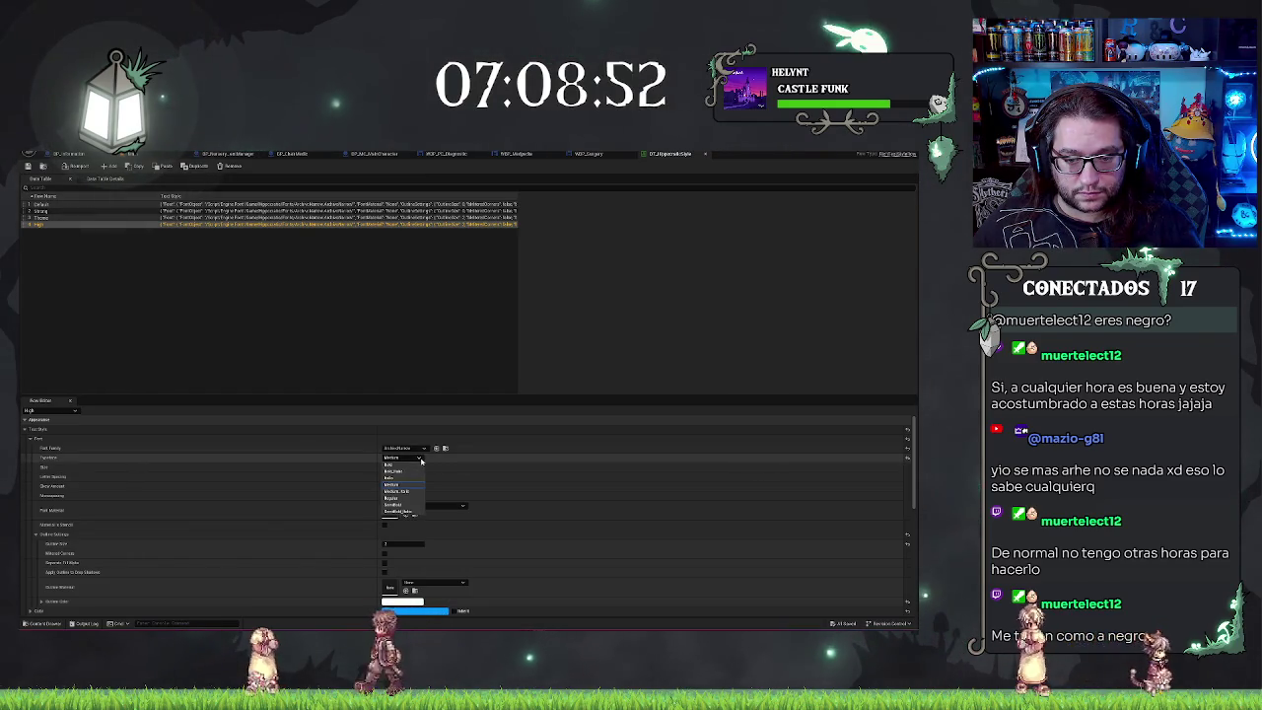
left_click(394, 491)
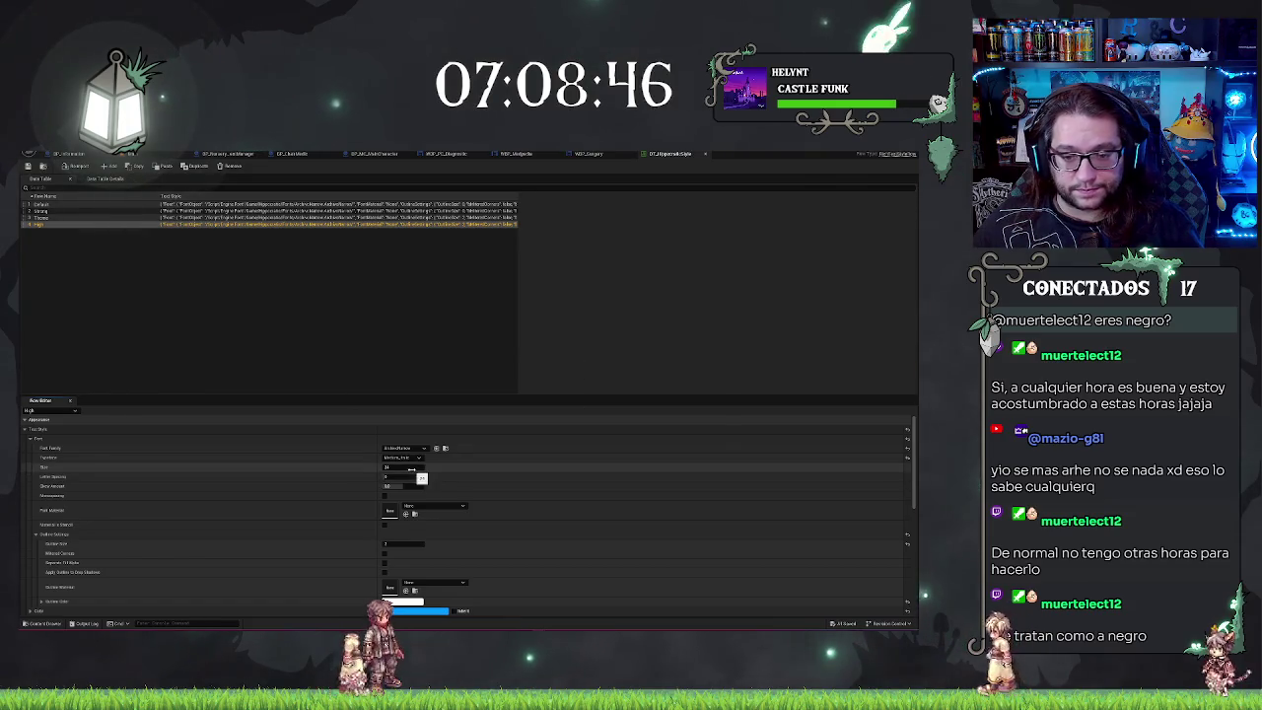
left_click(410, 459)
left_click(410, 459)
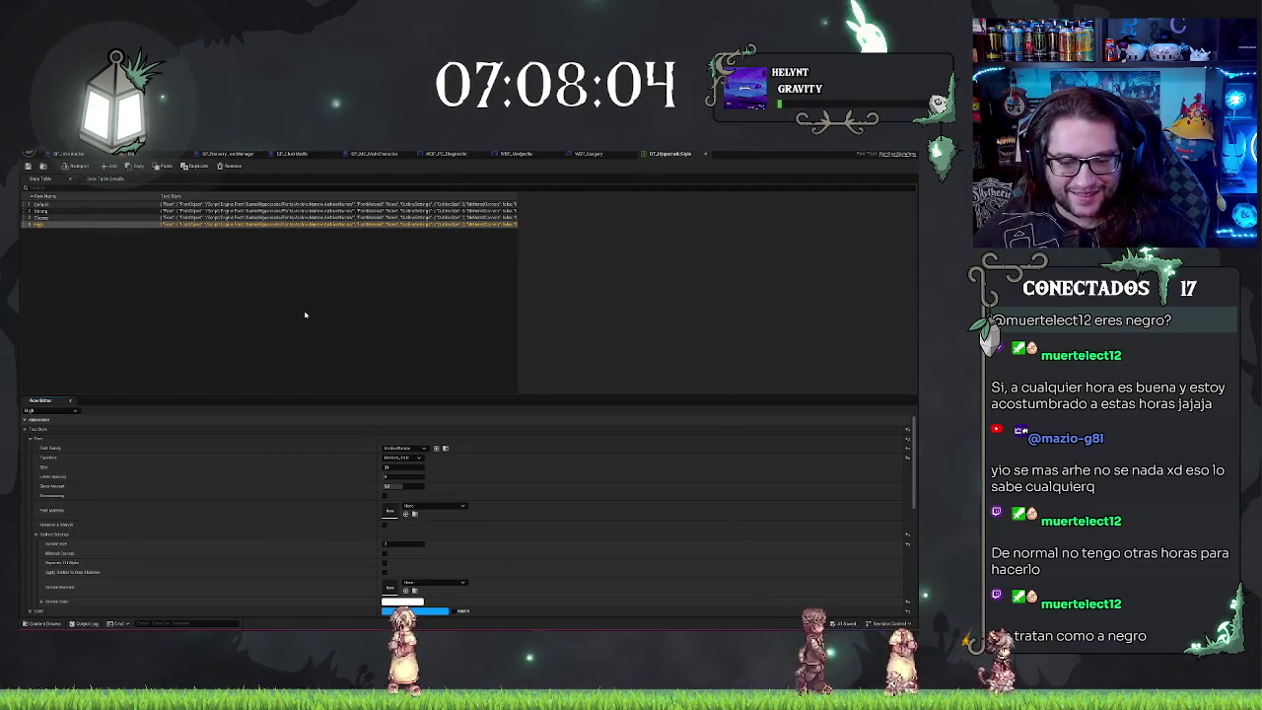
Step: Give the High style row a pale blue outline colour
left_click(311, 312)
left_click(99, 226)
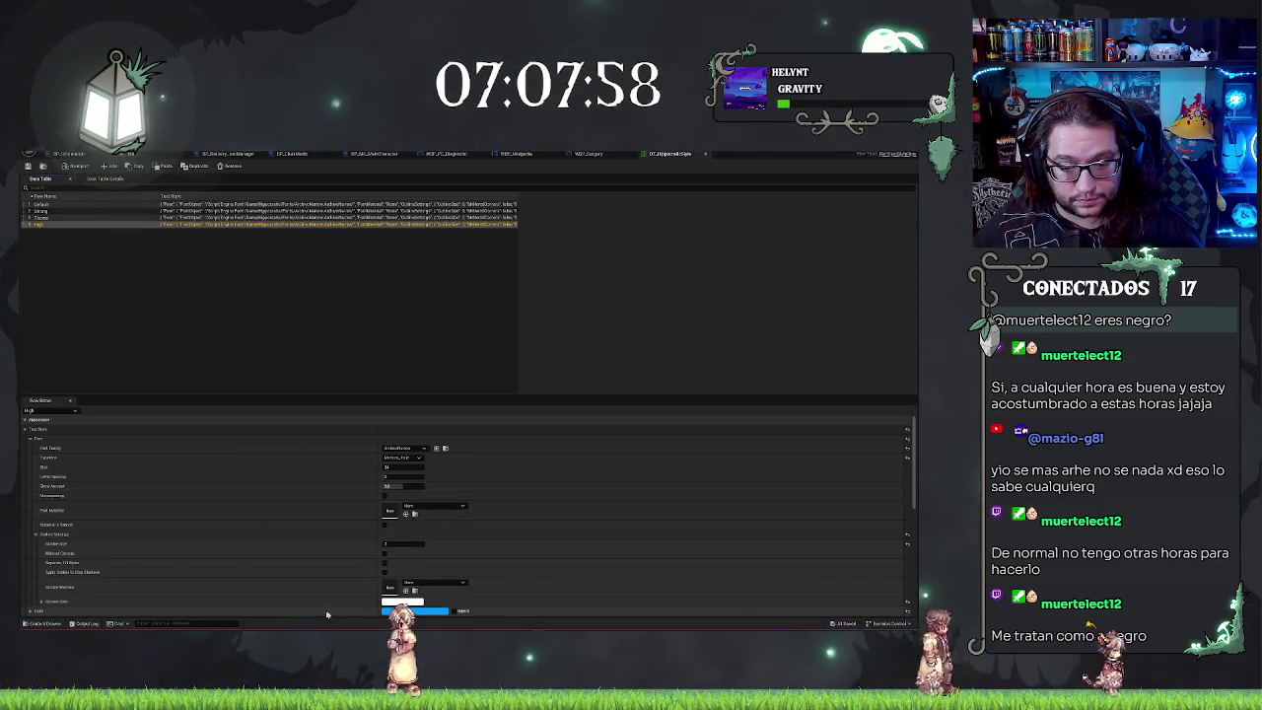
left_click(403, 601)
left_click(450, 475)
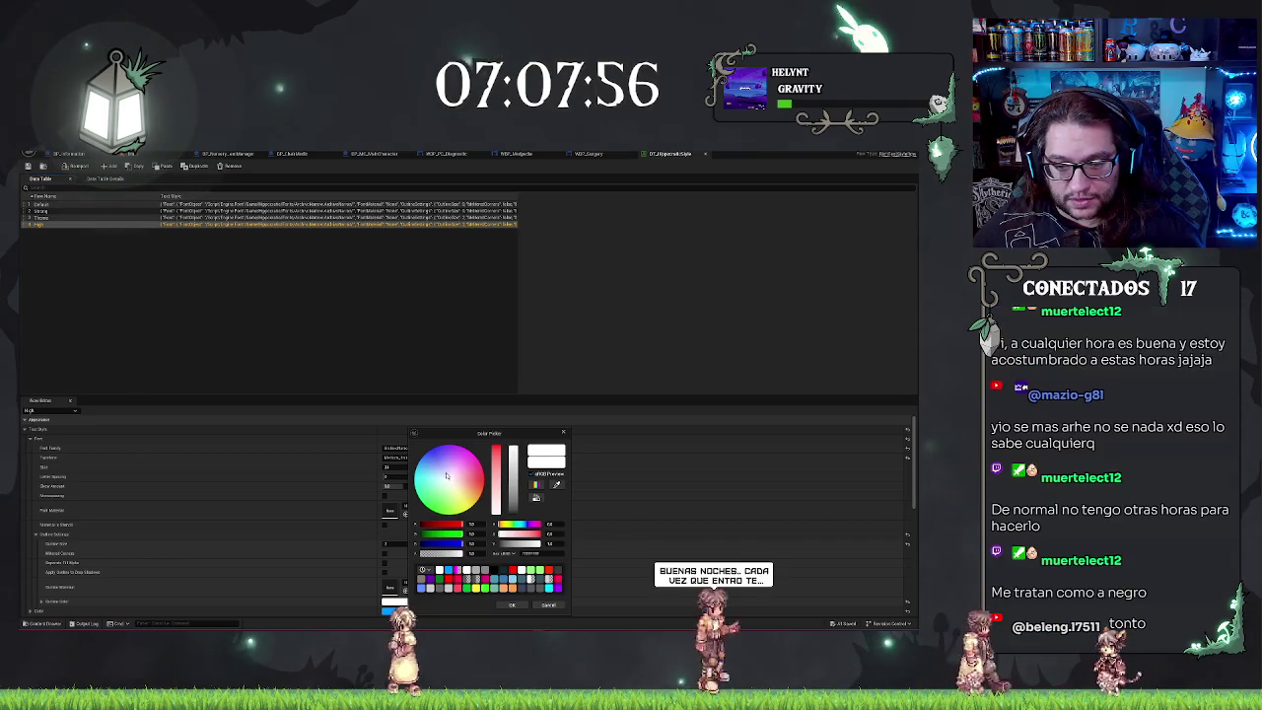
left_click_drag(496, 473, 498, 488)
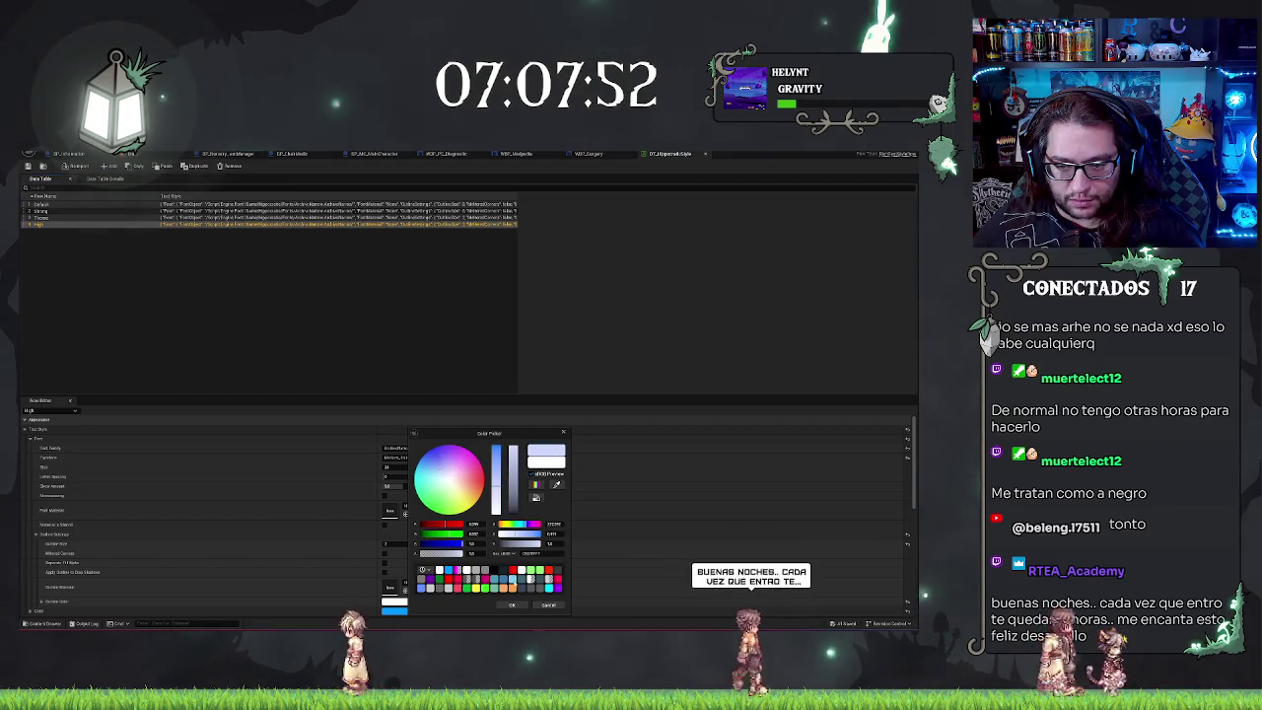
left_click(511, 604)
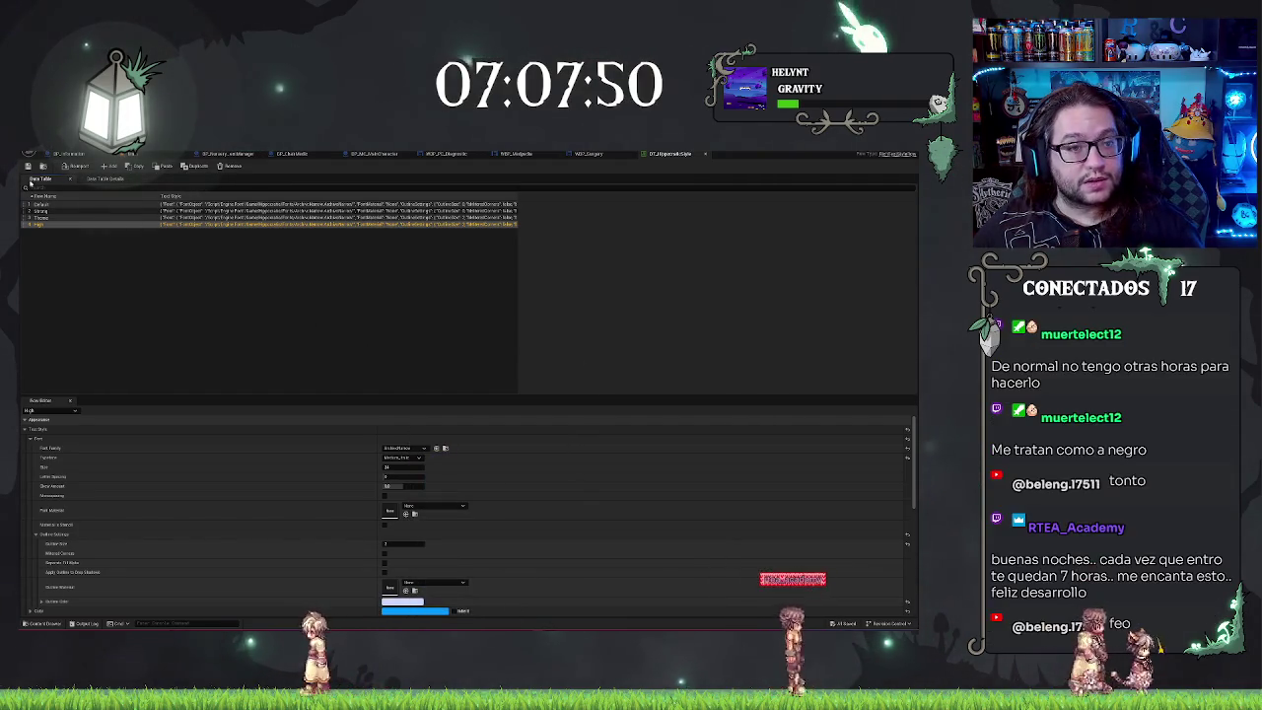
left_click(515, 154)
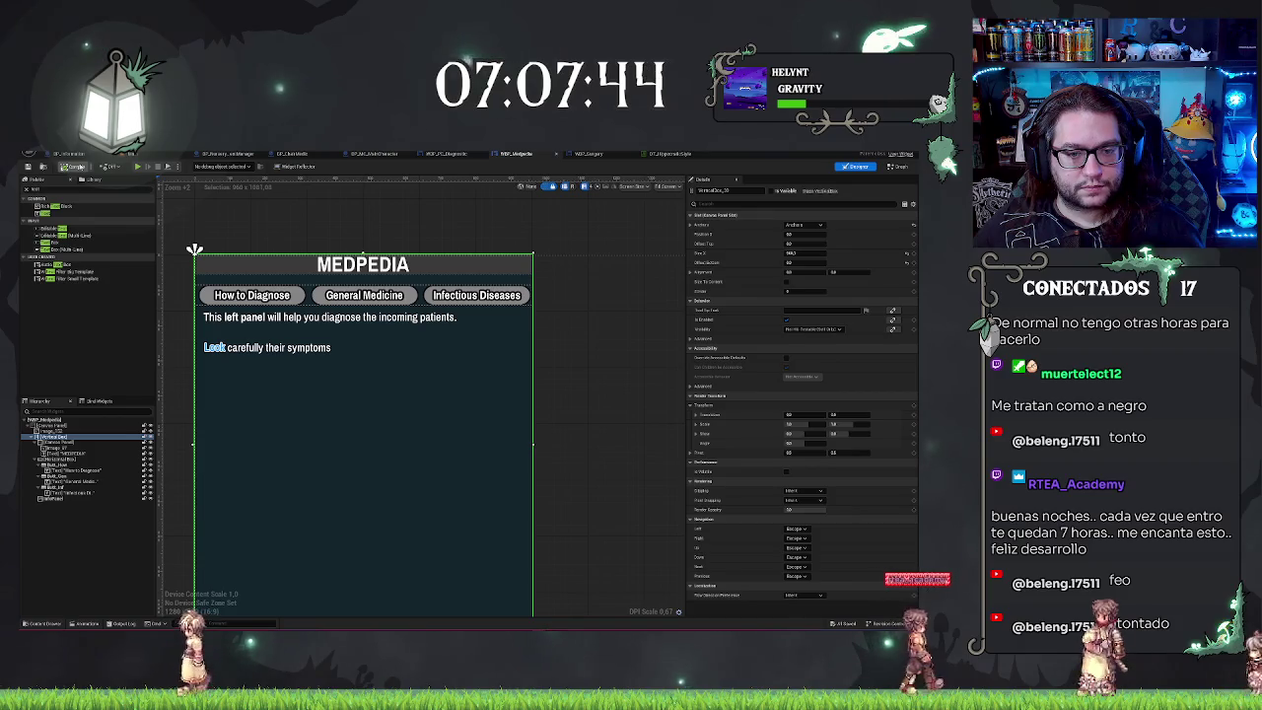
Step: Select the MEDPEDIA info rich text block on the designer canvas to show its properties
scroll(473, 405, "down", 1)
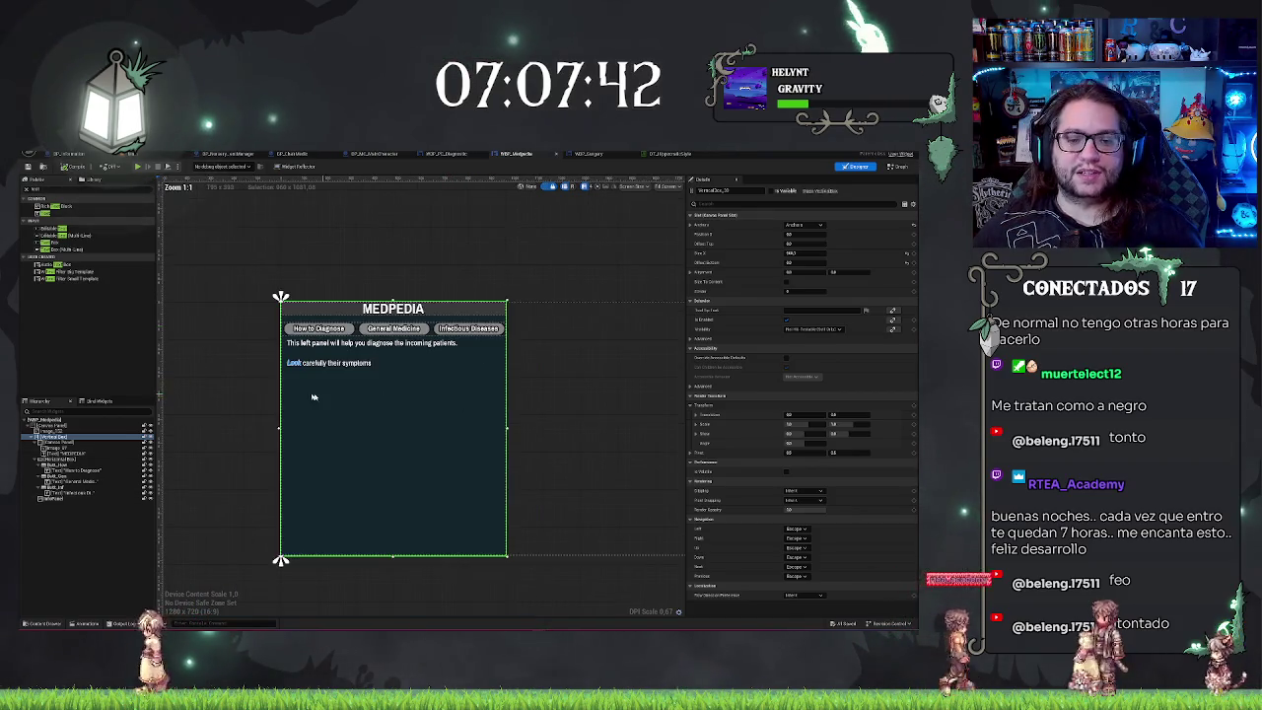
scroll(656, 372, "up", 2)
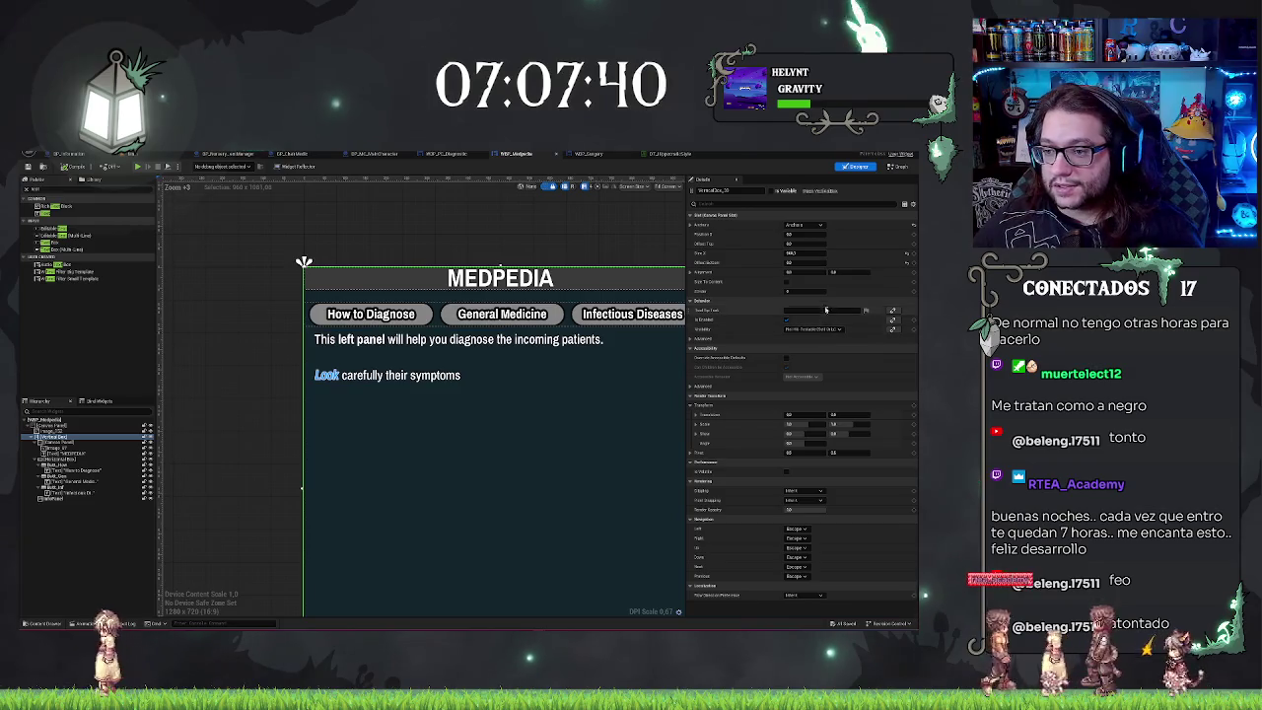
left_click(470, 358)
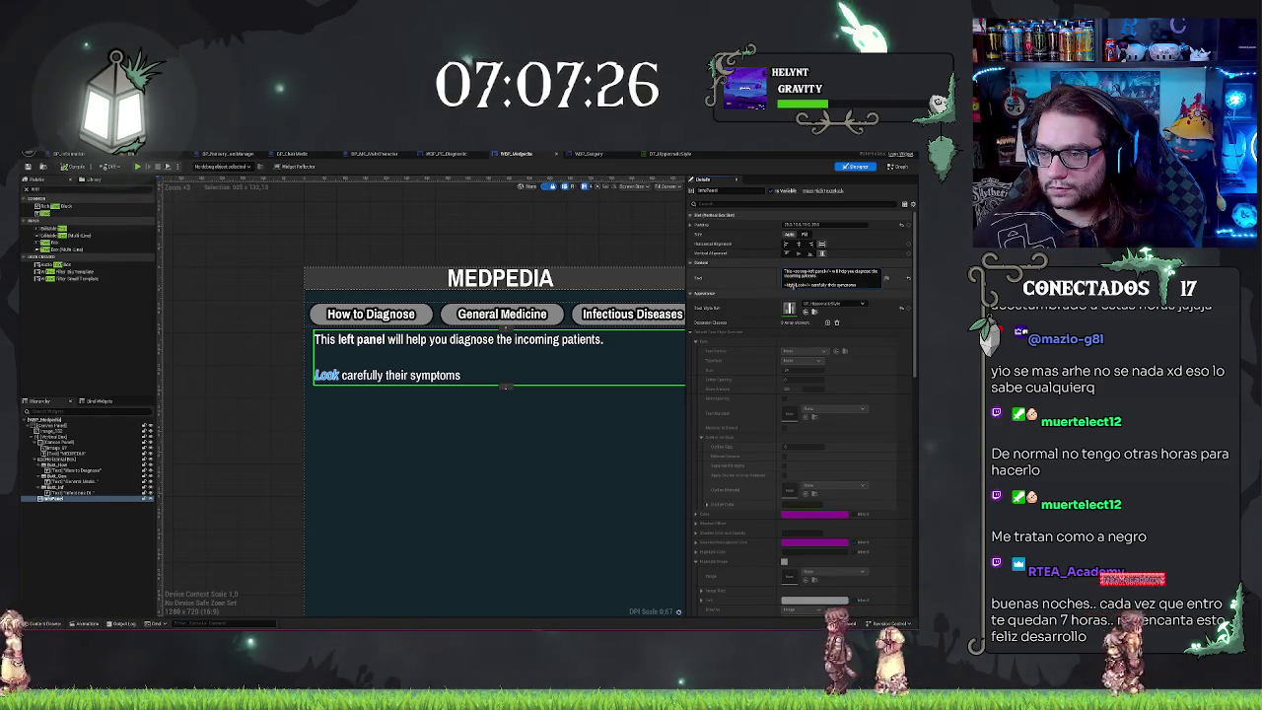
Step: Wrap the word Look in <High>Look</> tags in the info text markup
type("<High>Look")
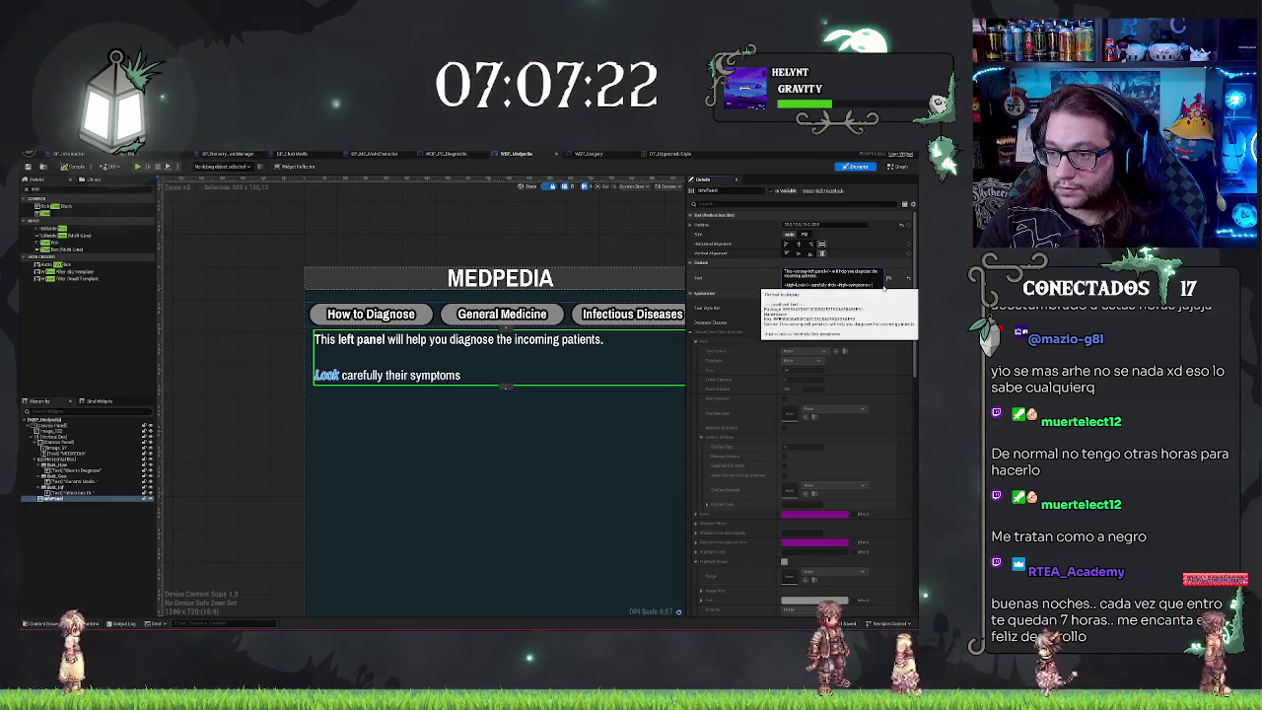
type("</>")
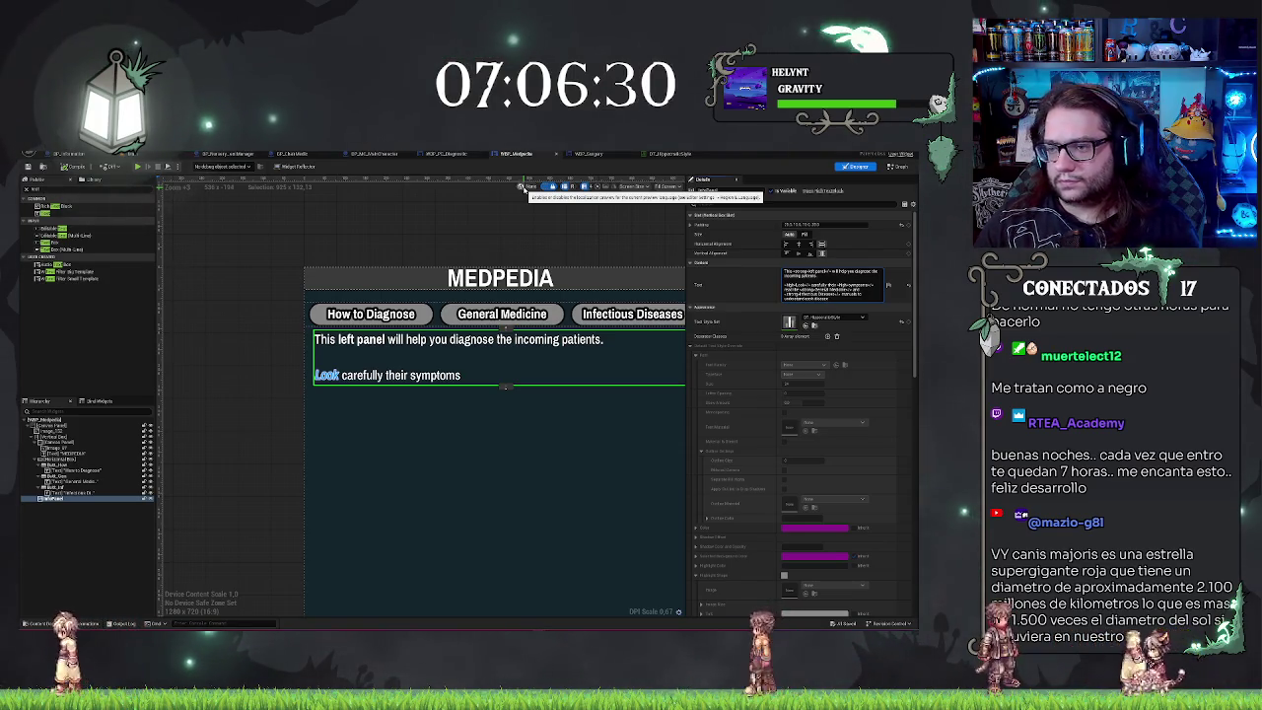
Step: Copy the <High> markup to the end of the text and add 'the use the right'
double_click(847, 285)
key("shift+End")
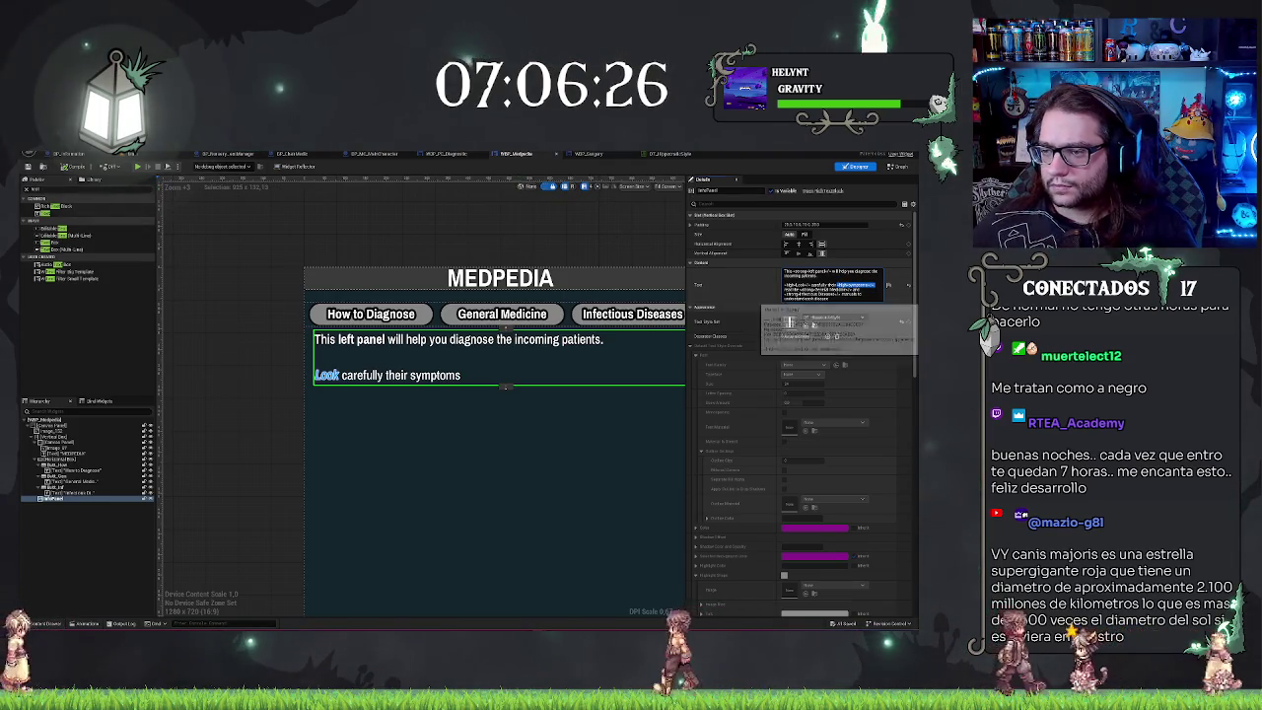
key("ctrl+c")
key("ctrl+End")
key("ctrl+v")
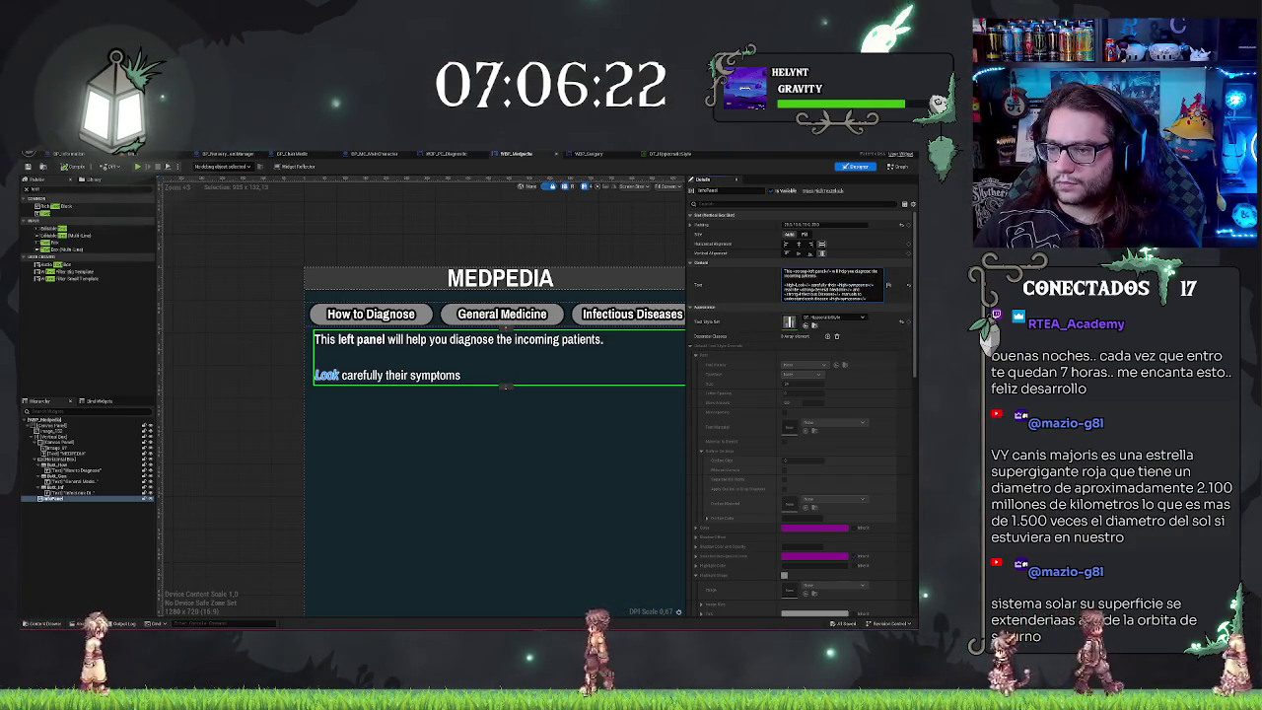
type("the")
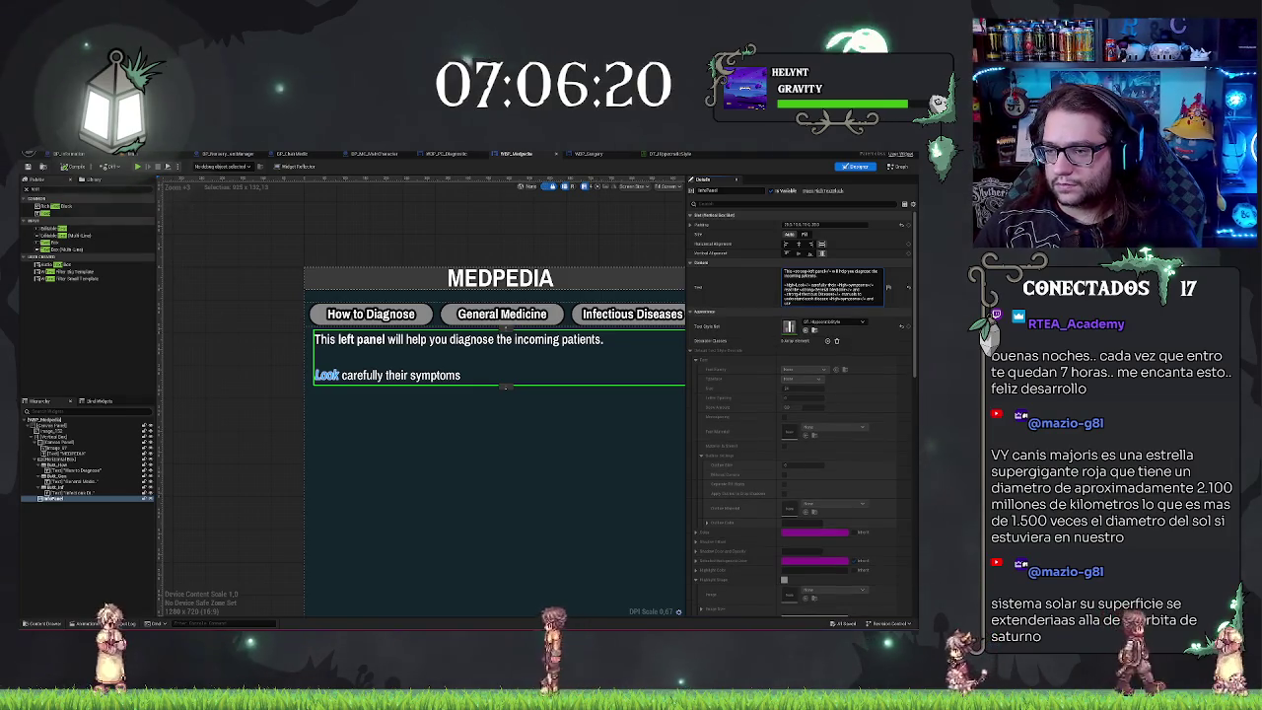
type(" use the right")
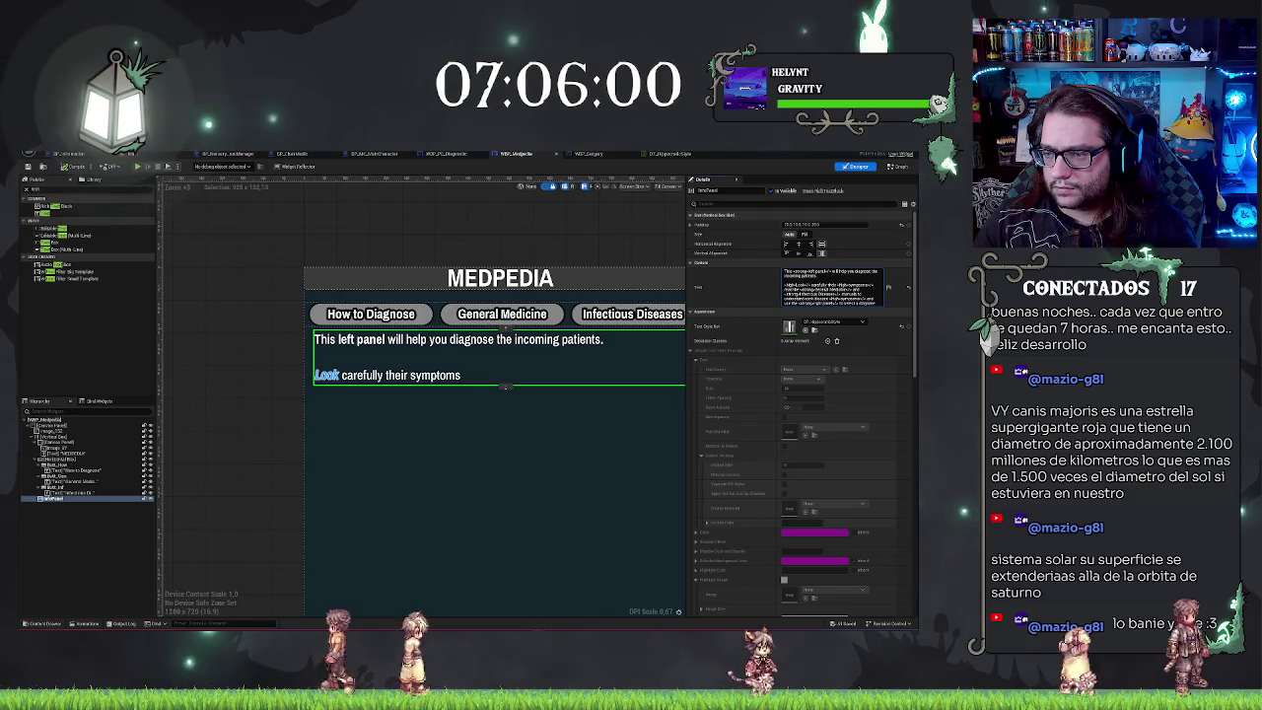
Step: Start a new info text line beginning with a '<Bo' tag
key("shift+Return")
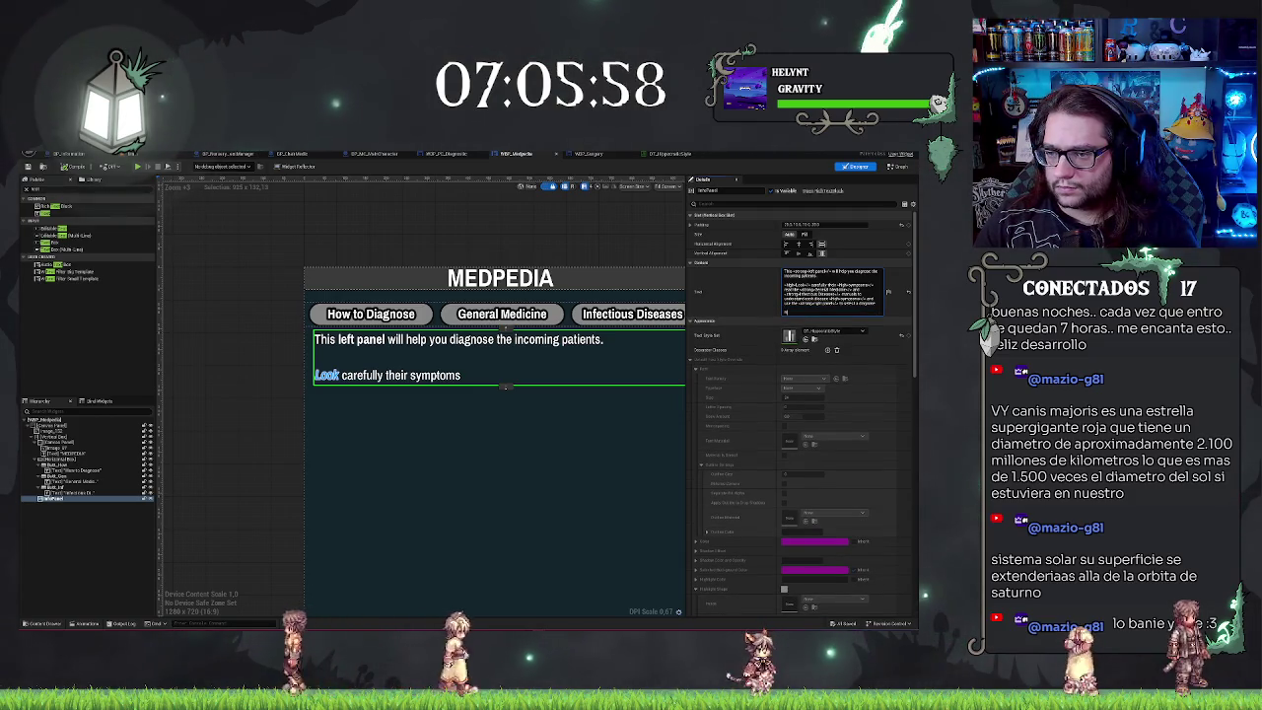
type("<Bo")
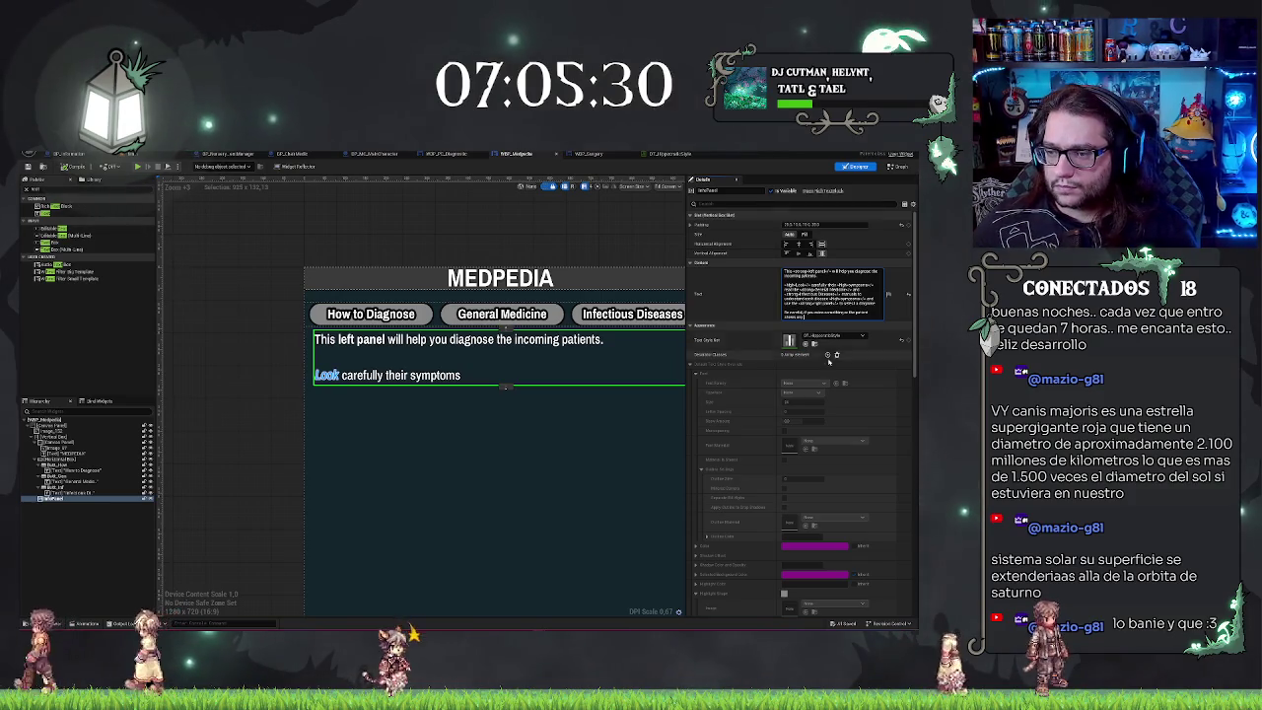
double_click(794, 317)
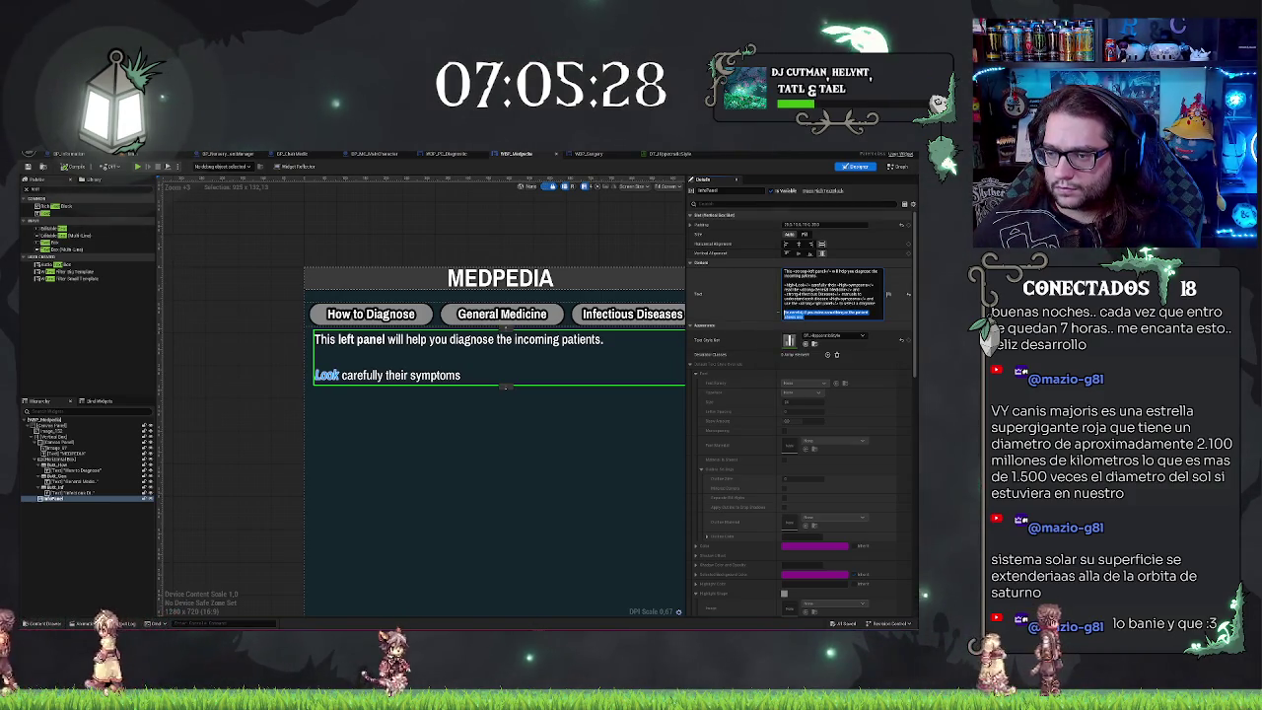
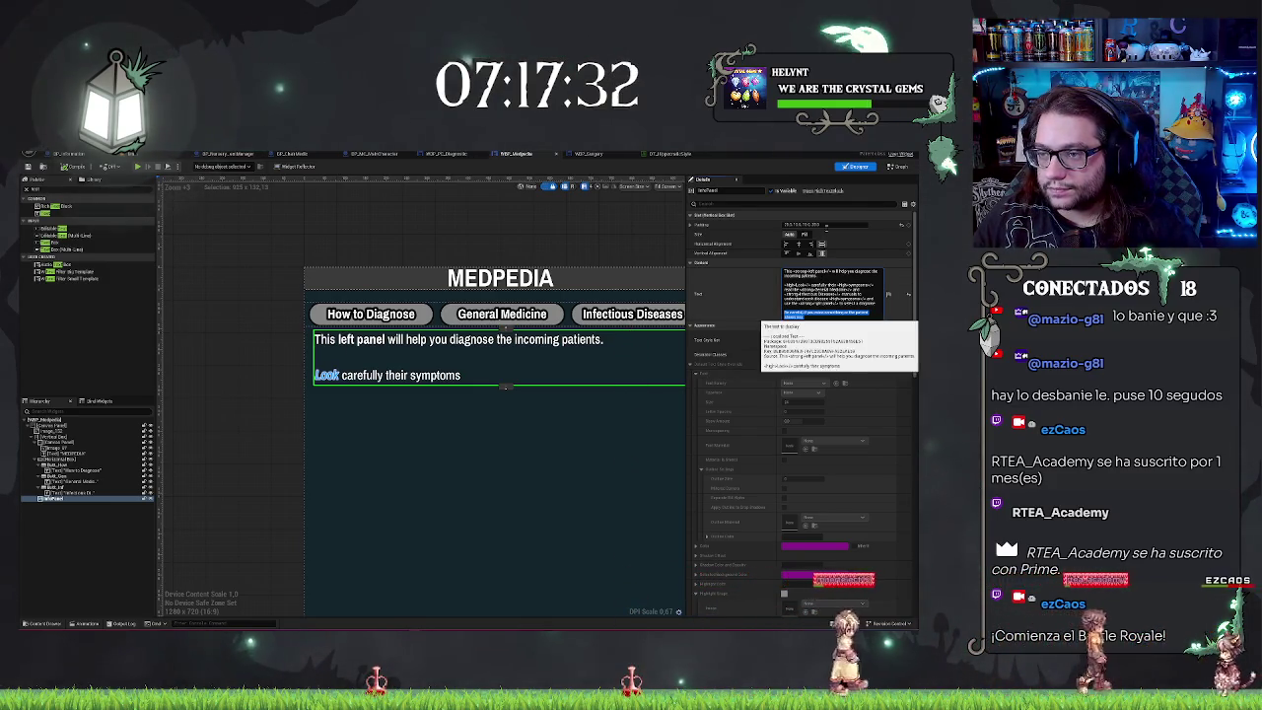
Step: Paste the full multi-paragraph diagnosis instructions into the MEDPEDIA text block and commit them
key("ctrl+v")
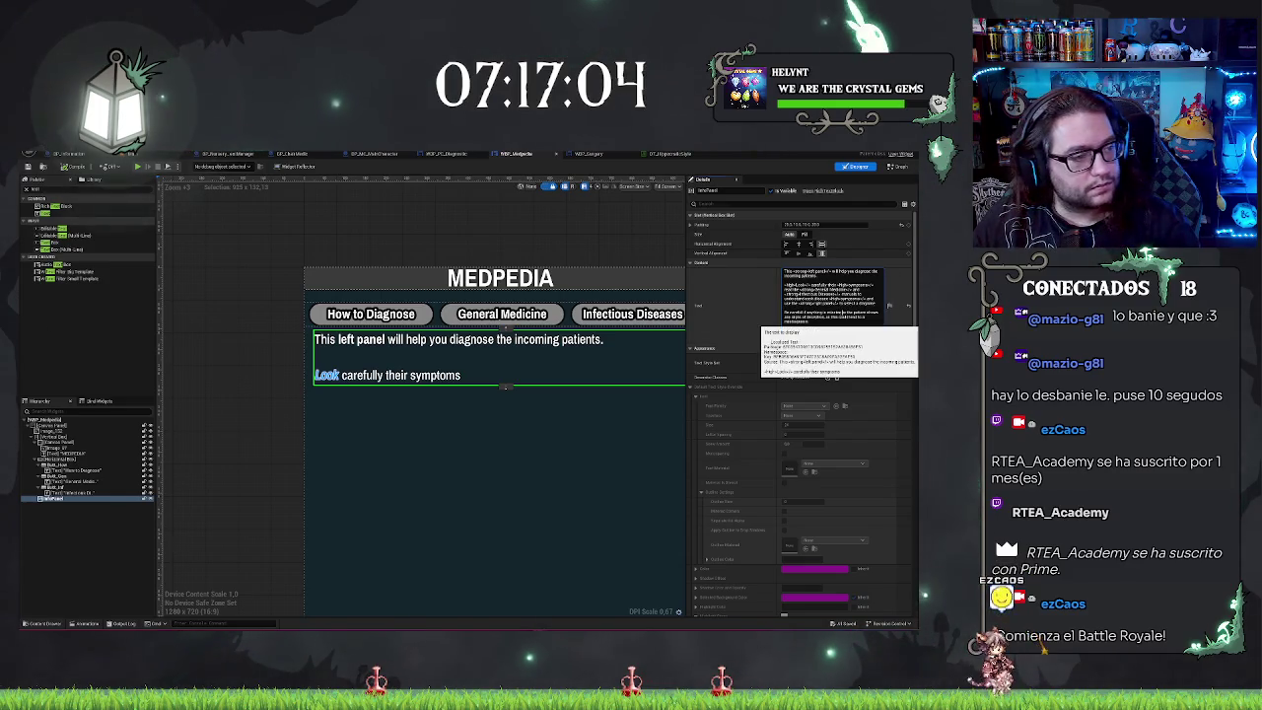
left_click_drag(784, 312, 812, 321)
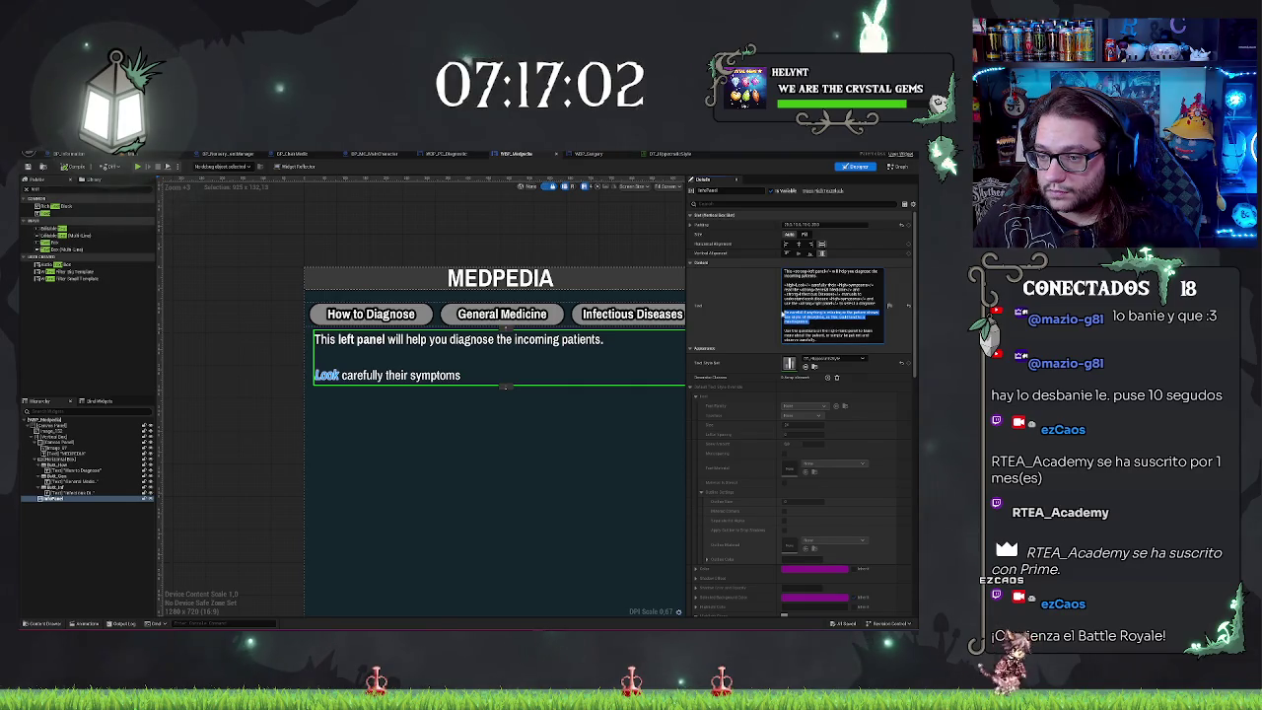
left_click(812, 321)
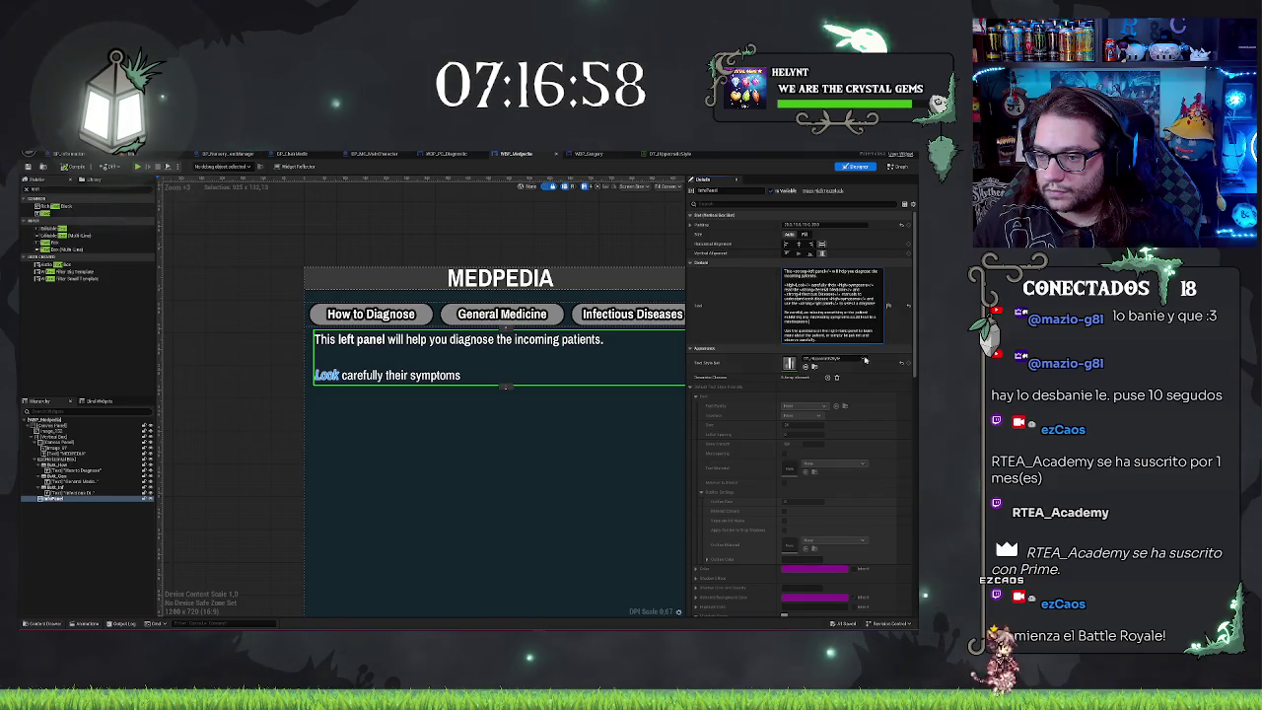
left_click(773, 330)
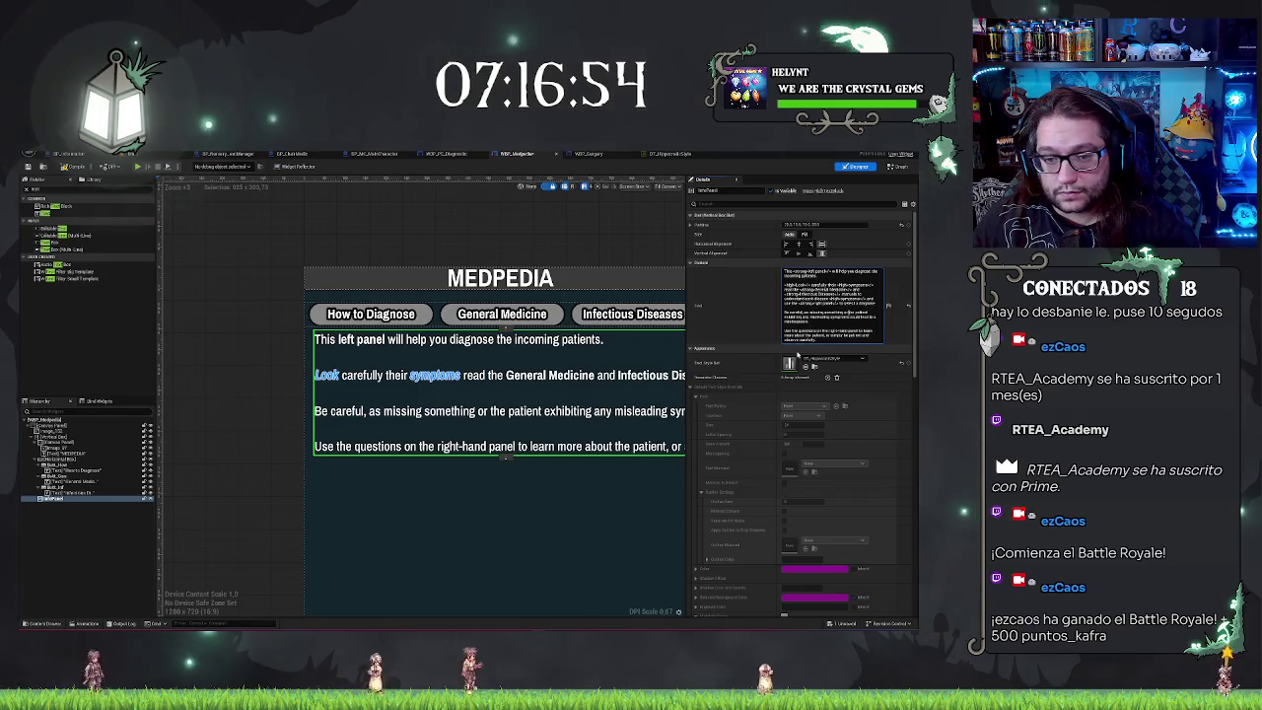
Step: Filter the Details for 'wrap' and enable Auto Wrap Text on the instructions text block
scroll(287, 474, "down", 2)
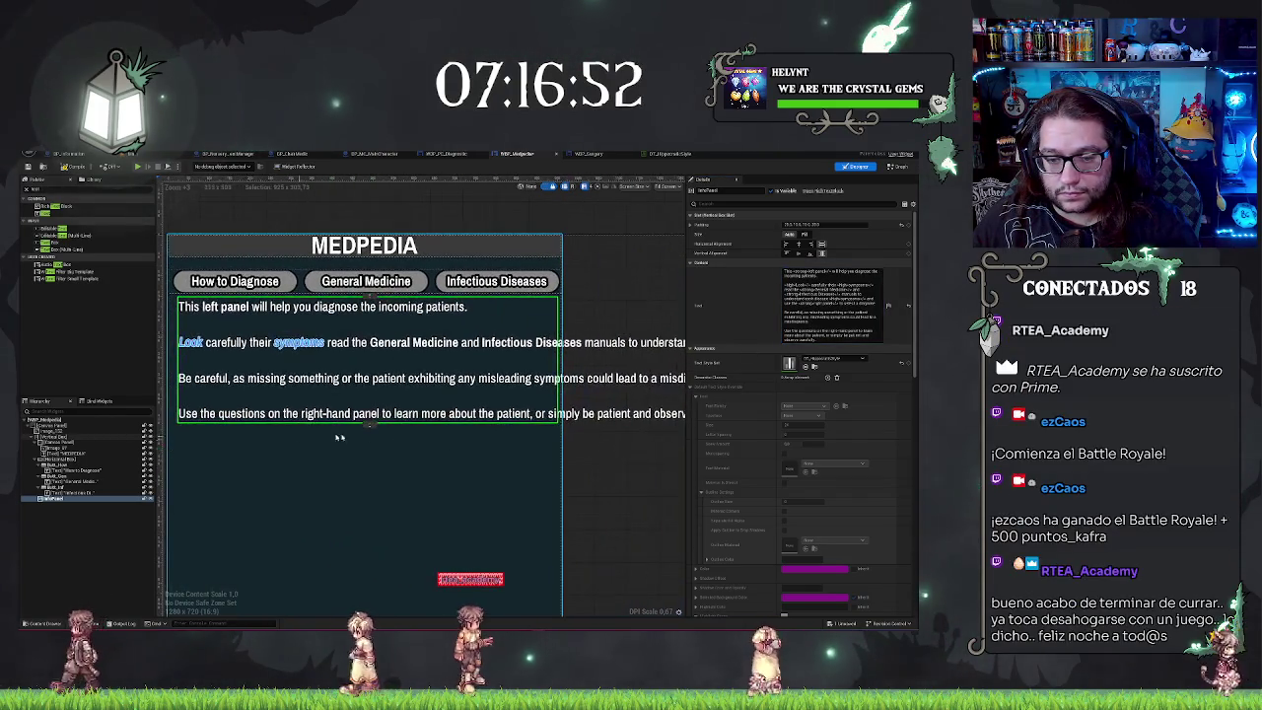
left_click(725, 204)
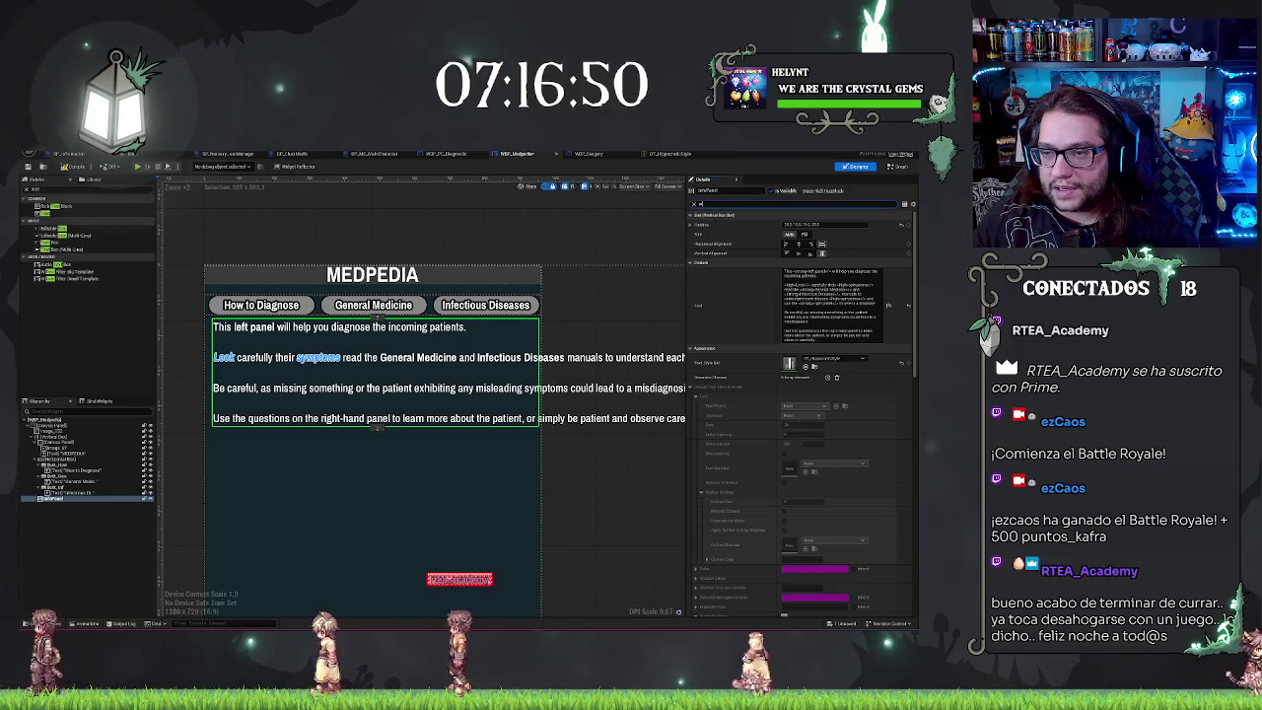
type("wrap")
left_click(786, 226)
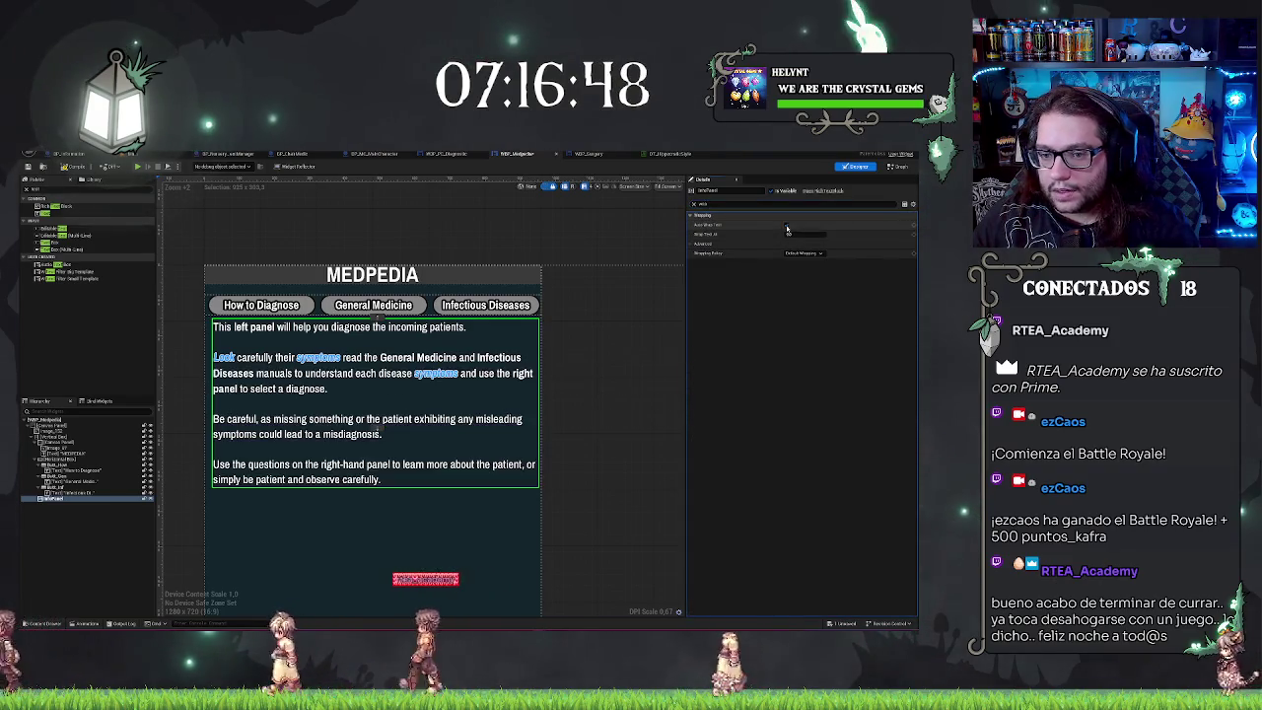
left_click_drag(204, 342, 273, 332)
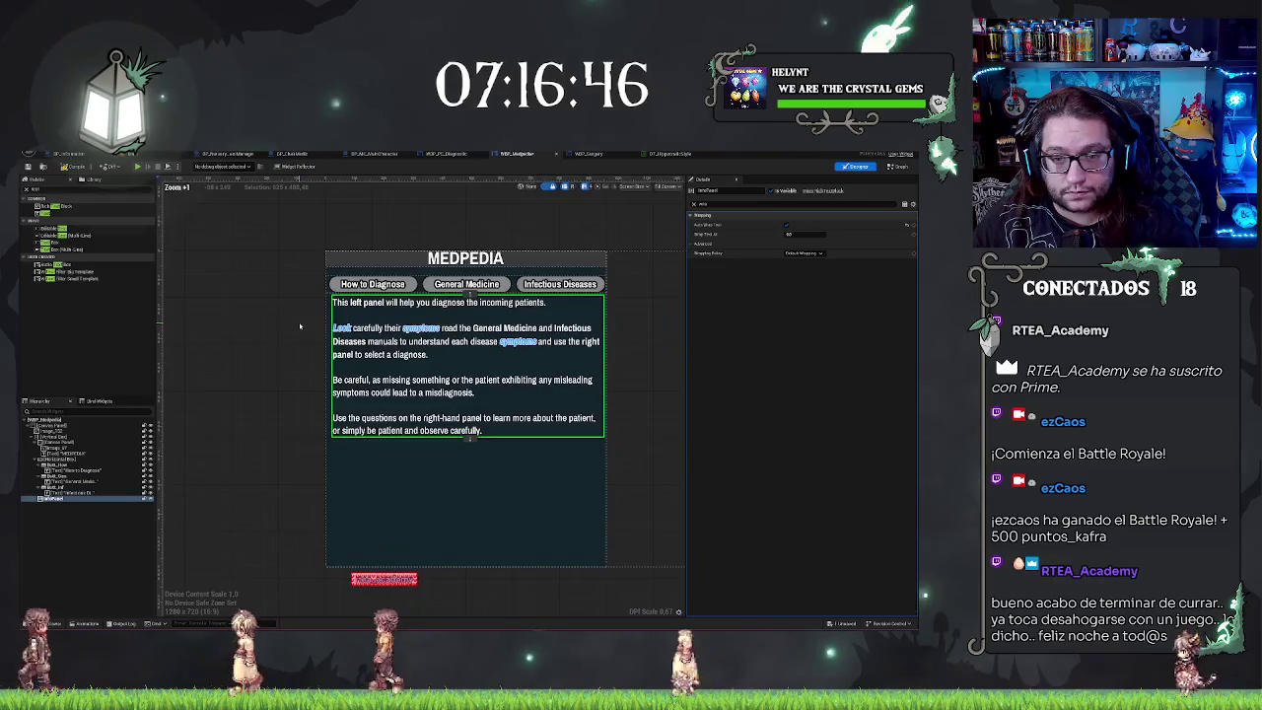
right_click(259, 422)
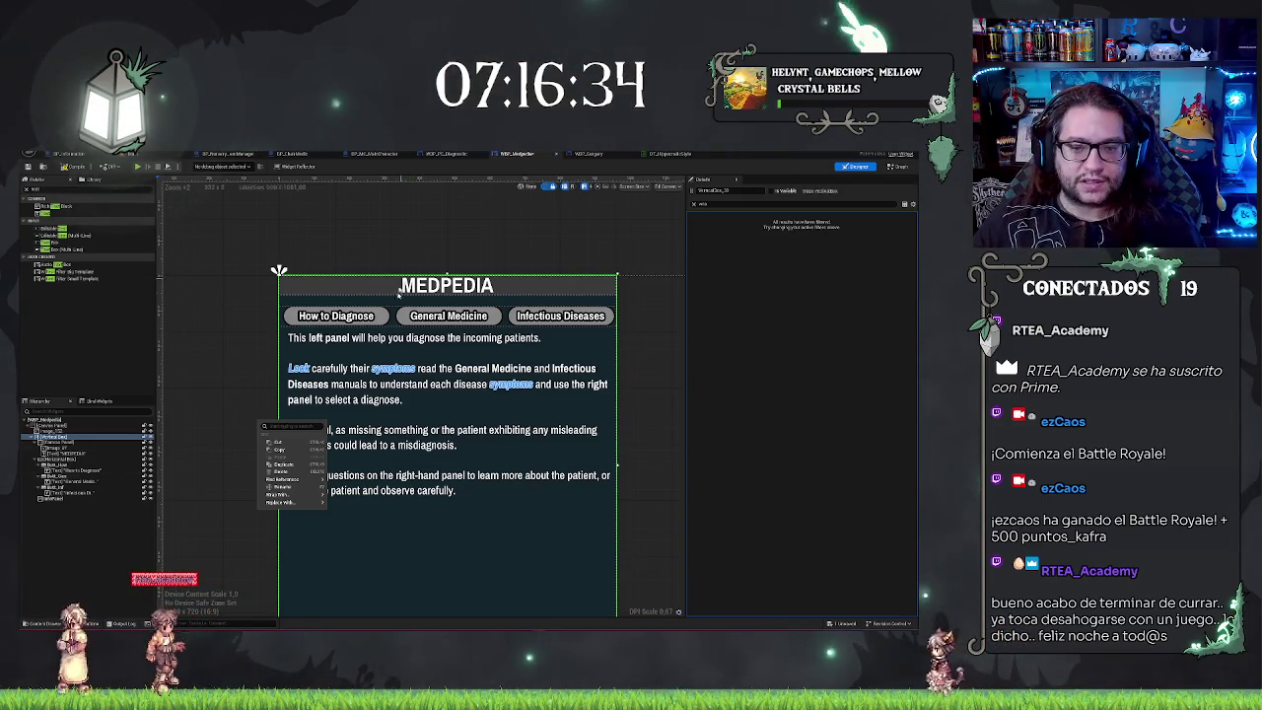
left_click(407, 351)
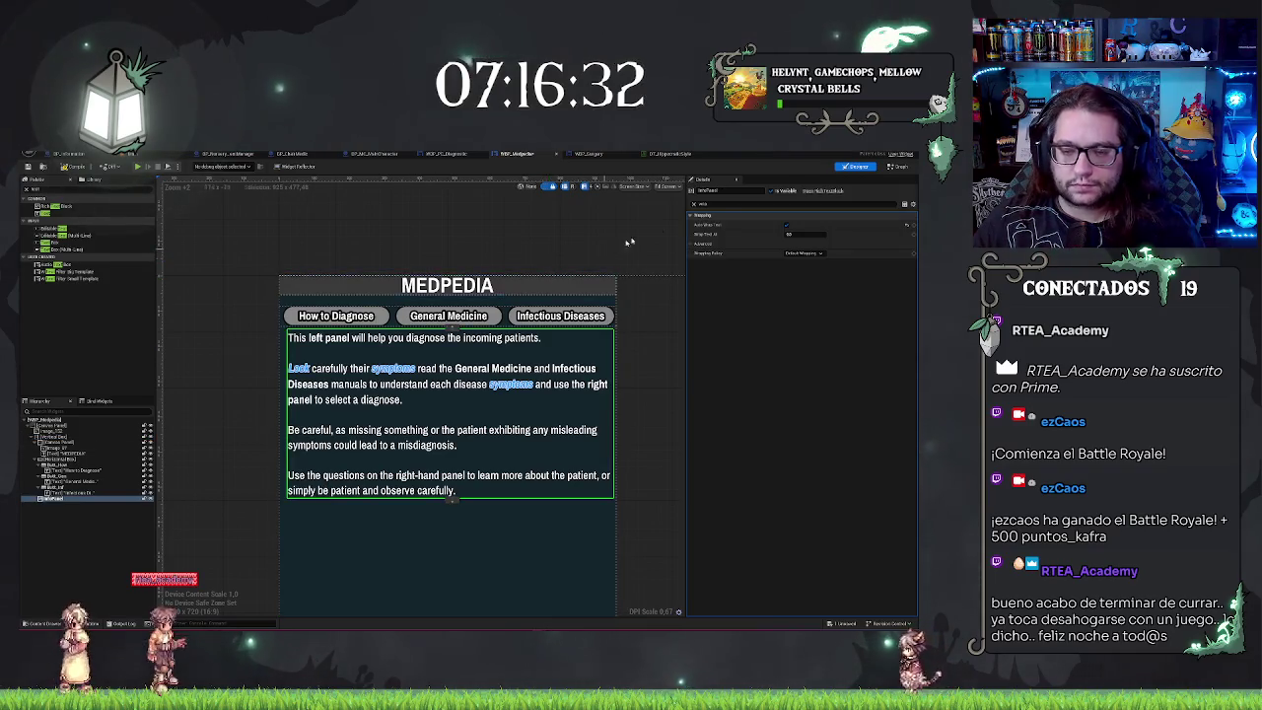
Step: Raise the text block's top padding so the instructions sit slightly lower
key("BackSpace")
key("BackSpace")
key("BackSpace")
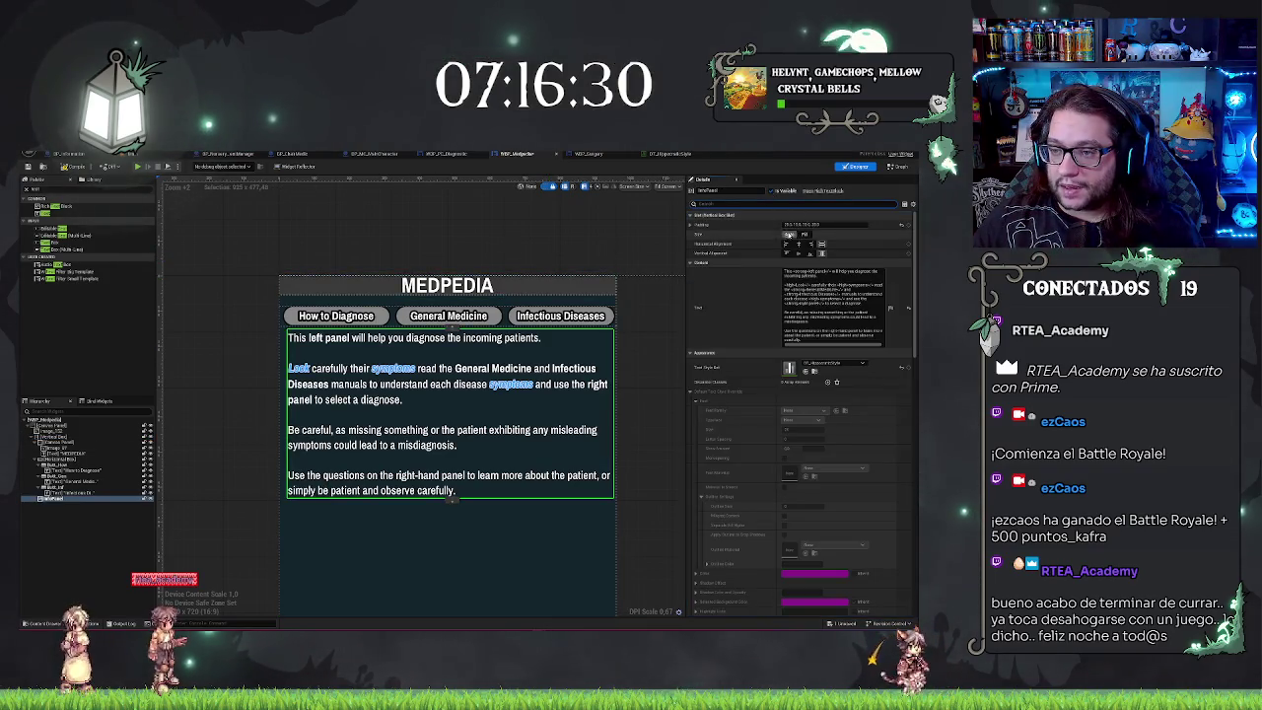
left_click(690, 225)
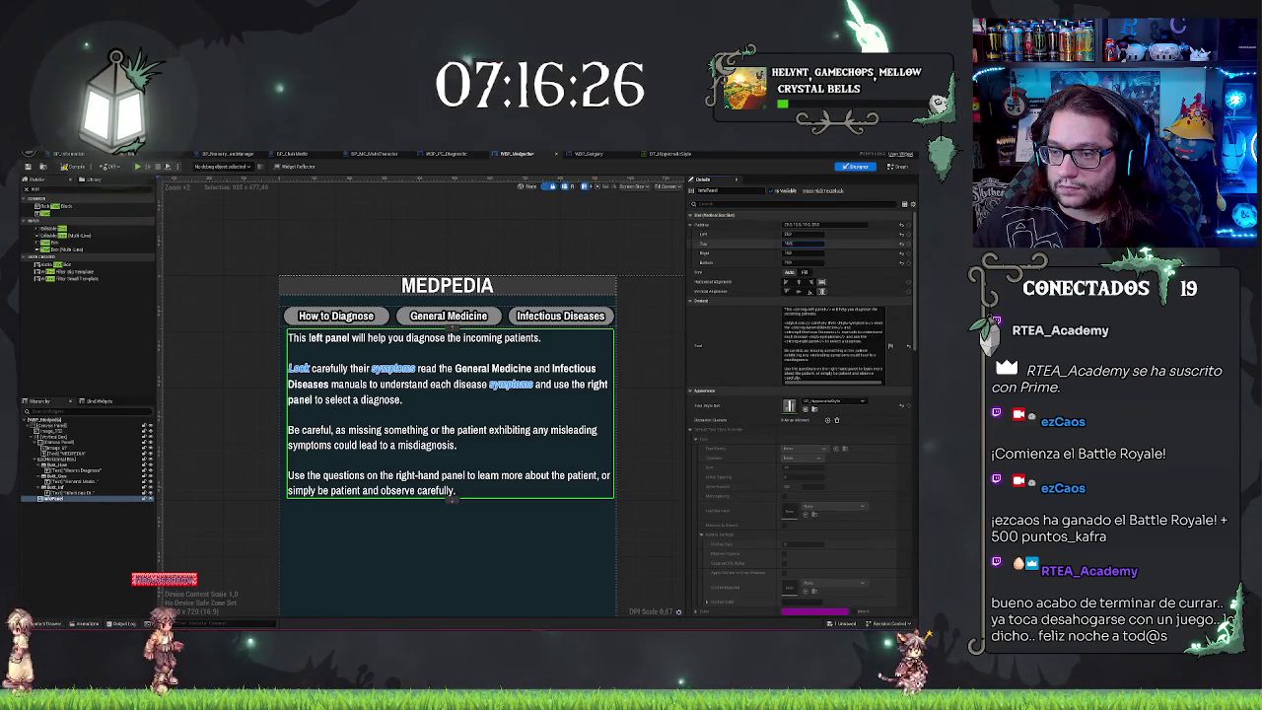
key("Return")
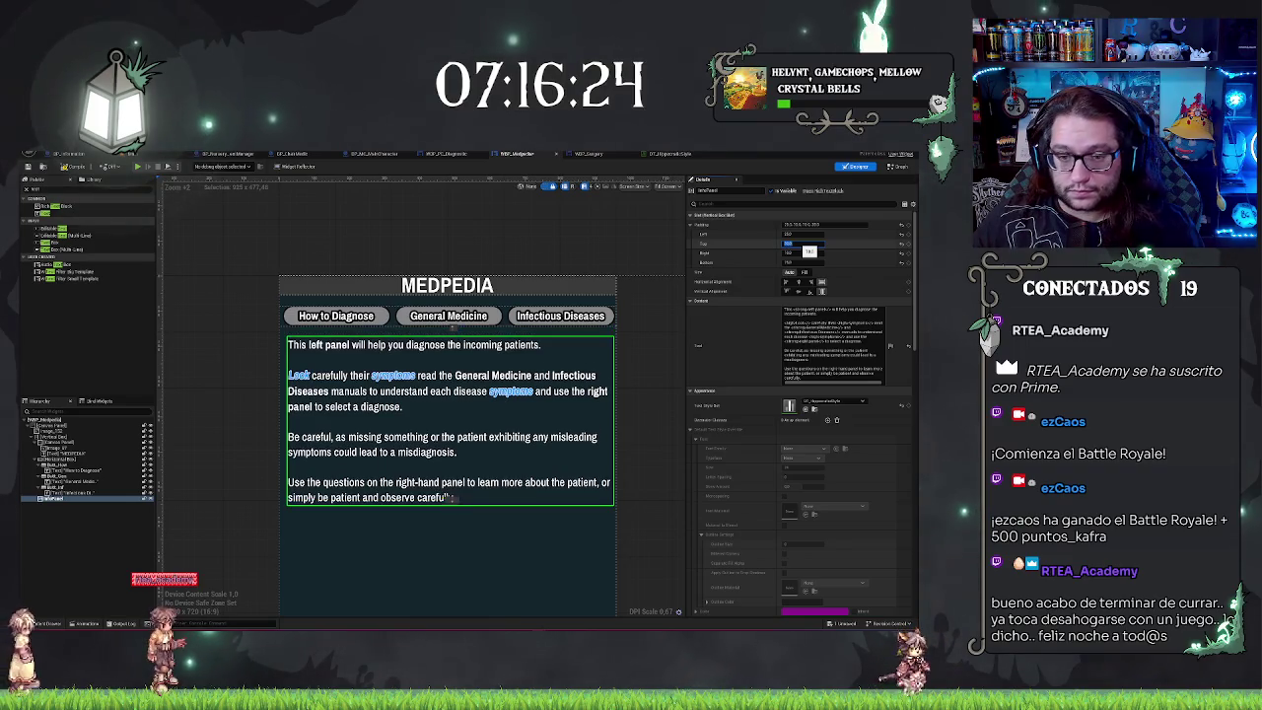
left_click(590, 242)
Step: Add highlight tags to 'misleading symptoms', 'questions' and 'observe carefully' in the instruction text
scroll(189, 412, "down", 2)
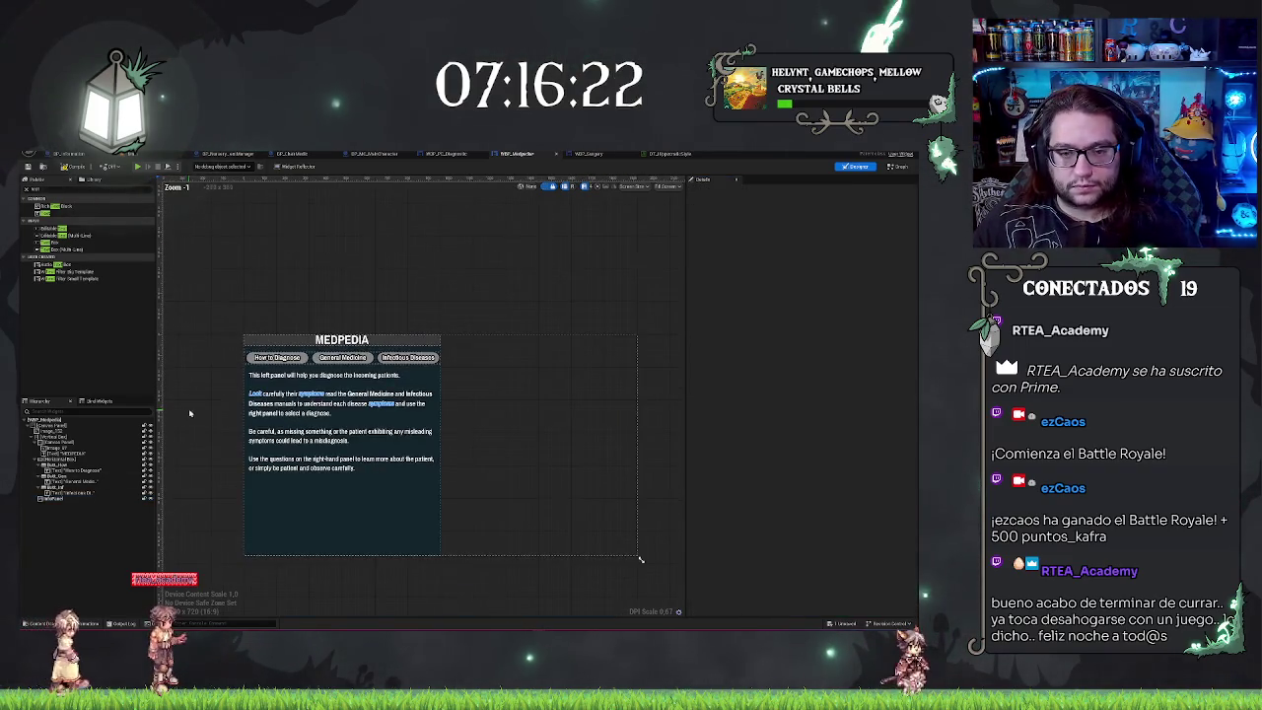
scroll(180, 432, "up", 3)
left_click(296, 395)
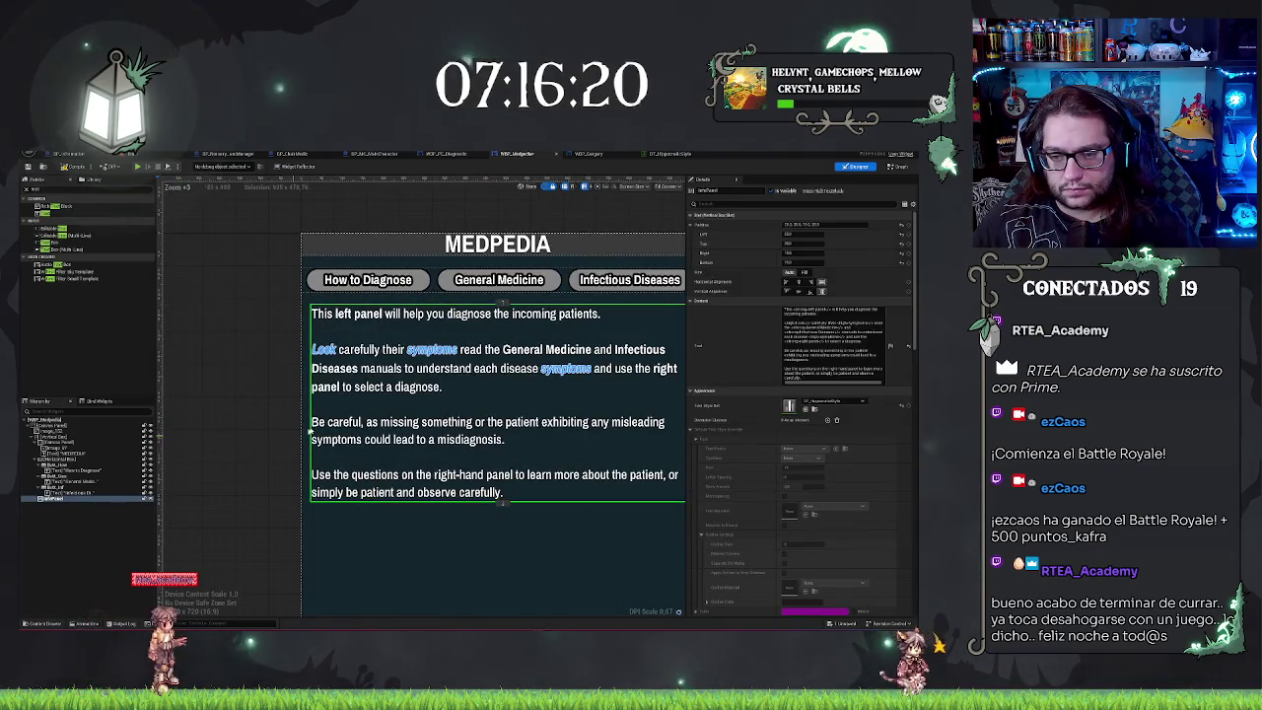
right_click(219, 401)
left_click(829, 325)
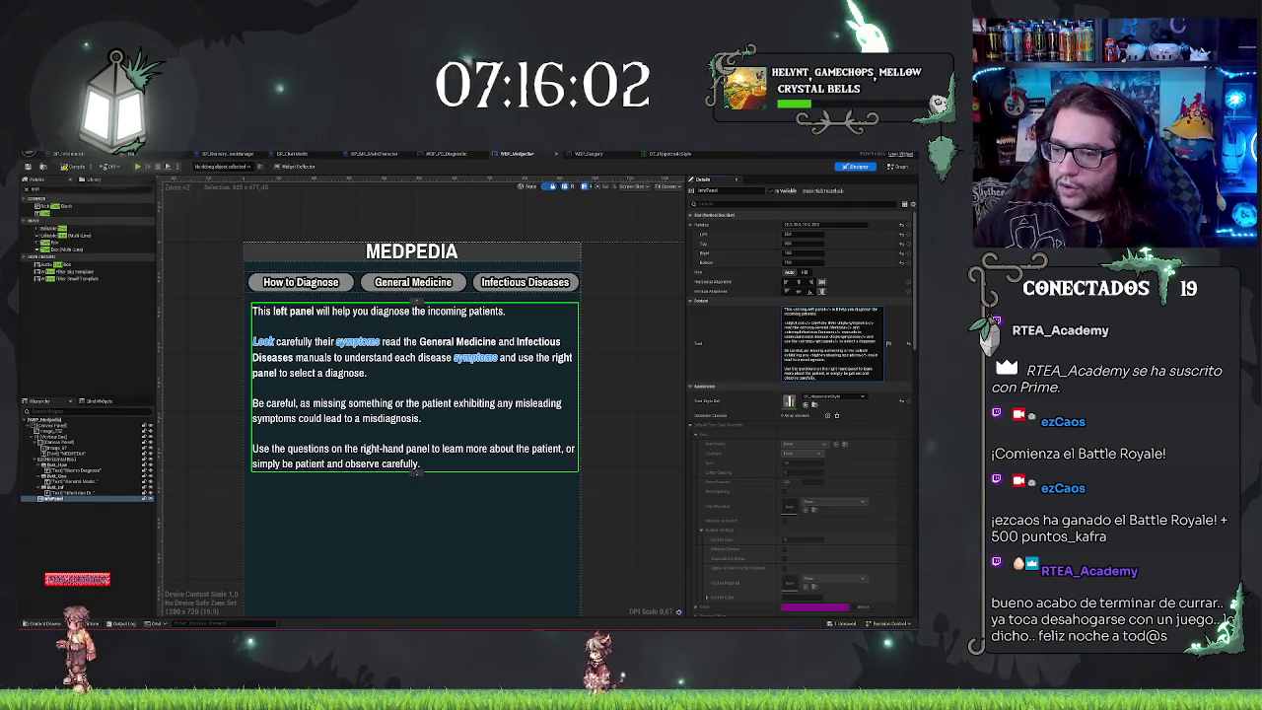
scroll(894, 325, "down", 1)
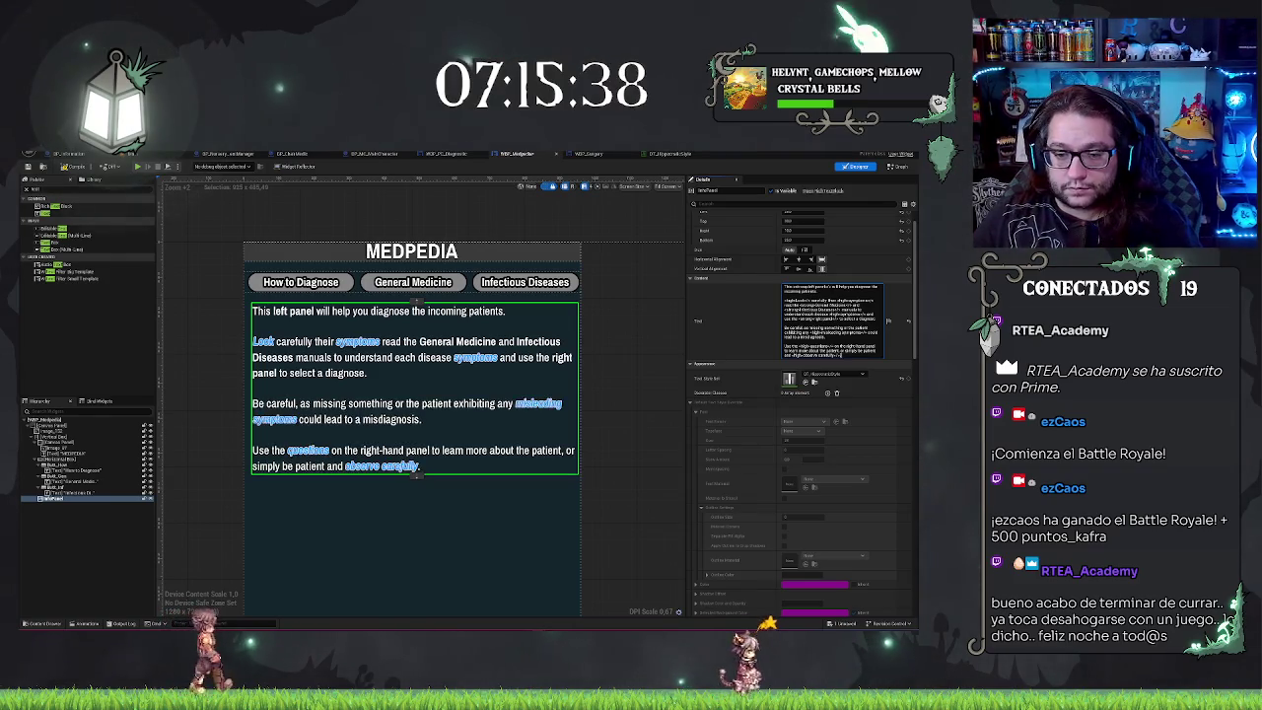
Step: Review the finished MEDPEDIA layout, then return to the level editor showing the hospital corridor
scroll(486, 449, "down", 3)
left_click(650, 543)
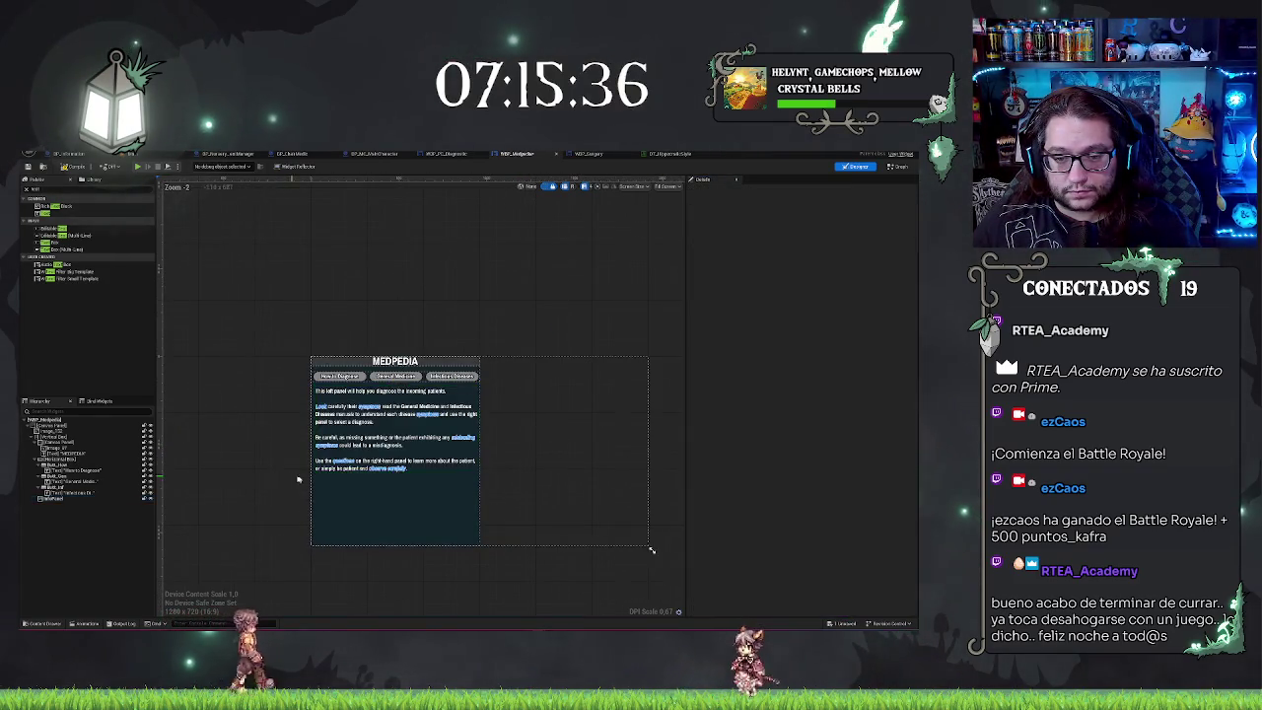
scroll(297, 478, "up", 4)
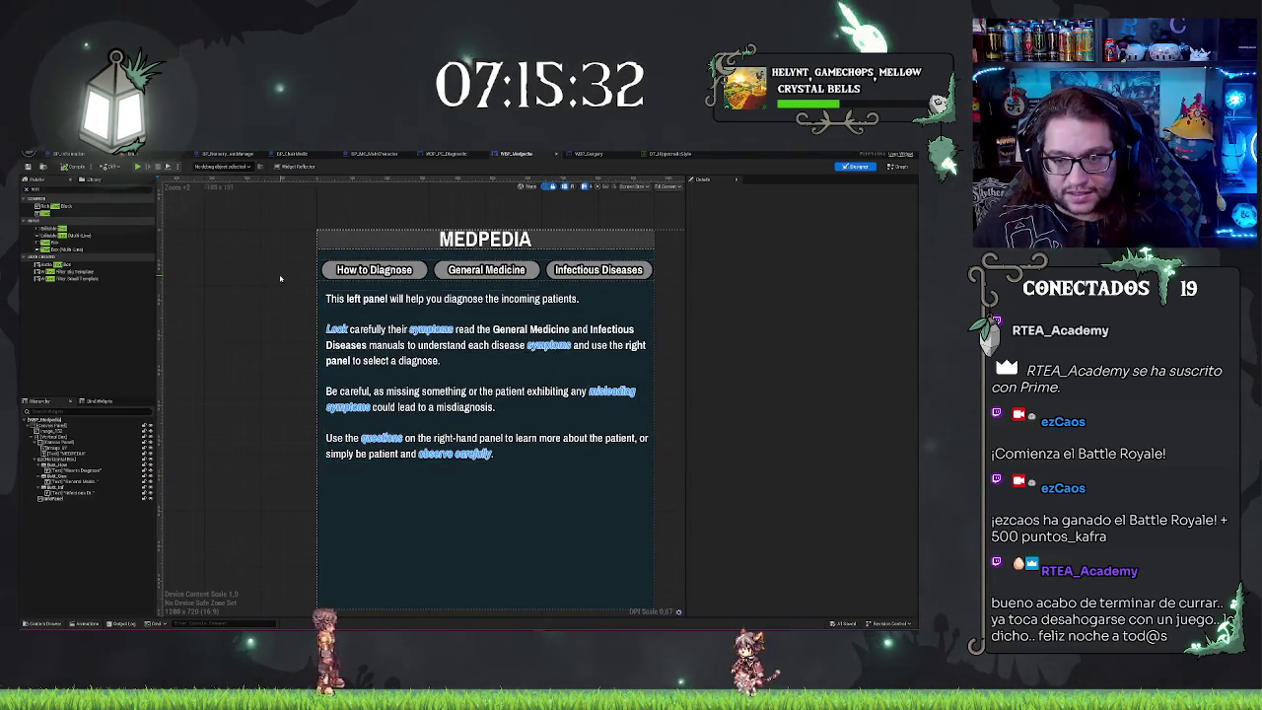
scroll(267, 264, "down", 2)
right_click(250, 248)
scroll(234, 230, "up", 1)
scroll(296, 231, "down", 1)
scroll(382, 232, "up", 2)
left_click_drag(382, 233, 474, 228)
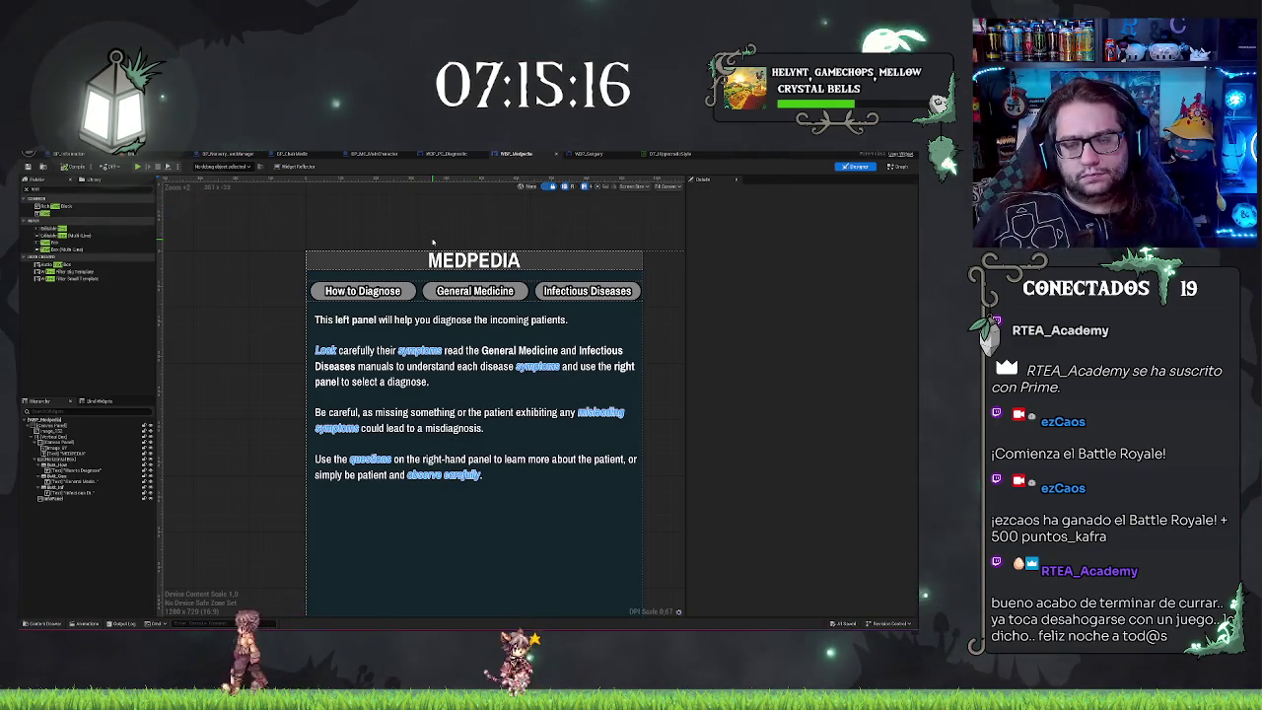
left_click(154, 162)
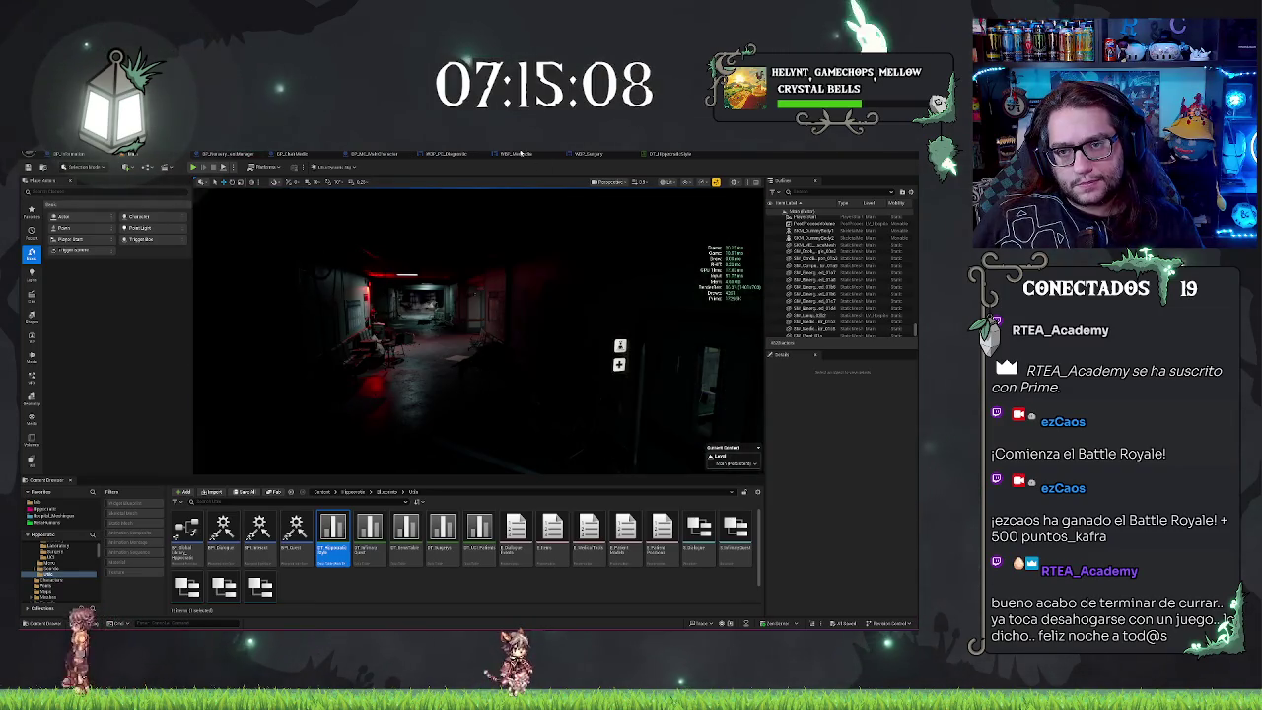
Step: Select the BP_Desk in the consultation office and pull the view back around the room
left_click(456, 154)
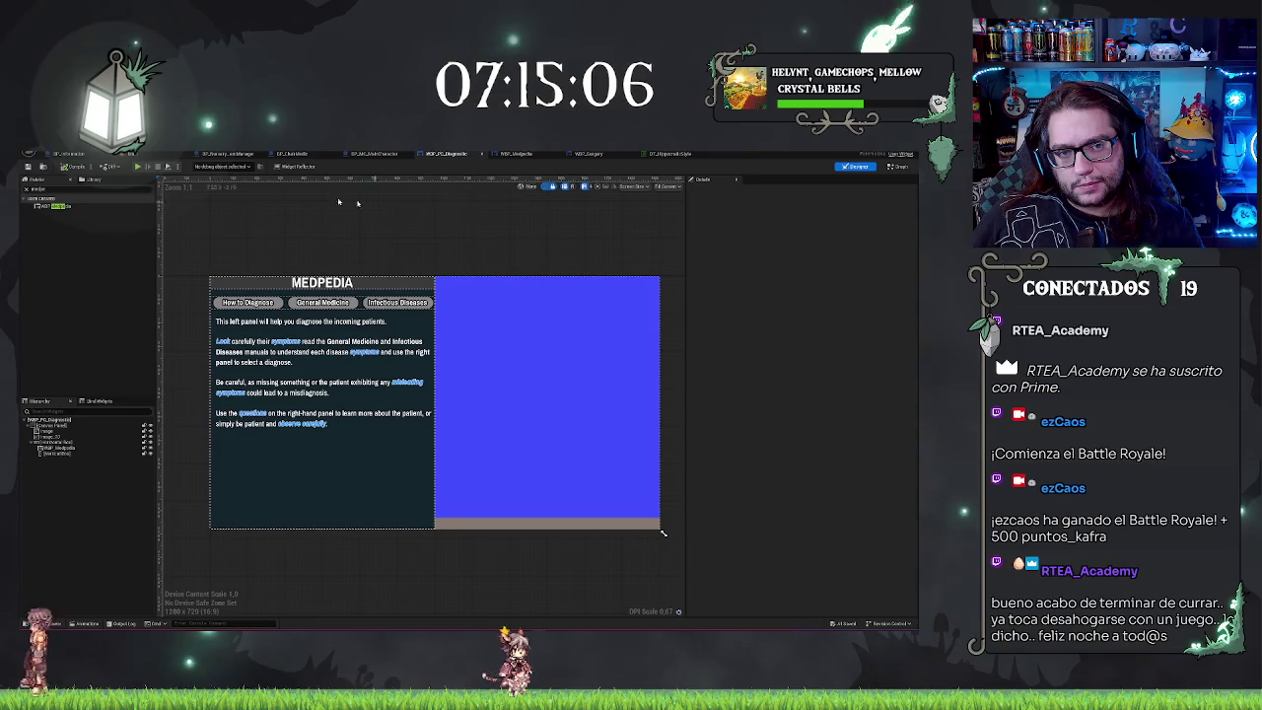
left_click(131, 154)
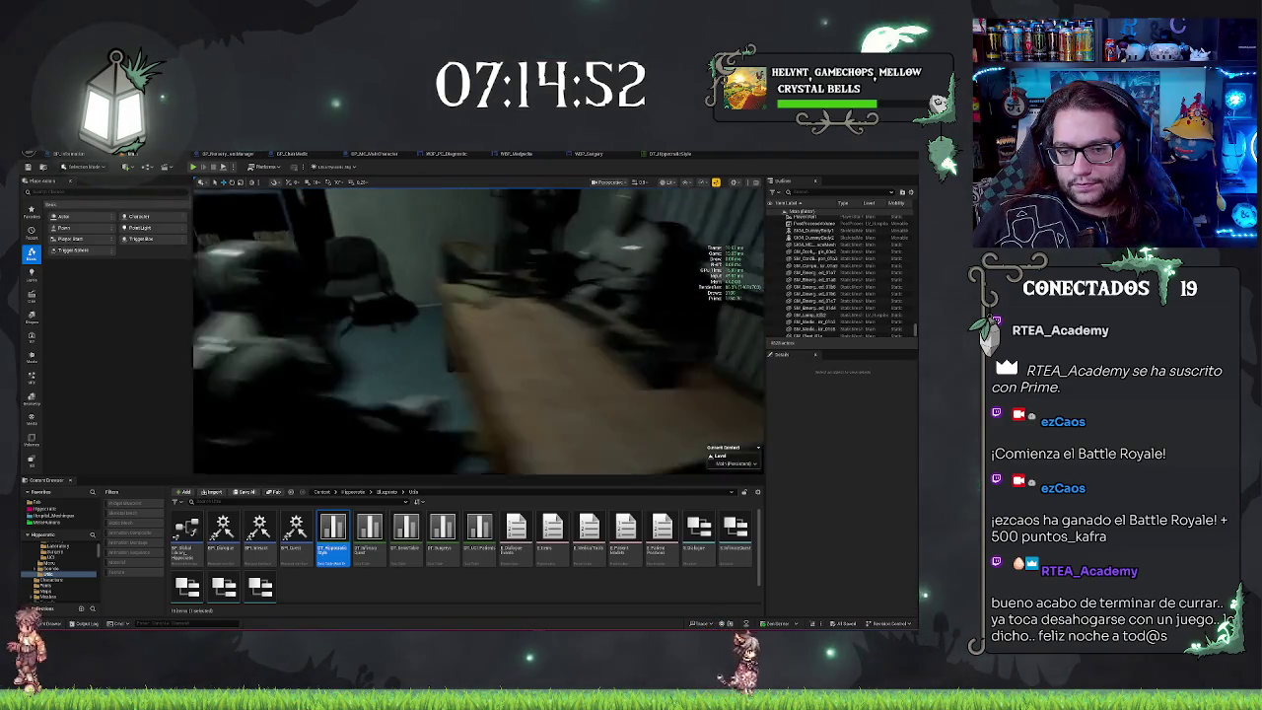
left_click(488, 325)
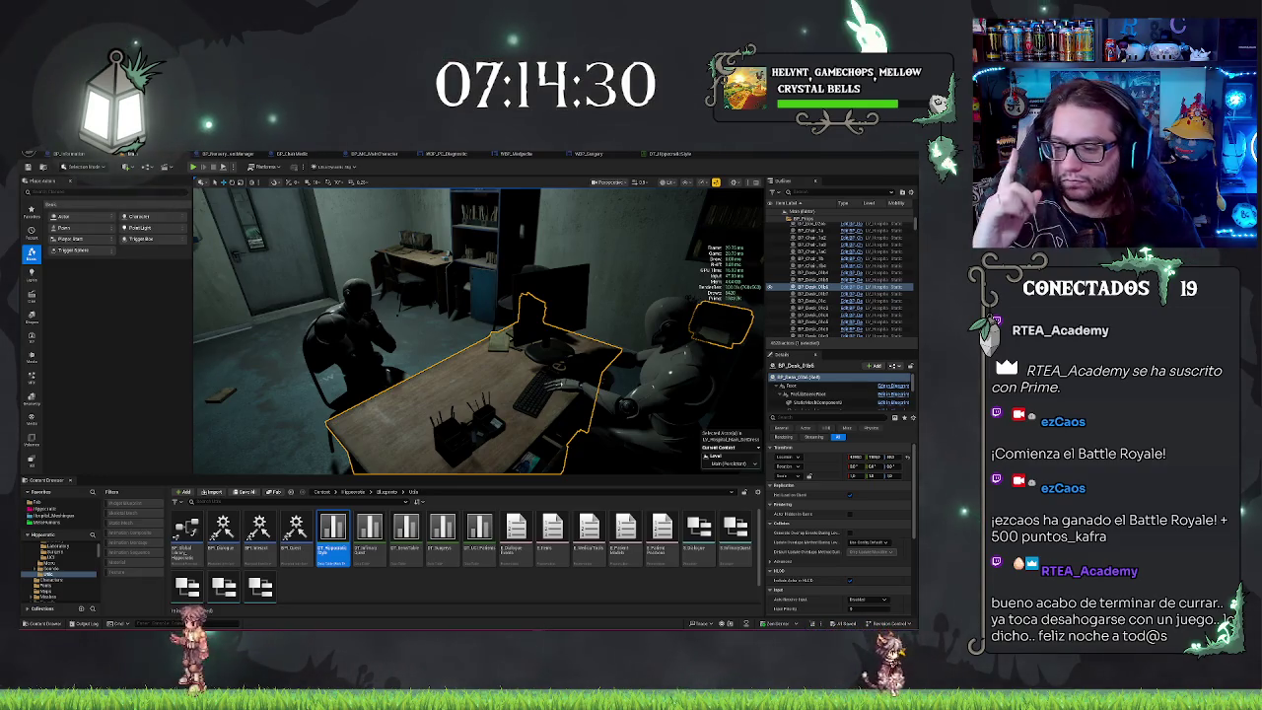
mouse_move(563, 253)
left_mouse_down()
mouse_move(563, 277)
mouse_move(533, 276)
left_mouse_up()
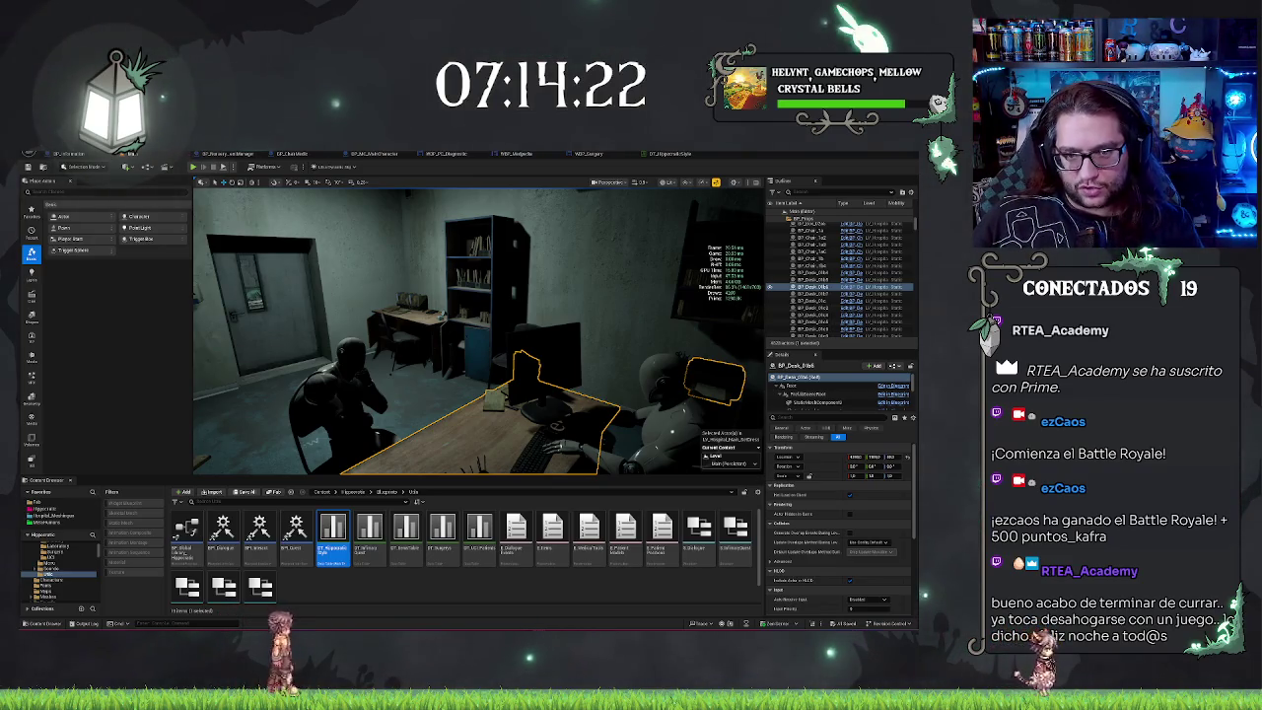
left_click_drag(533, 277, 498, 276)
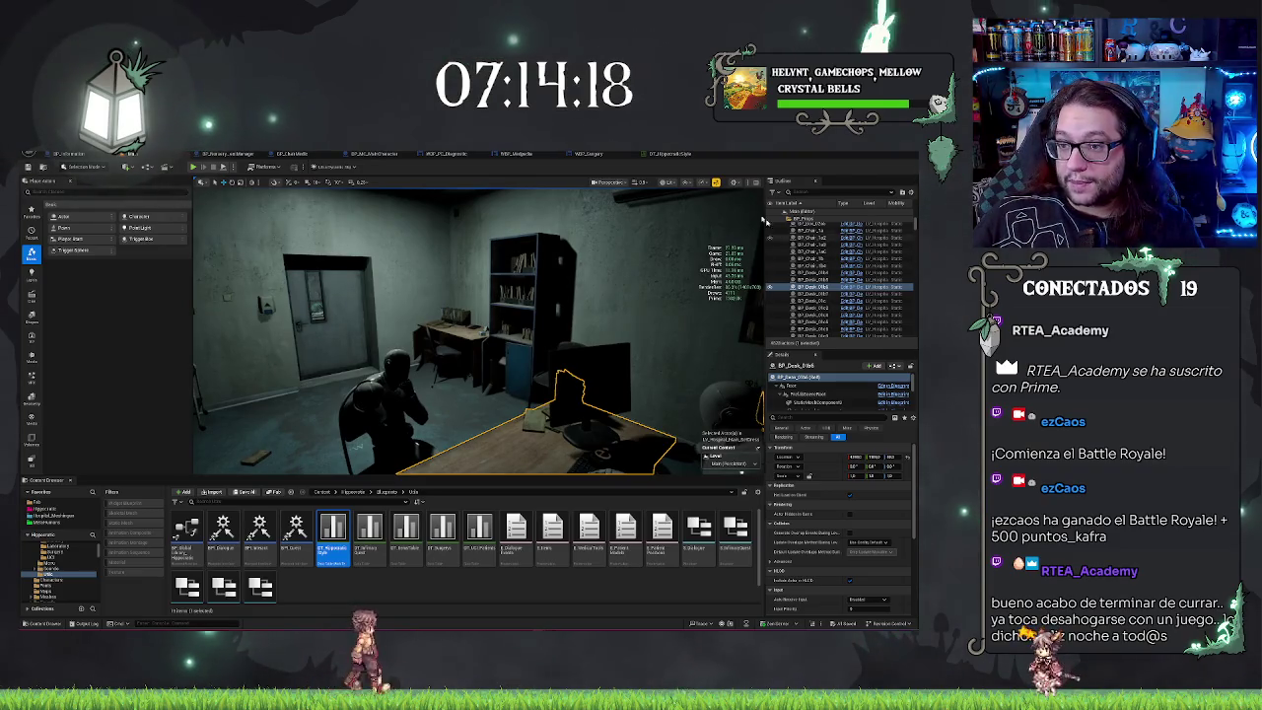
left_click(673, 154)
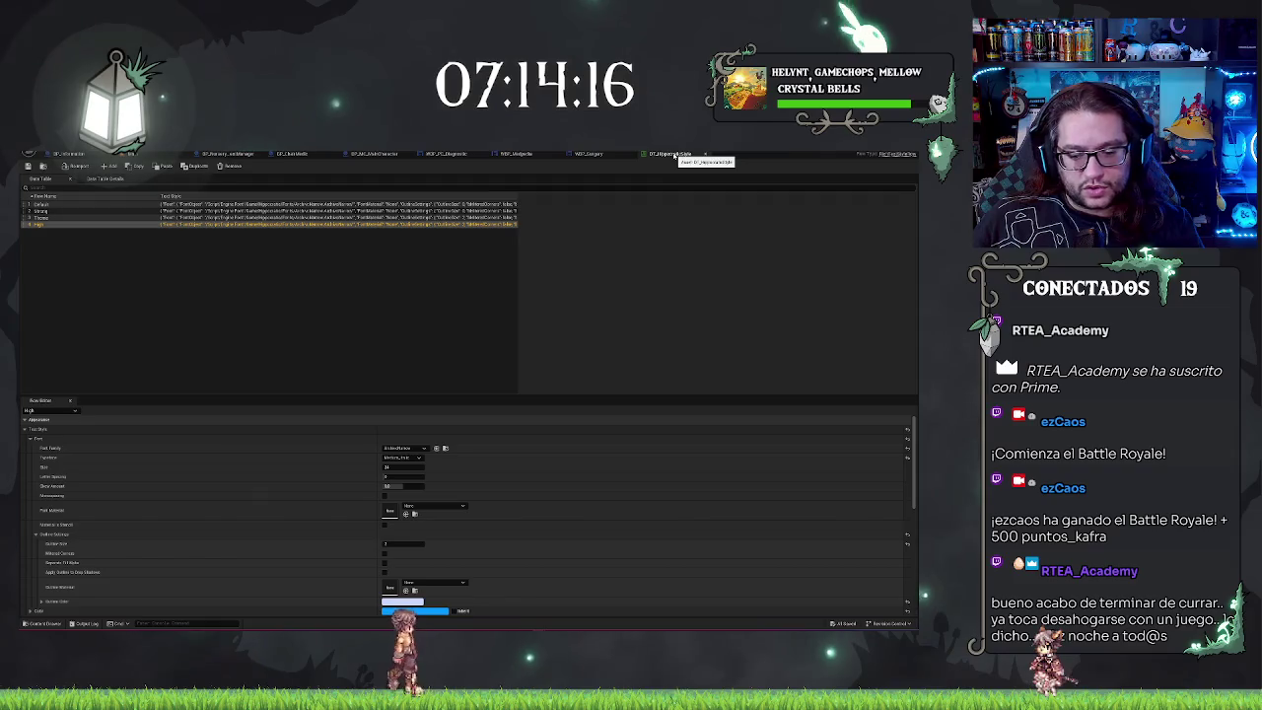
Step: Look over the WBP_Surgery and WBP_Medpedia widgets, then go back to the office level viewport
left_click(589, 154)
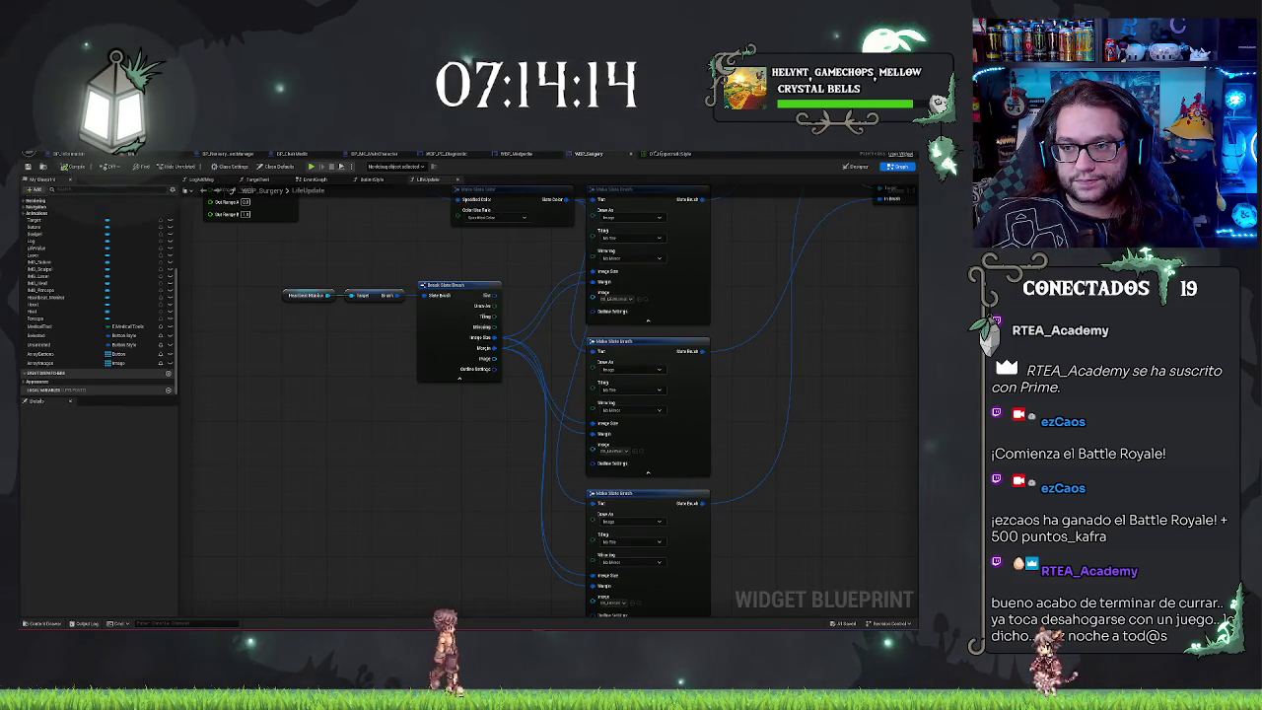
left_click(516, 154)
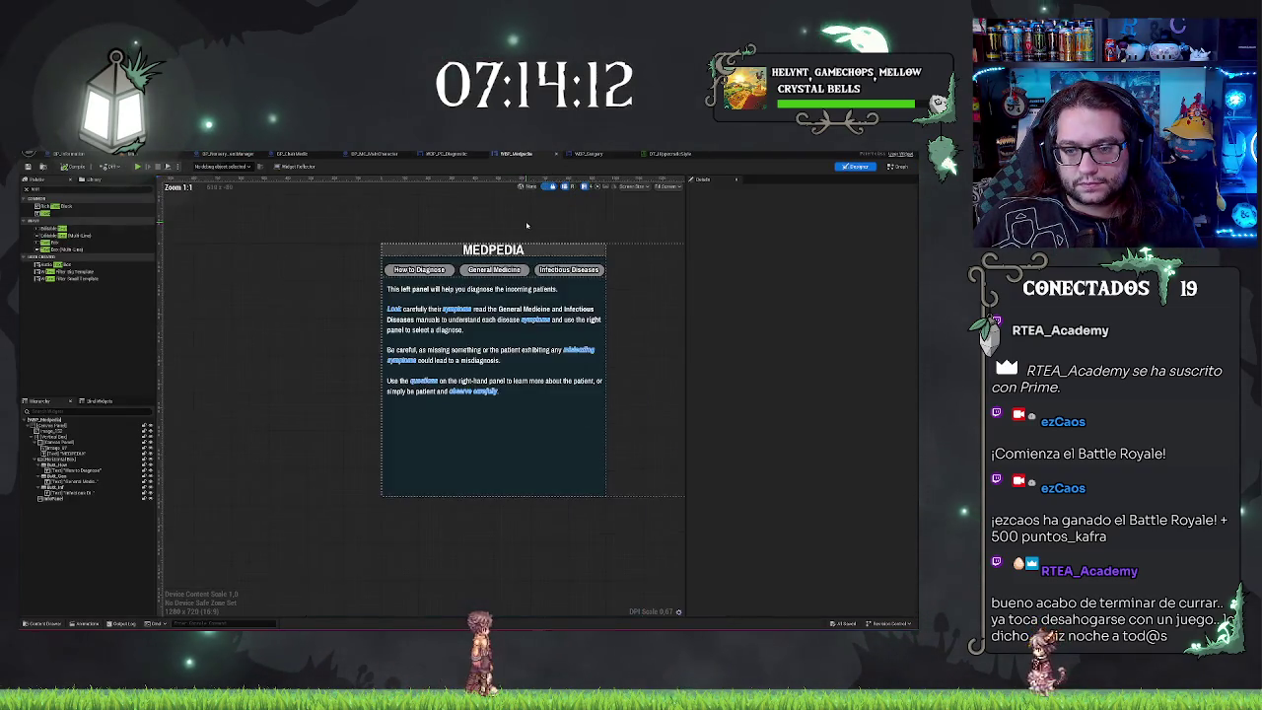
scroll(527, 225, "down", 2)
scroll(434, 209, "down", 2)
mouse_move(444, 219)
left_mouse_down()
mouse_move(483, 222)
mouse_move(444, 282)
left_mouse_up()
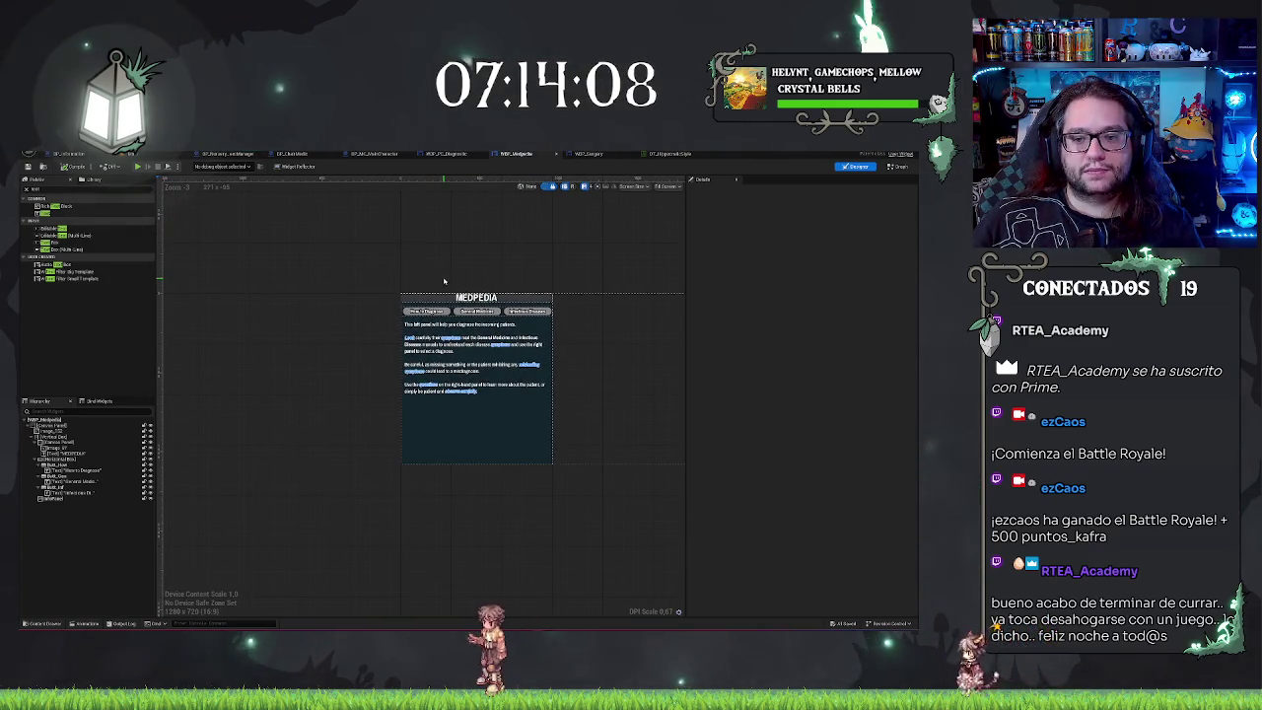
scroll(394, 255, "up", 5)
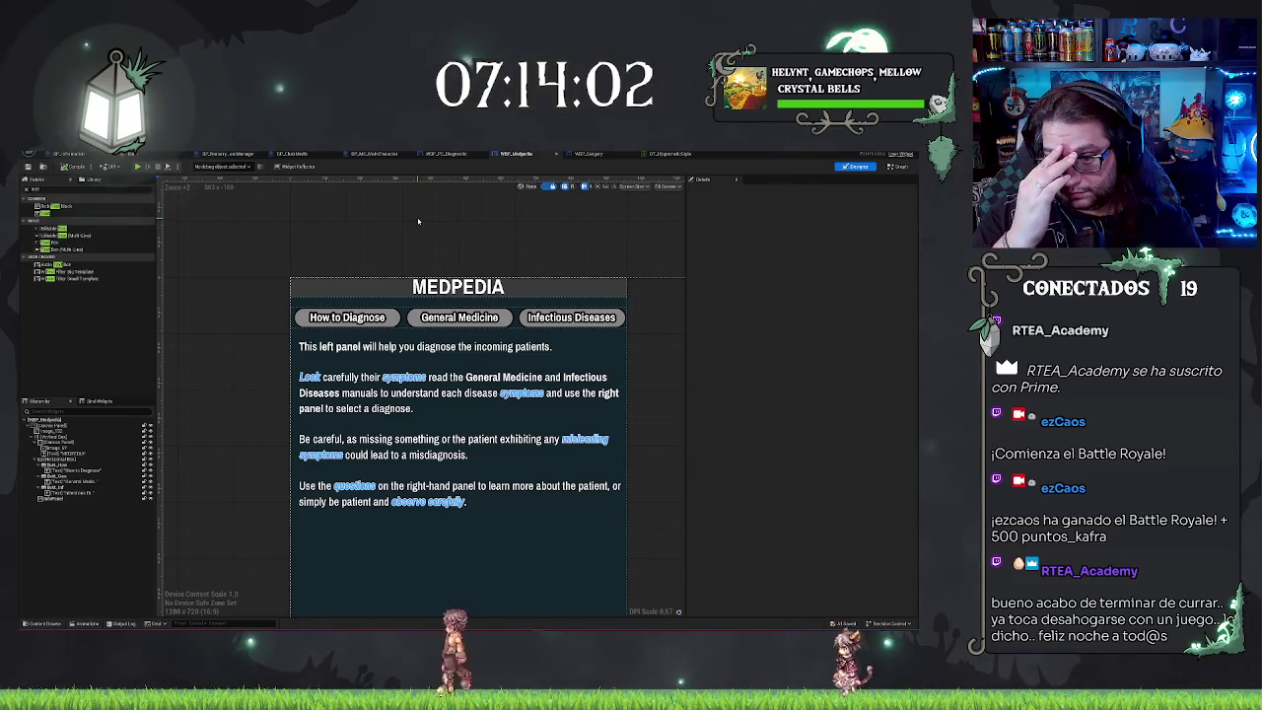
scroll(419, 220, "down", 3)
scroll(290, 326, "up", 1)
mouse_move(290, 325)
left_mouse_down()
mouse_move(327, 394)
mouse_move(355, 394)
left_mouse_up()
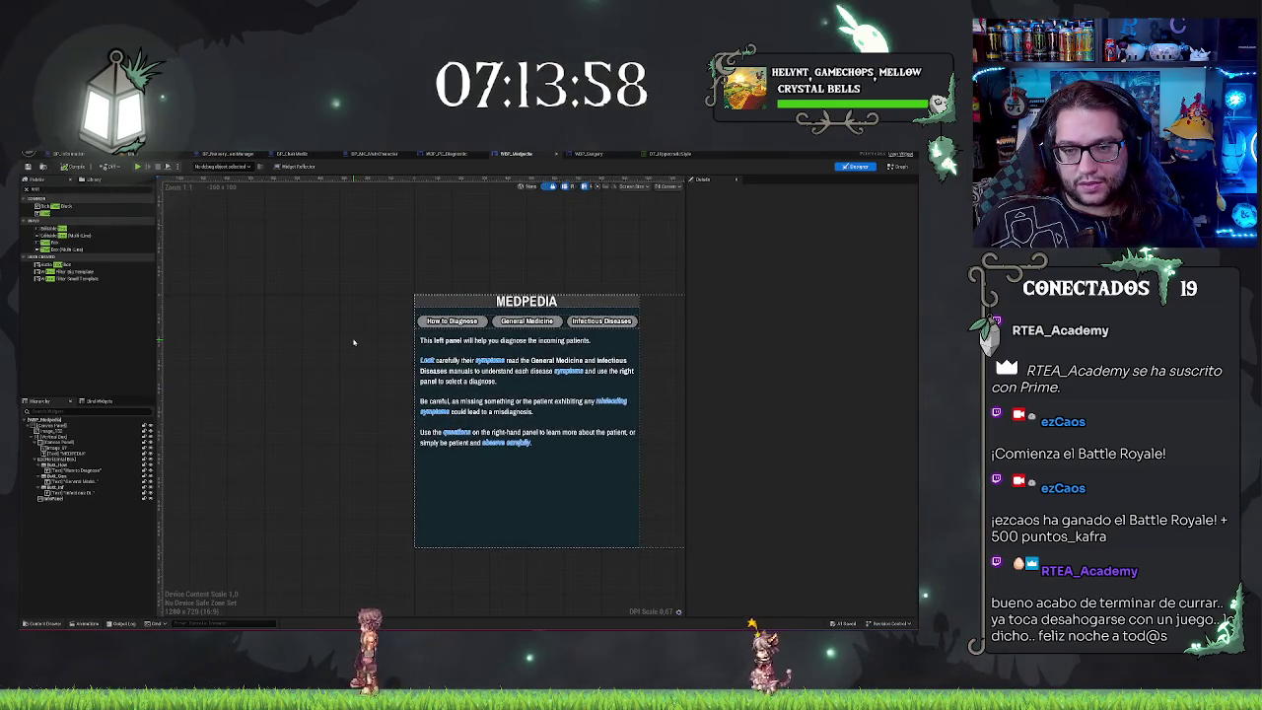
left_click_drag(546, 274, 422, 263)
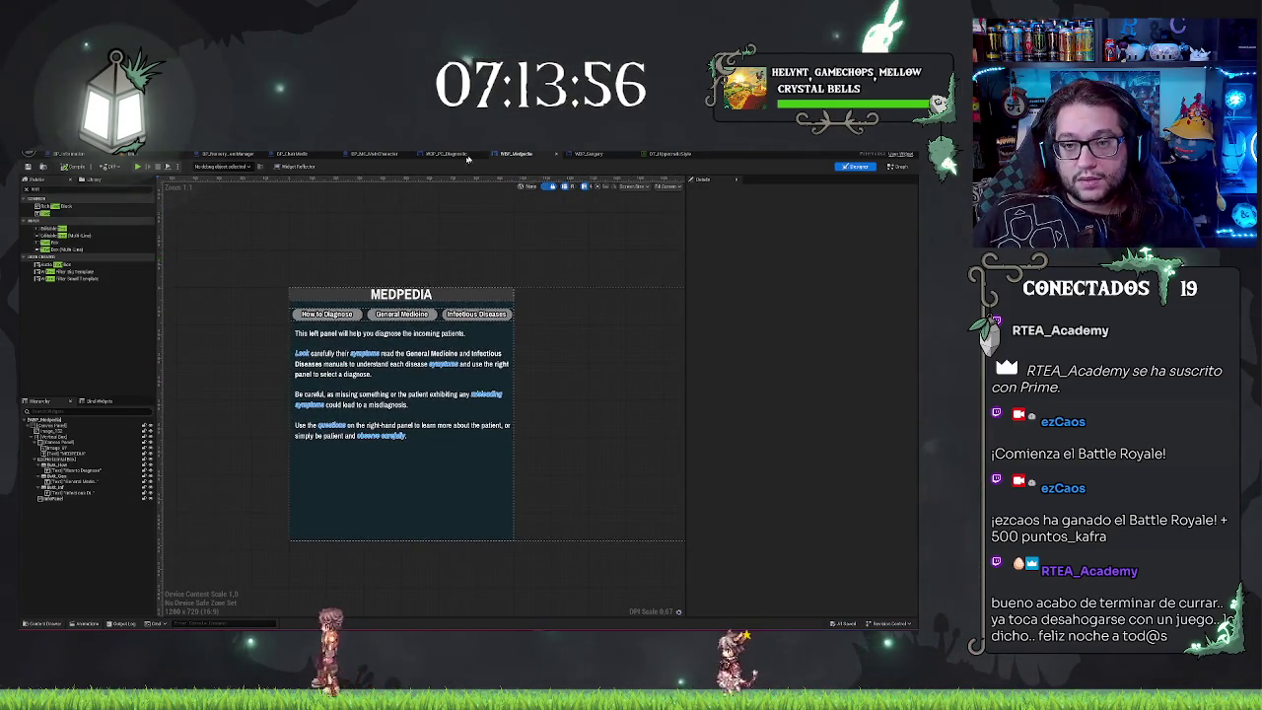
left_click(69, 154)
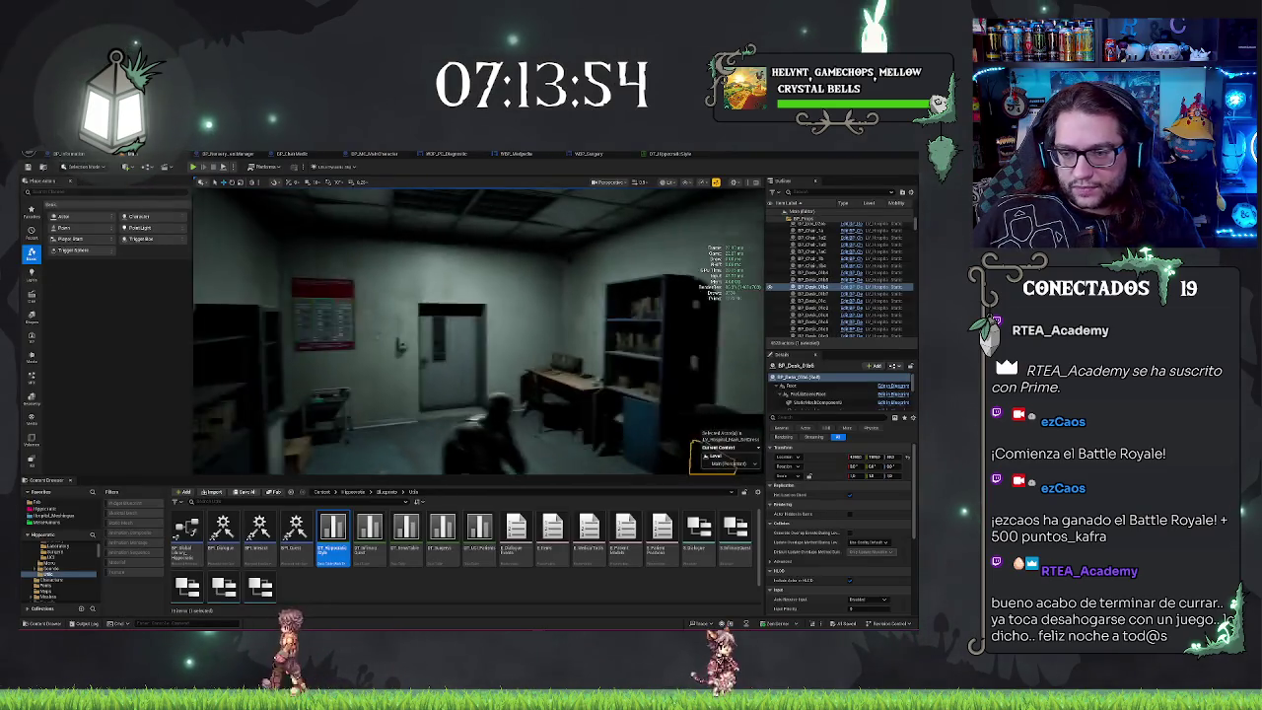
Step: Inspect the monitor and chair at the office desk, framing the monitor in view
left_click(558, 355)
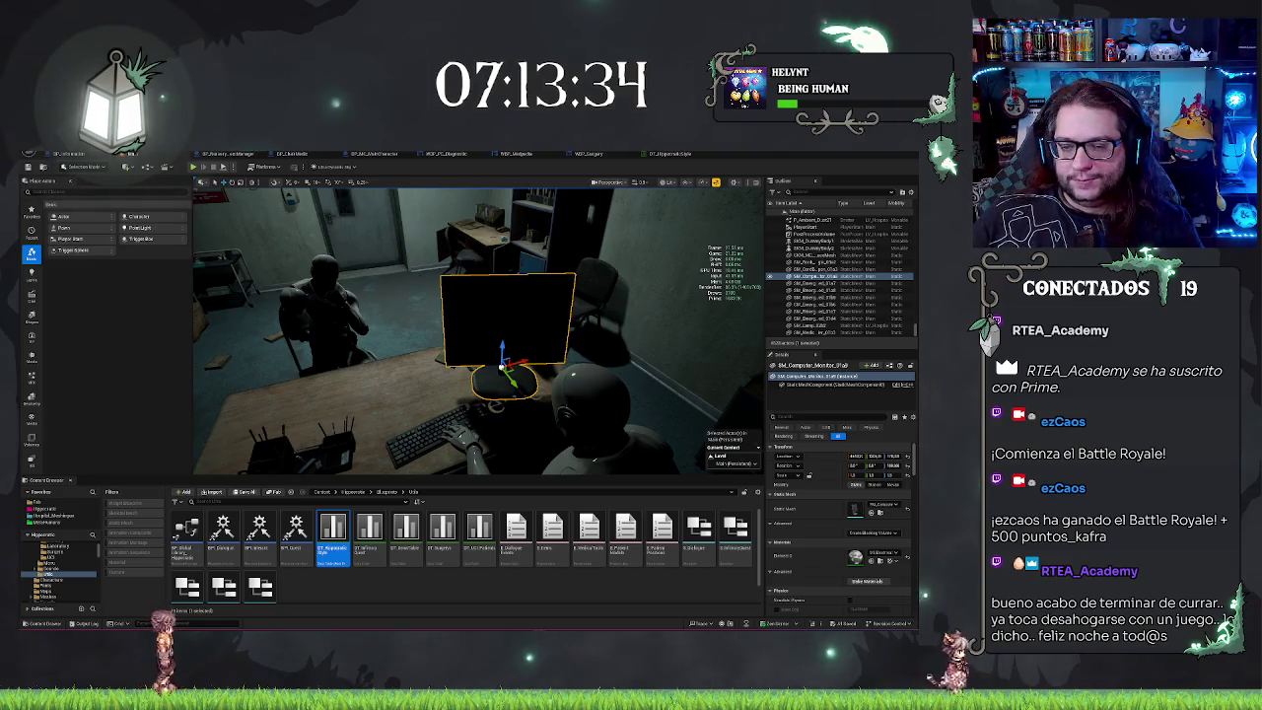
mouse_move(398, 279)
left_mouse_down()
mouse_move(374, 286)
mouse_move(414, 276)
mouse_move(385, 285)
mouse_move(394, 281)
left_mouse_up()
left_click(506, 408)
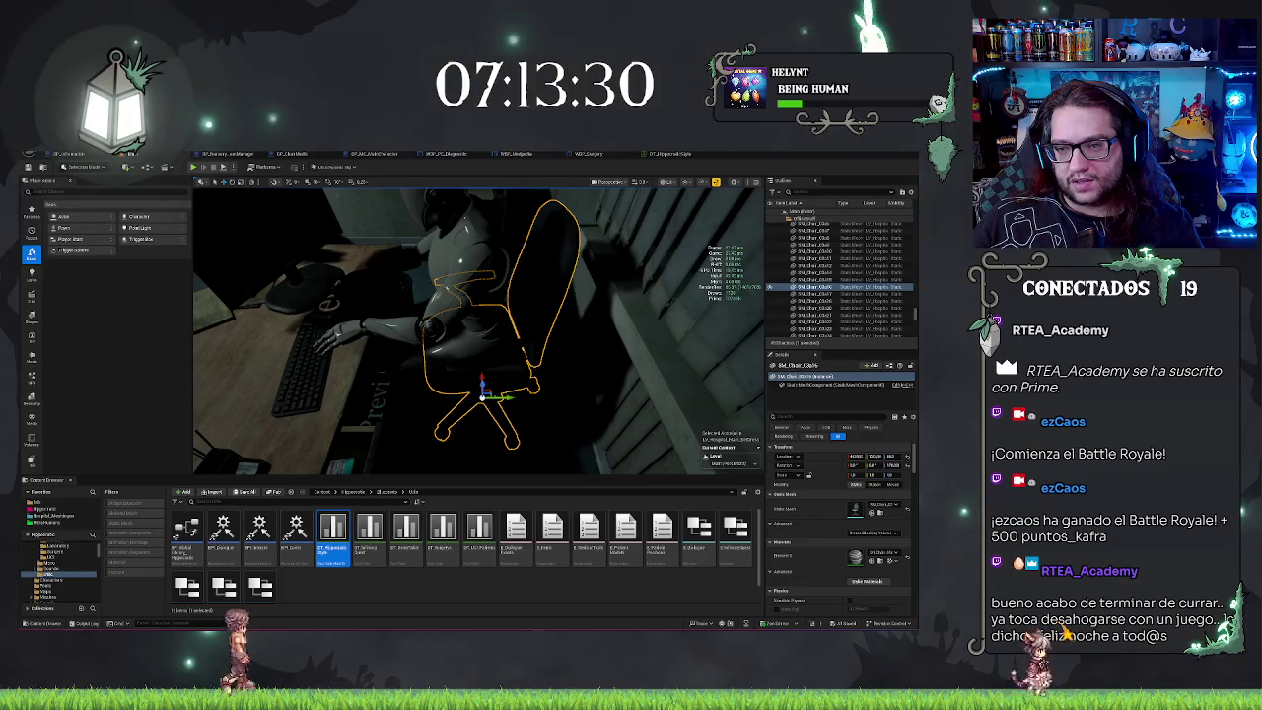
left_click(299, 252)
key("f")
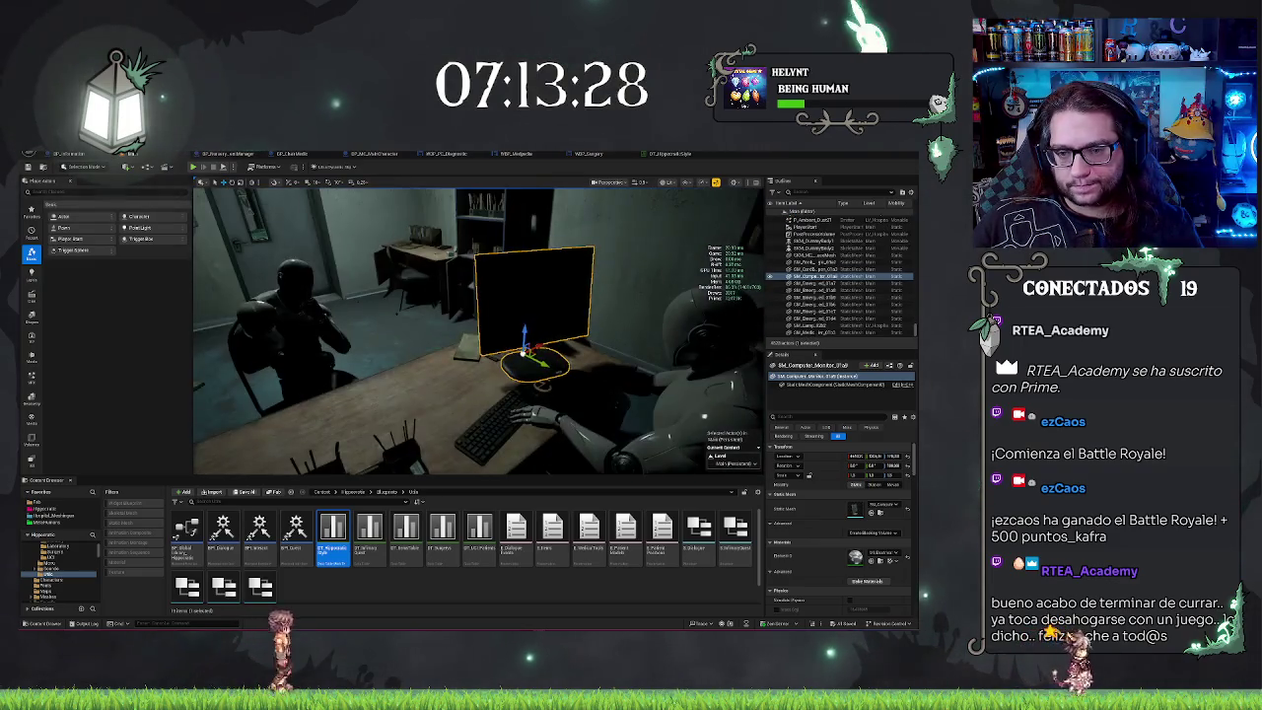
mouse_move(384, 284)
left_mouse_down()
mouse_move(444, 291)
mouse_move(459, 536)
left_mouse_up()
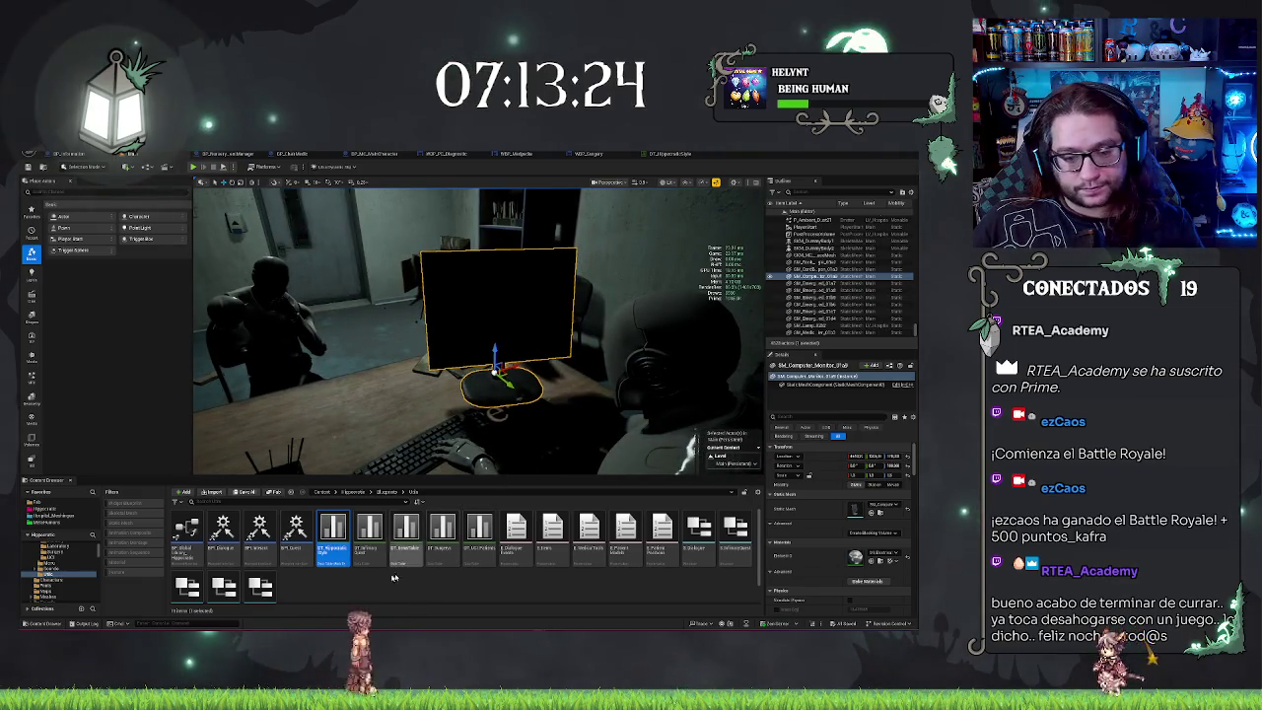
Step: Open the Hipperoide folder and the BP_ChairMedic blueprint to preview the swivel chair
left_click(68, 553)
left_click(44, 507)
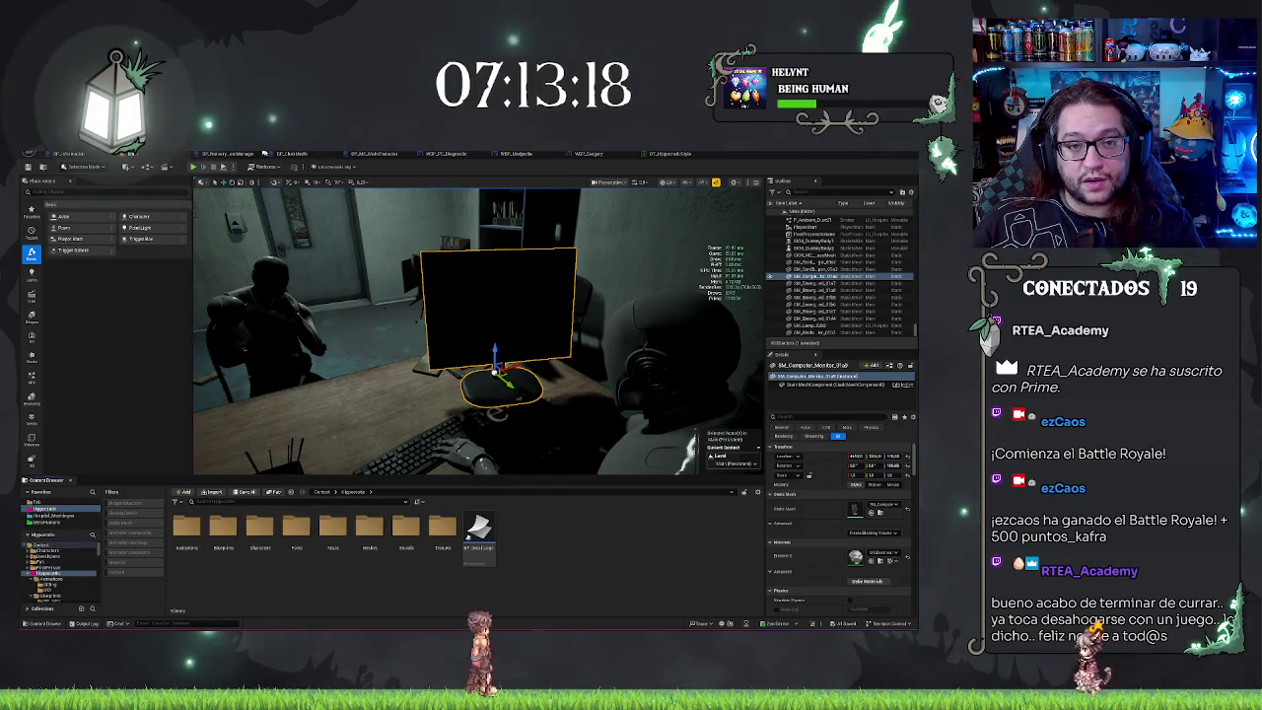
left_click(292, 154)
mouse_move(335, 375)
left_mouse_down()
mouse_move(340, 355)
mouse_move(335, 372)
left_mouse_up()
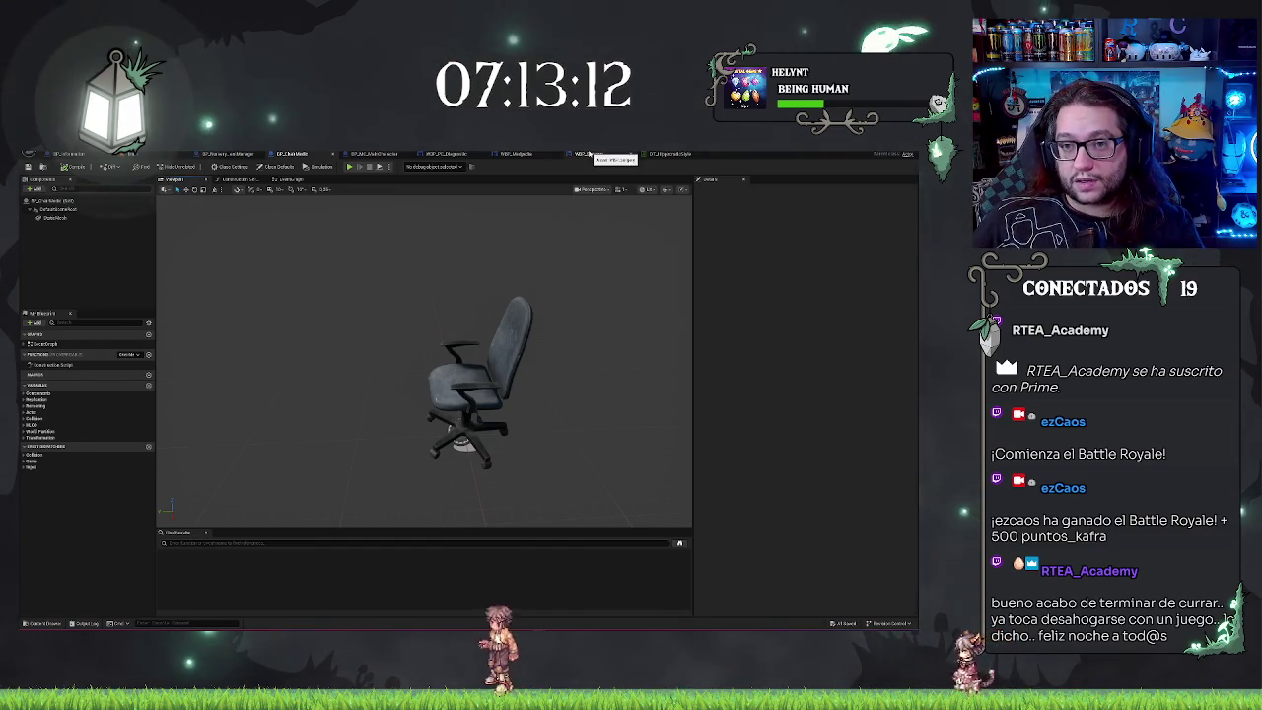
Step: Copy the Body-through-MetaHuman components from the doctor blueprint and paste them into BP_ChairMedic
left_click(374, 154)
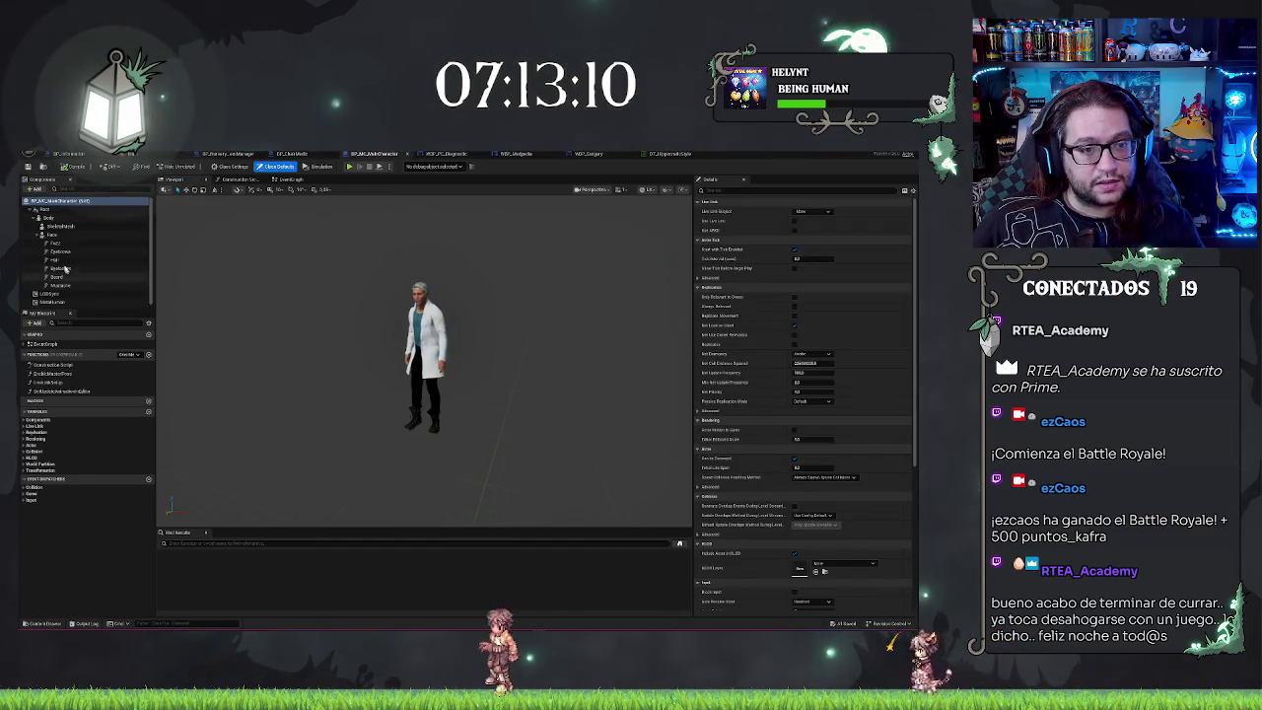
left_click(51, 217)
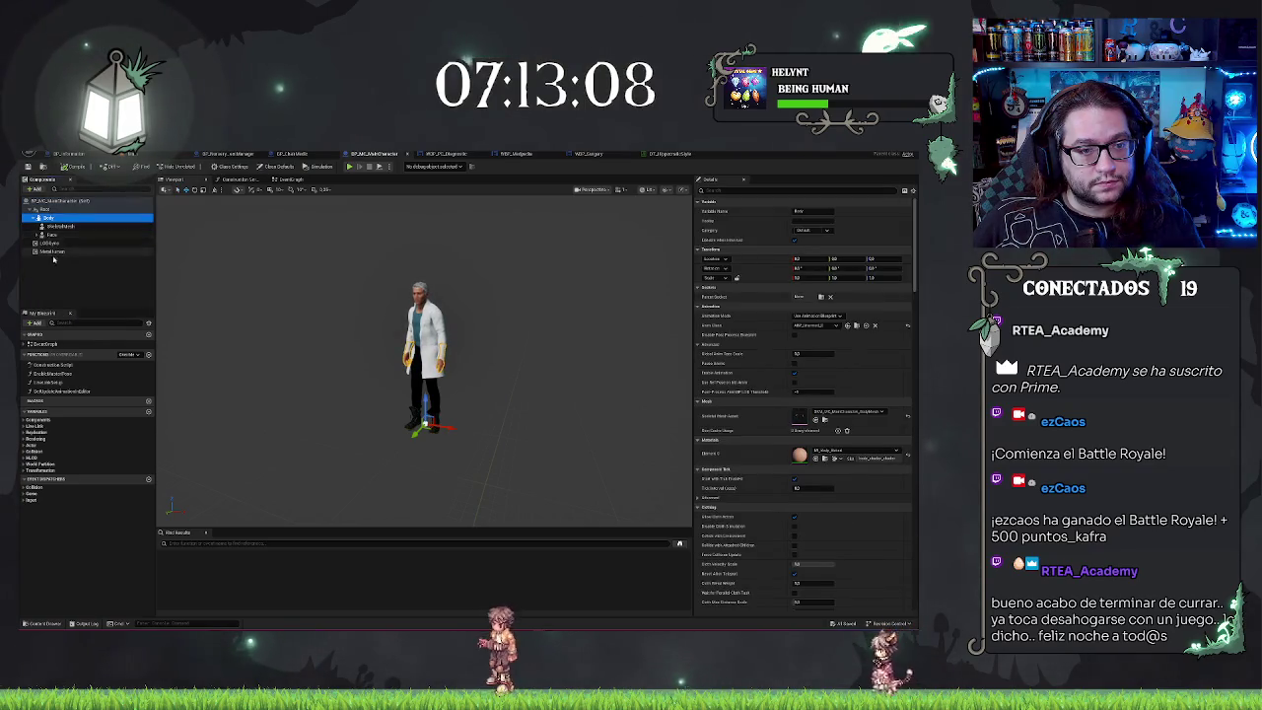
left_click(54, 252, "shift")
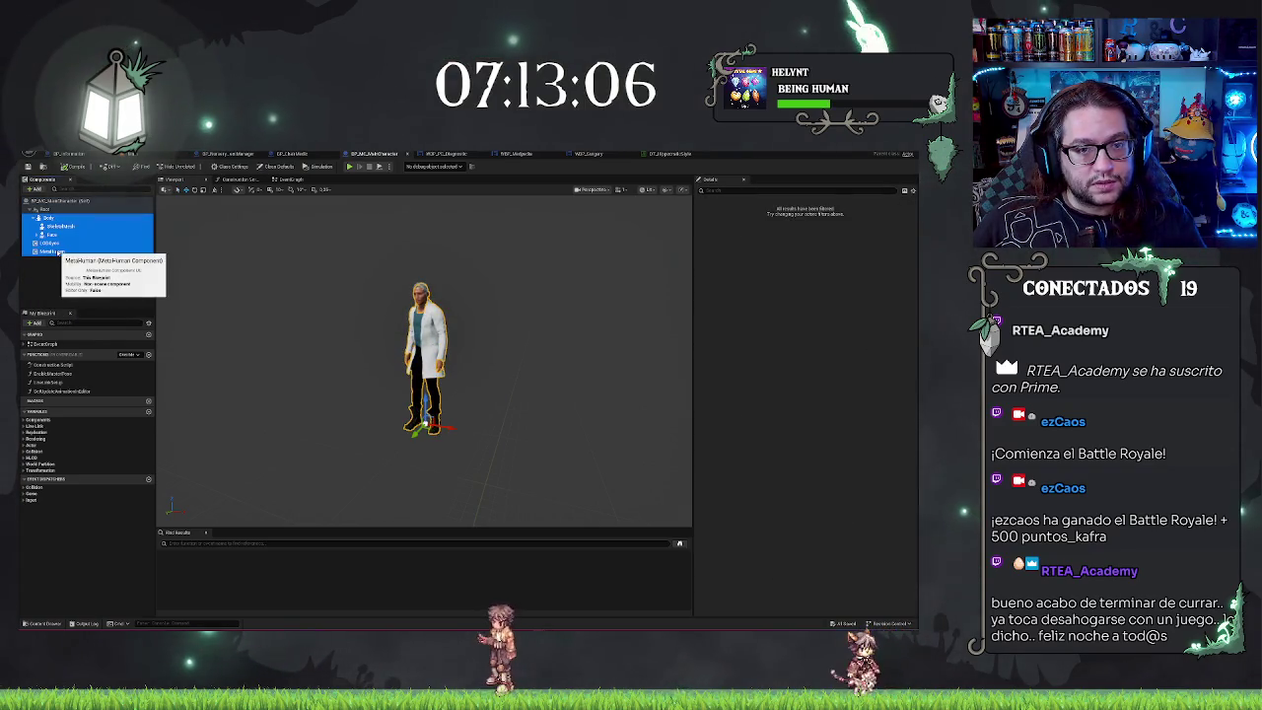
left_click(291, 153)
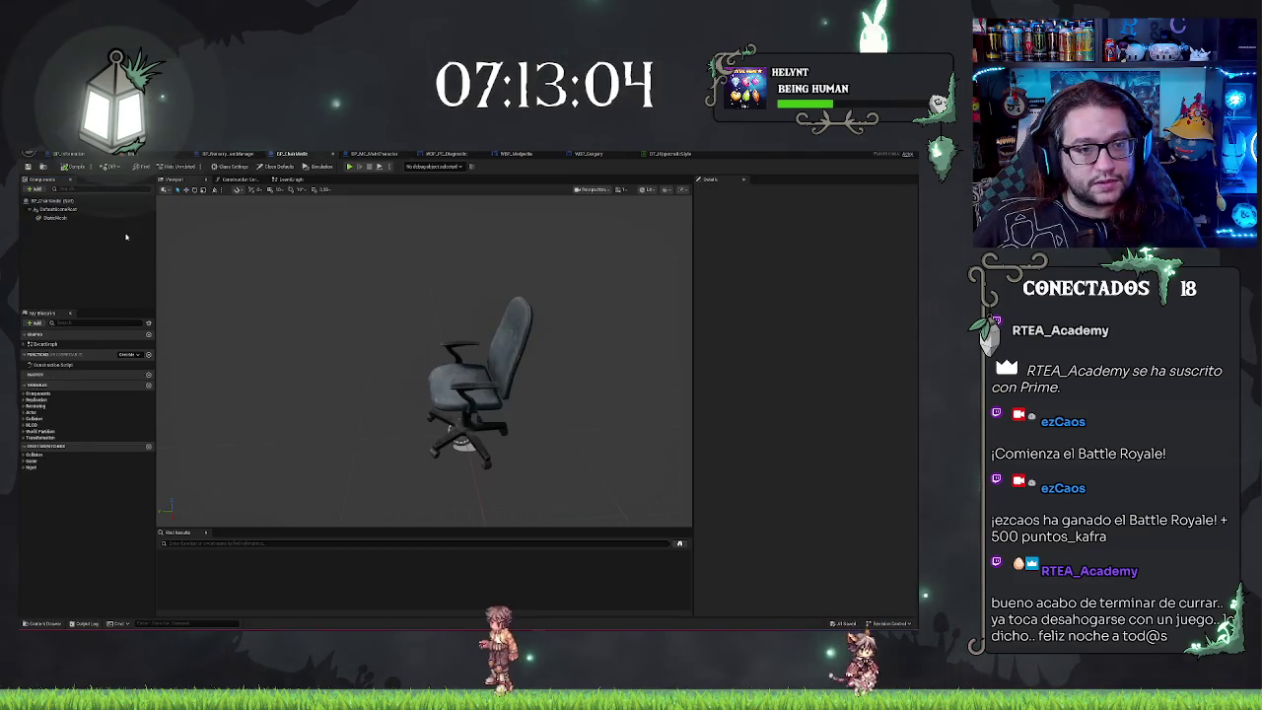
key("ctrl+v")
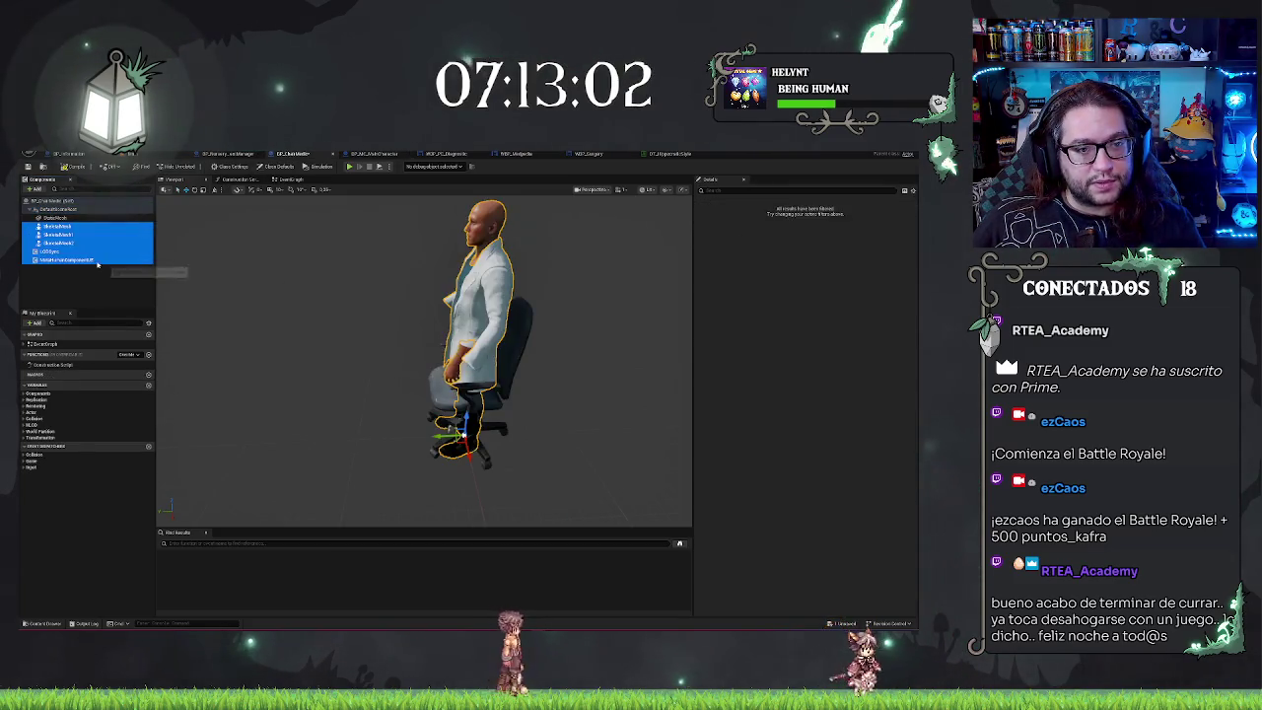
left_click(92, 285)
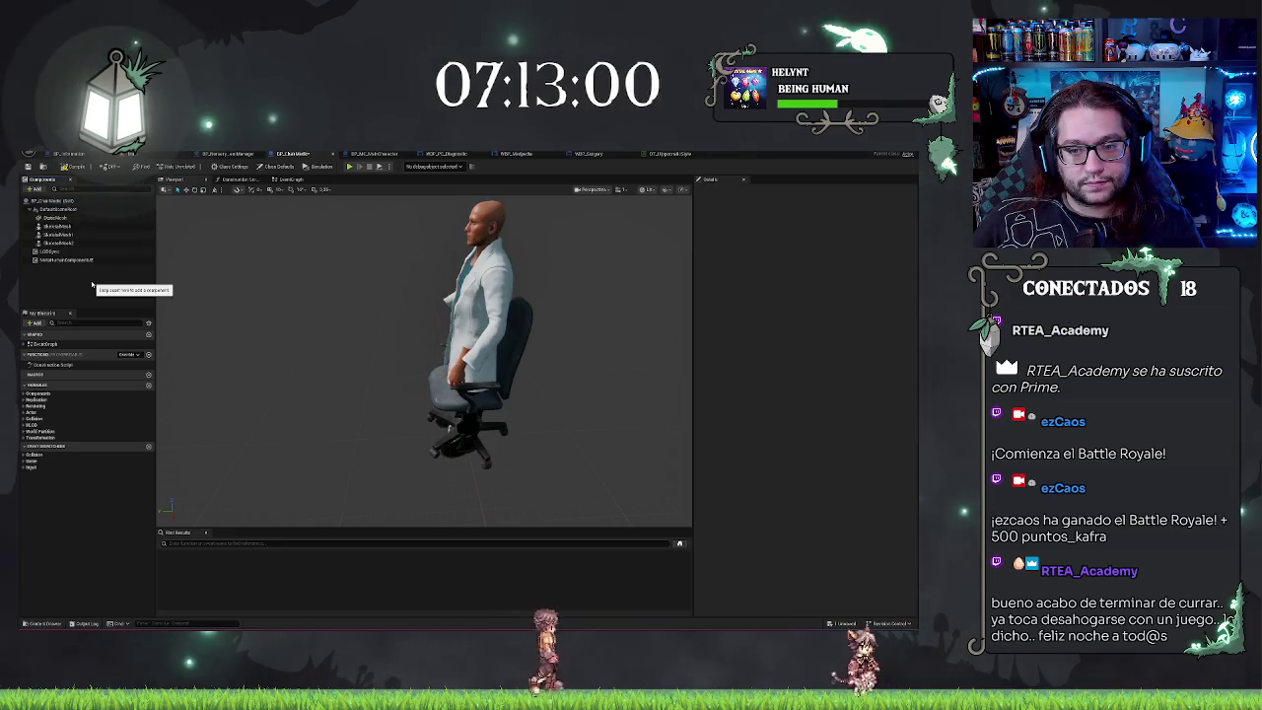
mouse_move(346, 371)
left_mouse_down()
mouse_move(355, 286)
mouse_move(311, 524)
mouse_move(345, 464)
mouse_move(395, 433)
mouse_move(281, 338)
left_mouse_up()
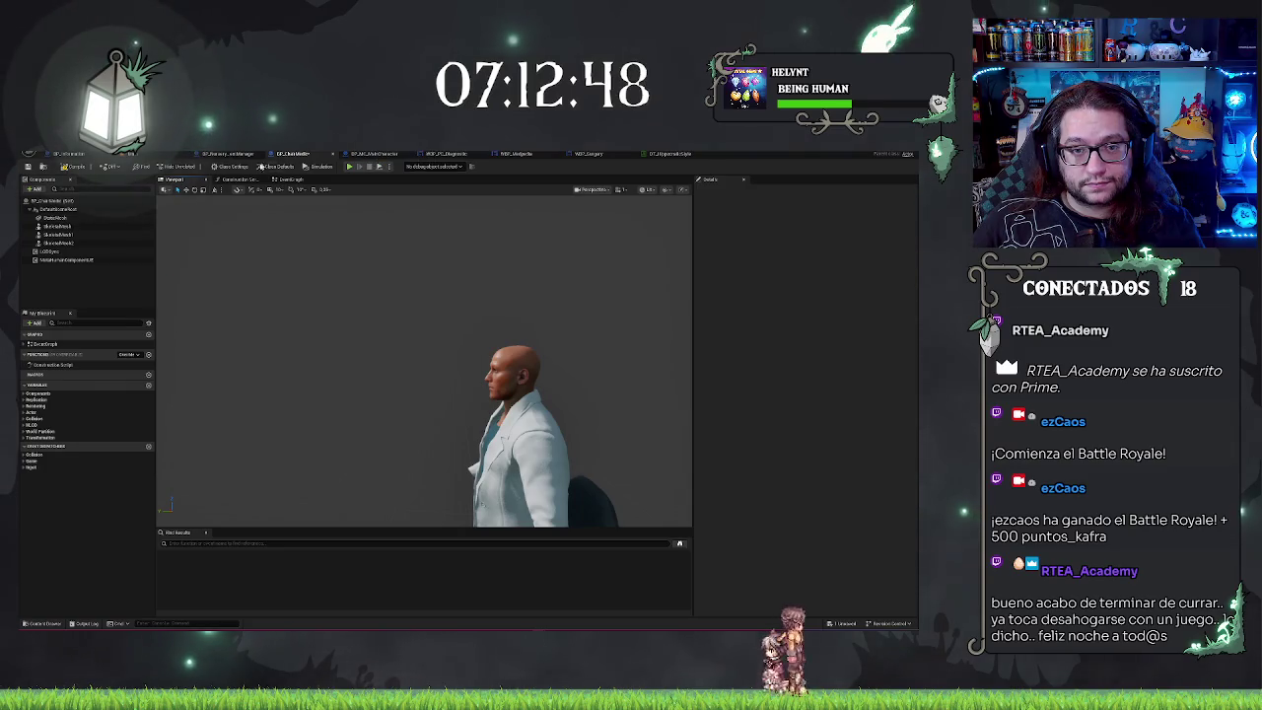
left_click(232, 181)
Step: Compare the chair blueprint's seated body meshes with the NPC character's Body and face components
left_click(375, 154)
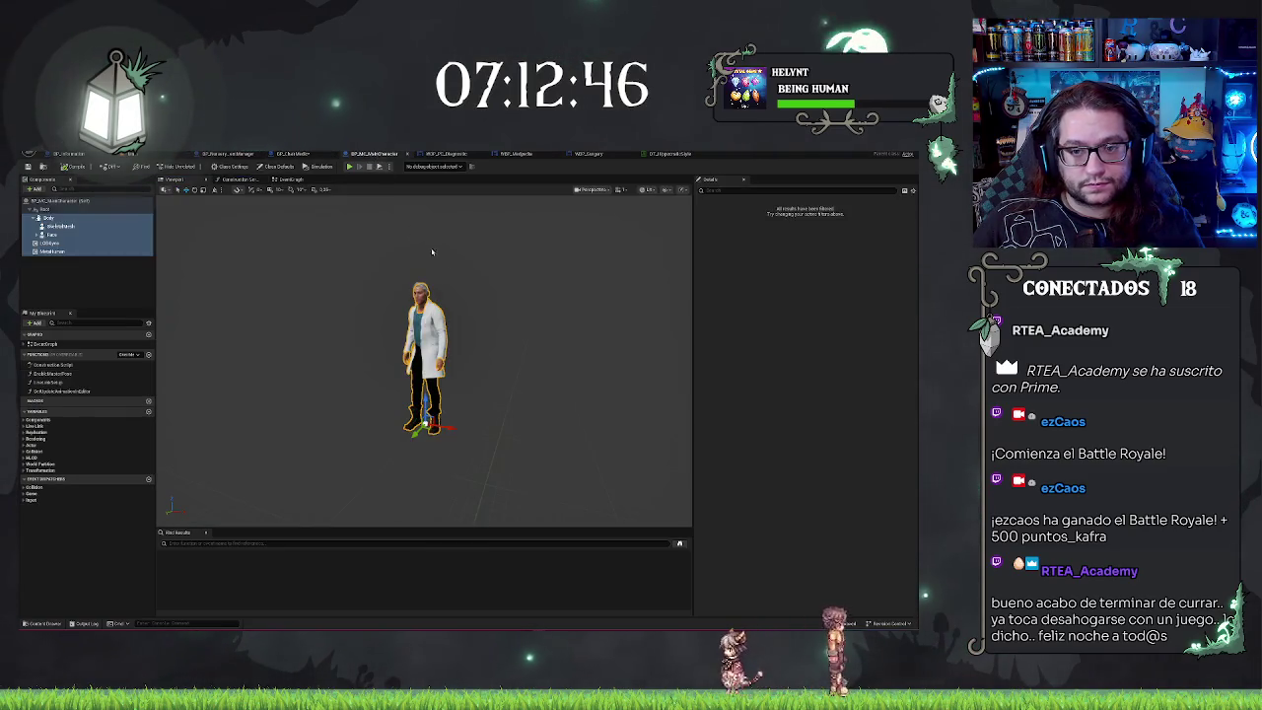
left_click(292, 155)
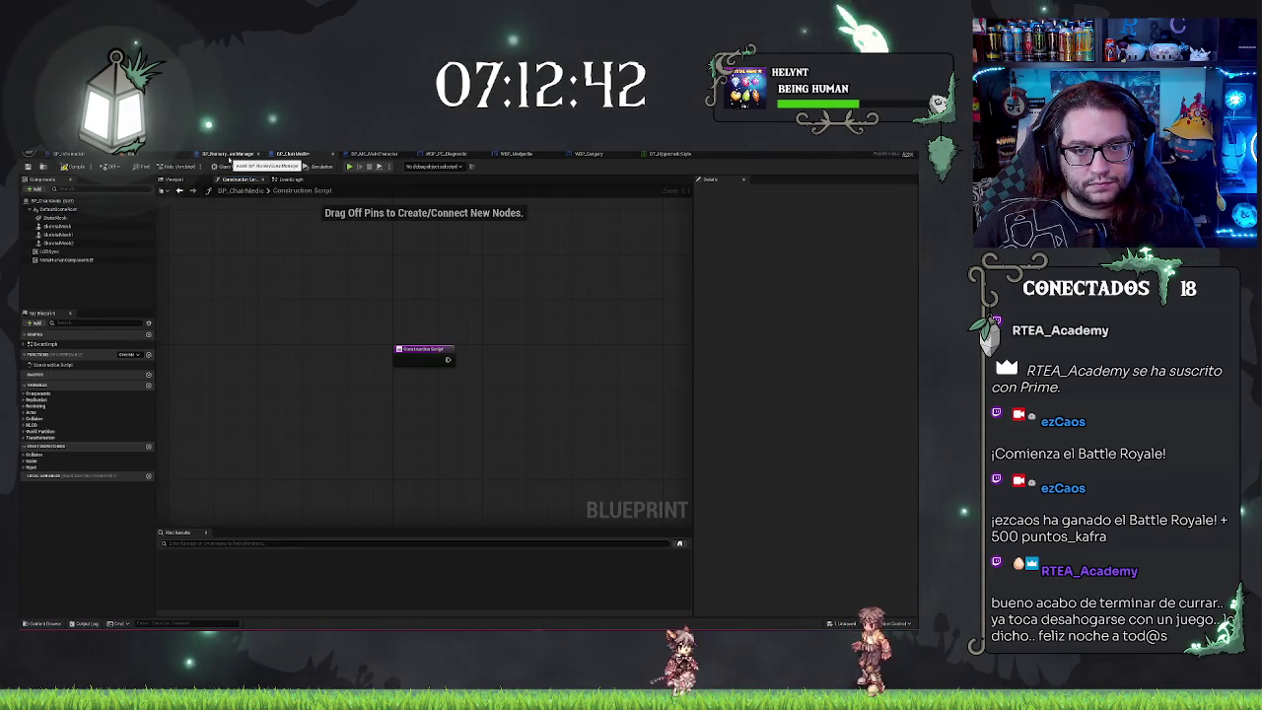
left_click(375, 154)
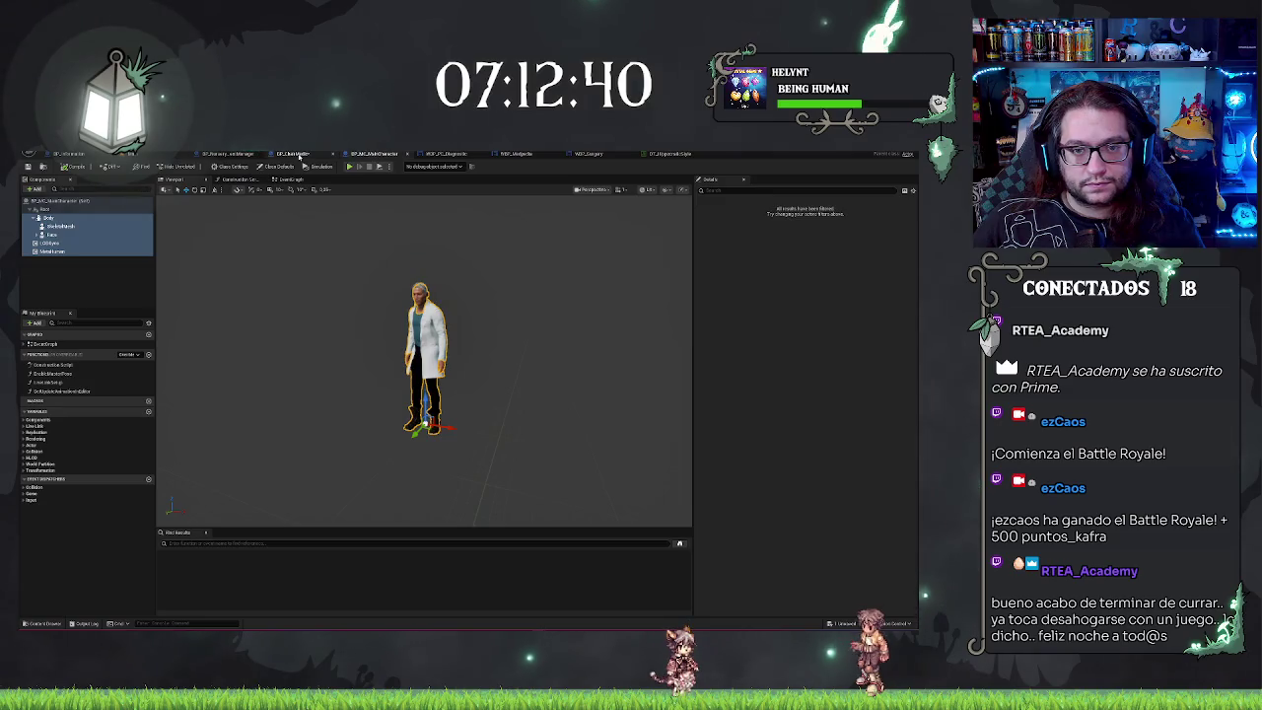
left_click(68, 217)
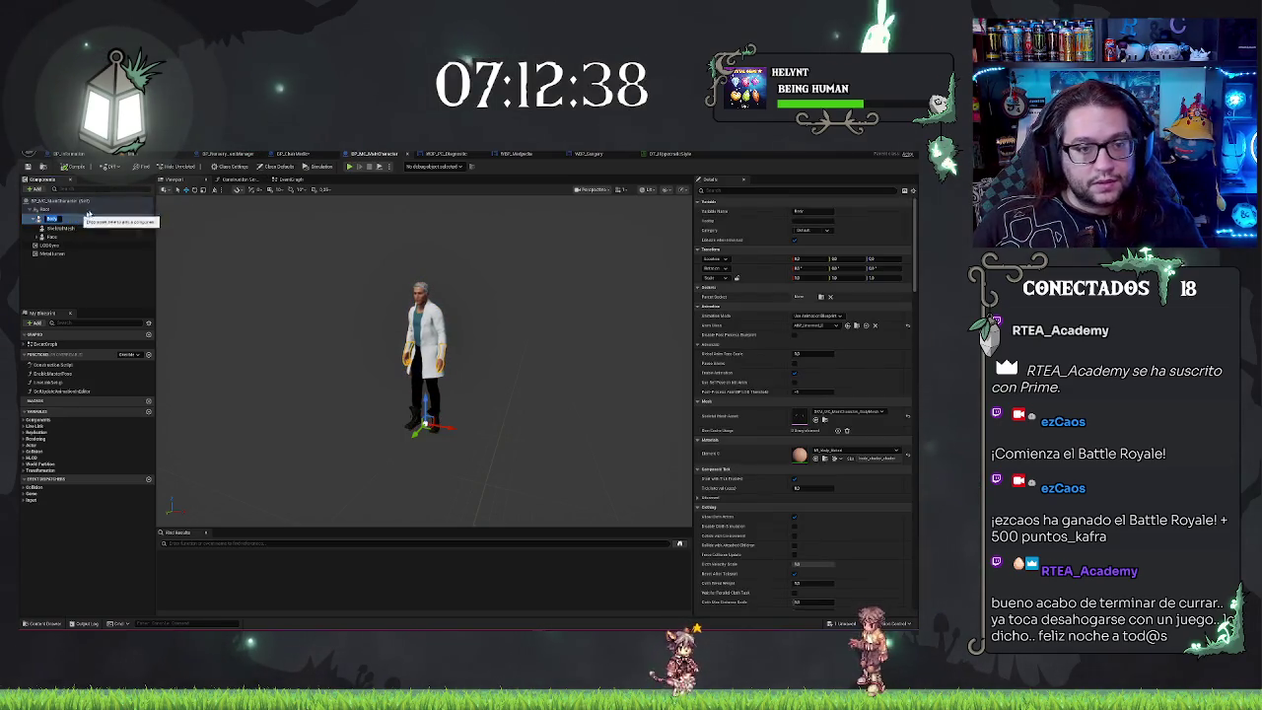
left_click(296, 155)
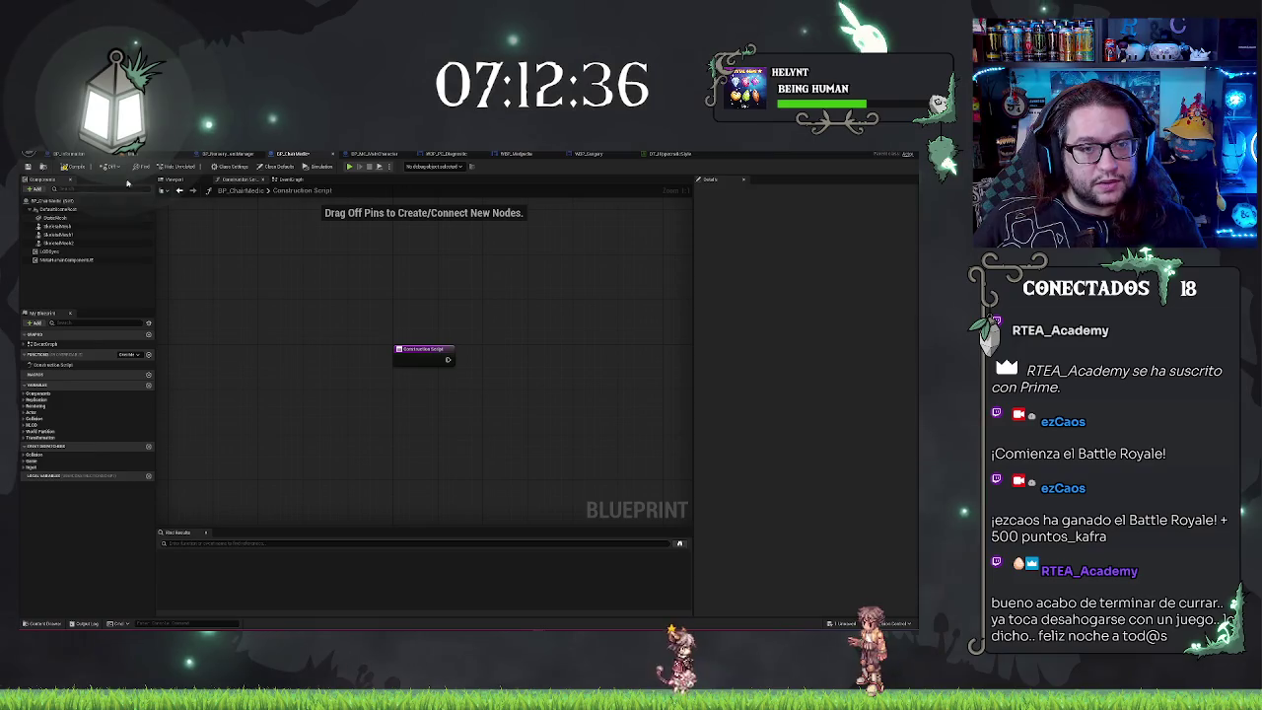
left_click(173, 179)
left_click(64, 227)
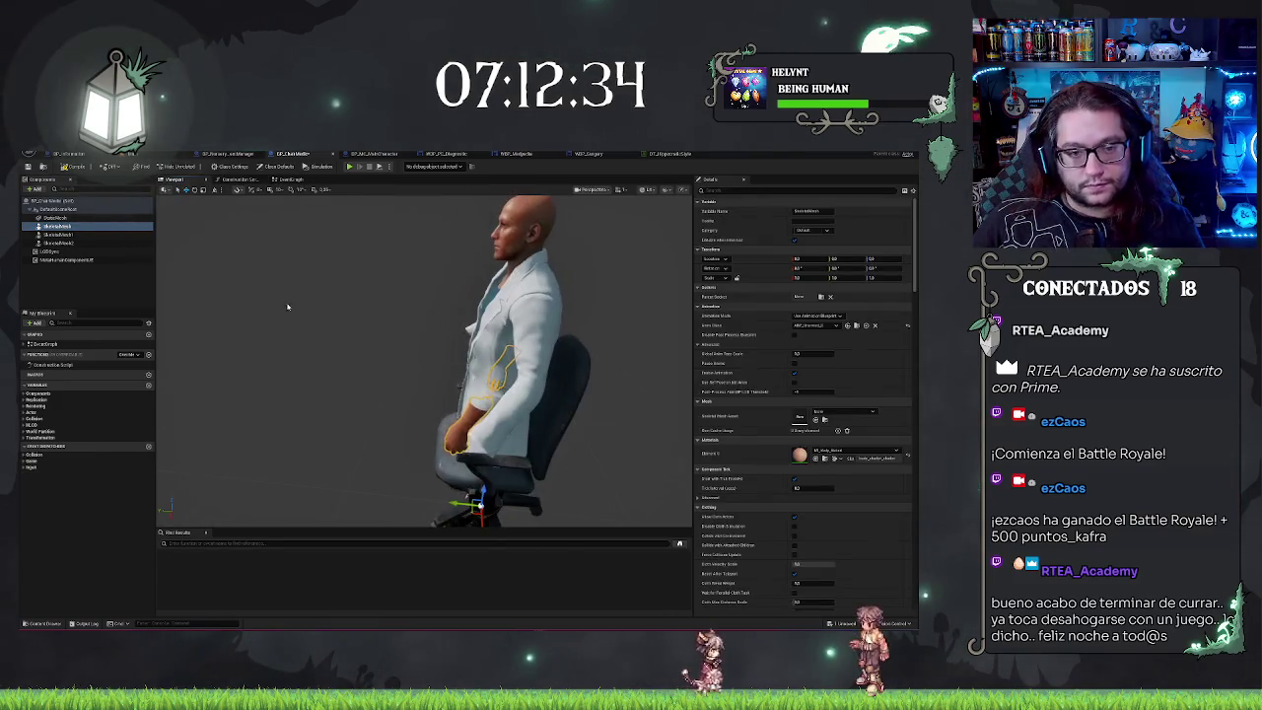
type("Body")
left_click(282, 180)
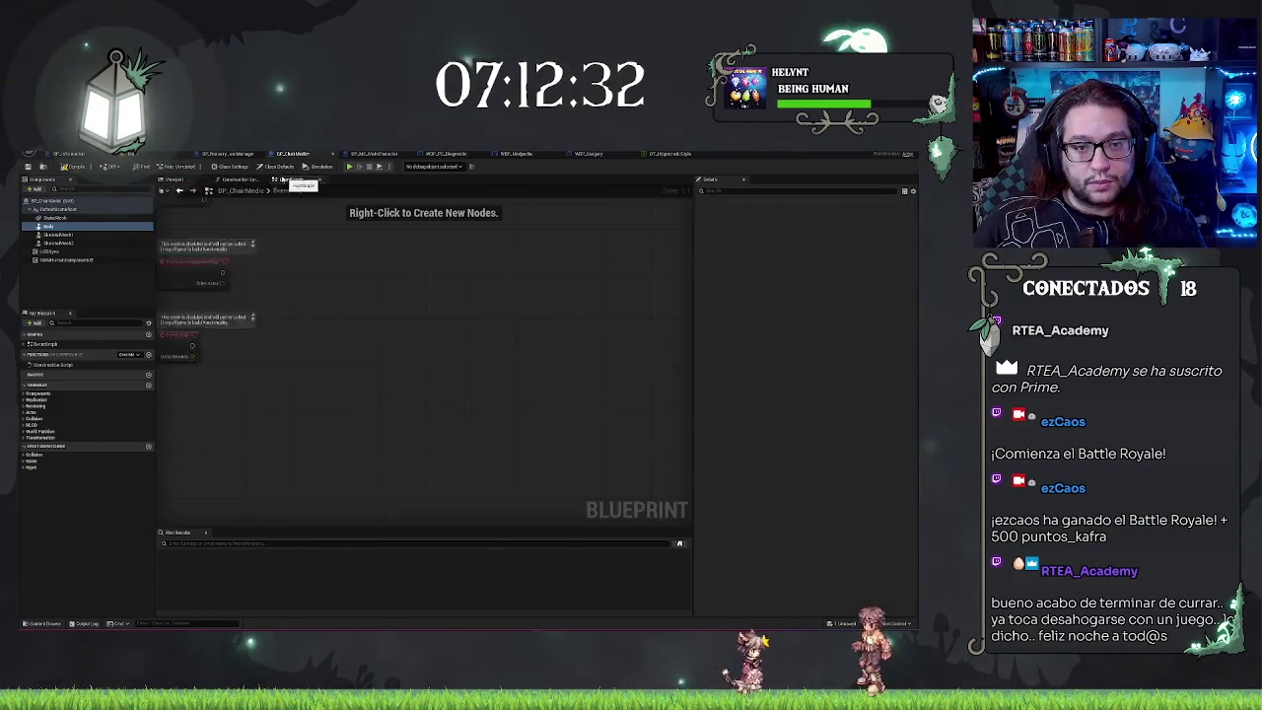
left_click(171, 180)
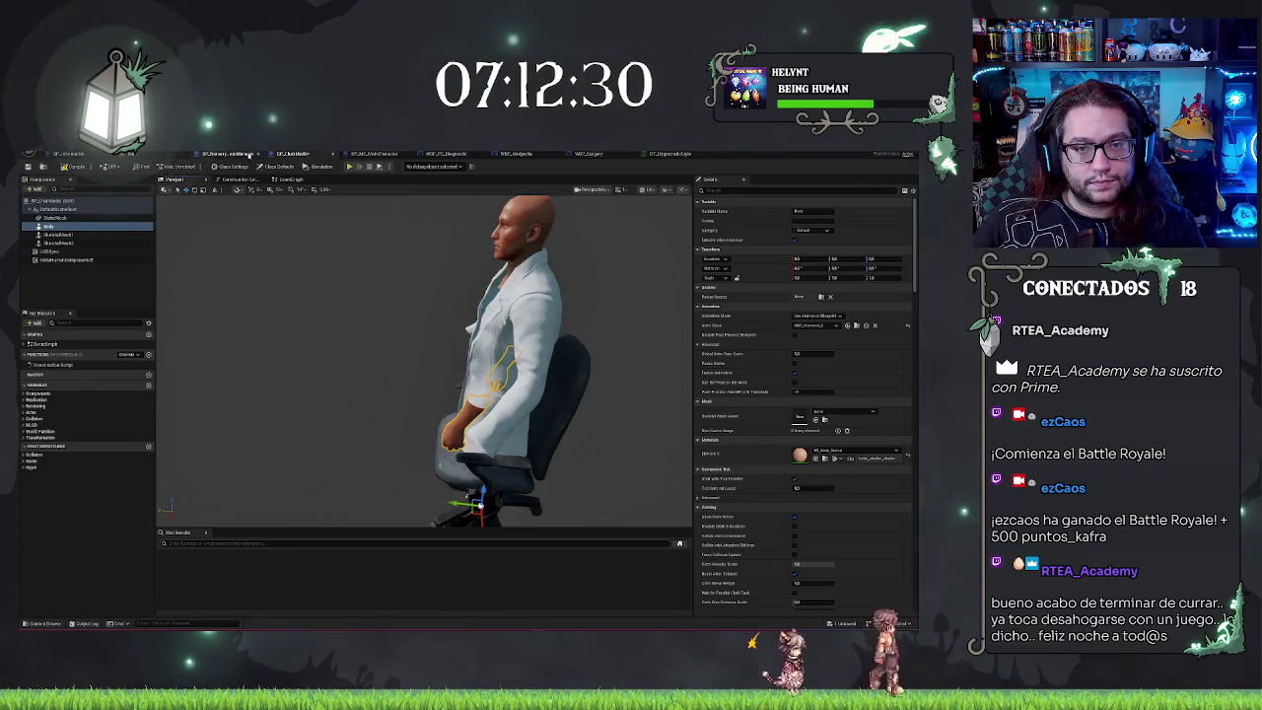
left_click(370, 155)
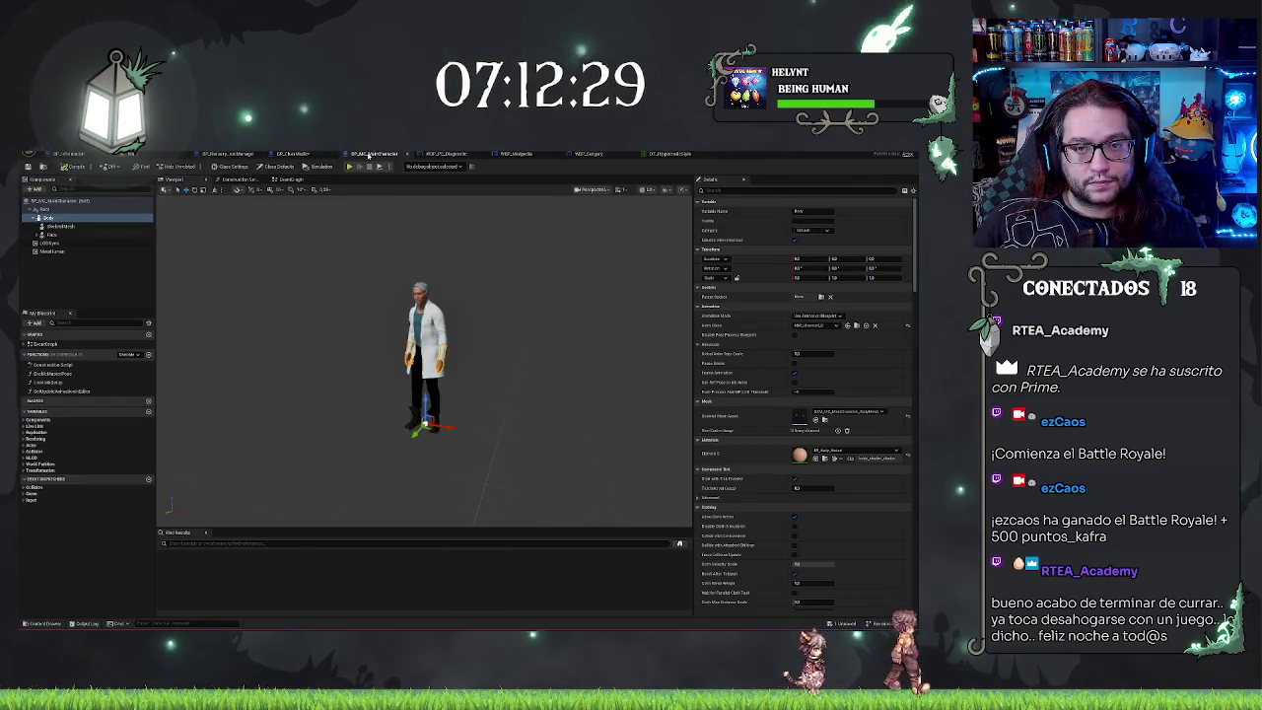
left_click(66, 228)
left_click(66, 228)
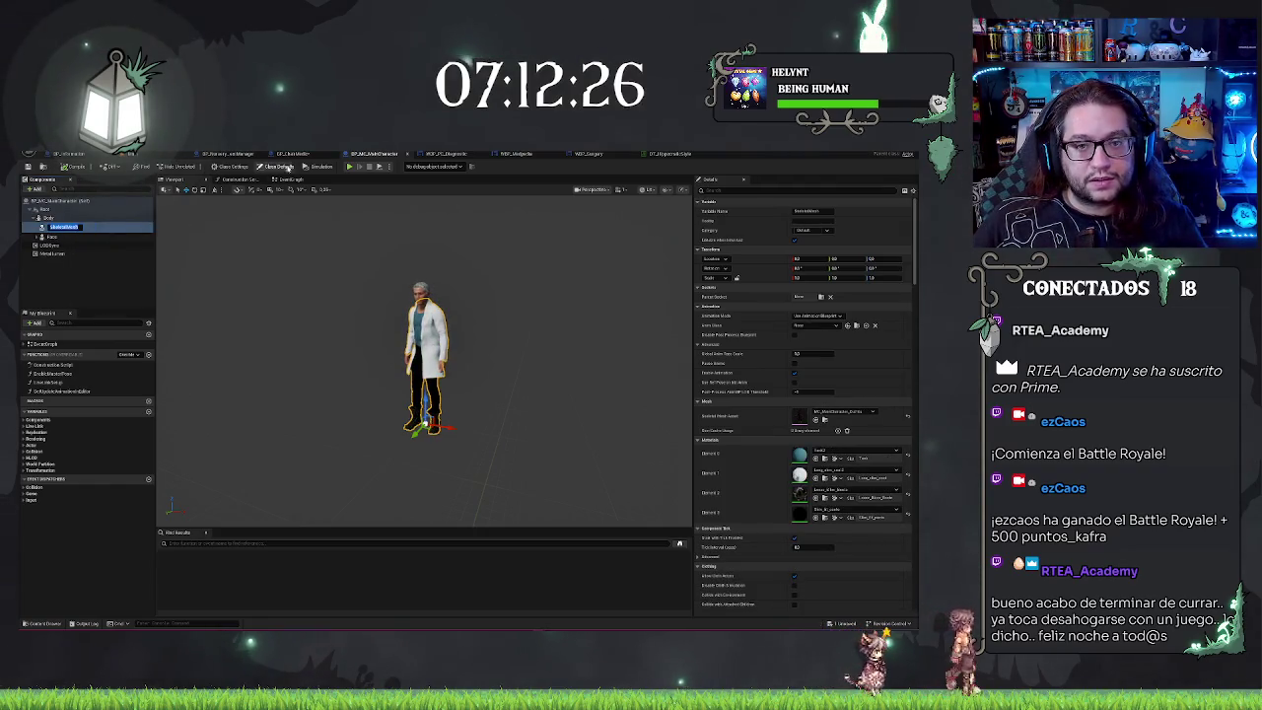
left_click(300, 156)
Step: Rename the chair blueprint's unnamed head skeletal mesh component to Face
left_click(62, 235)
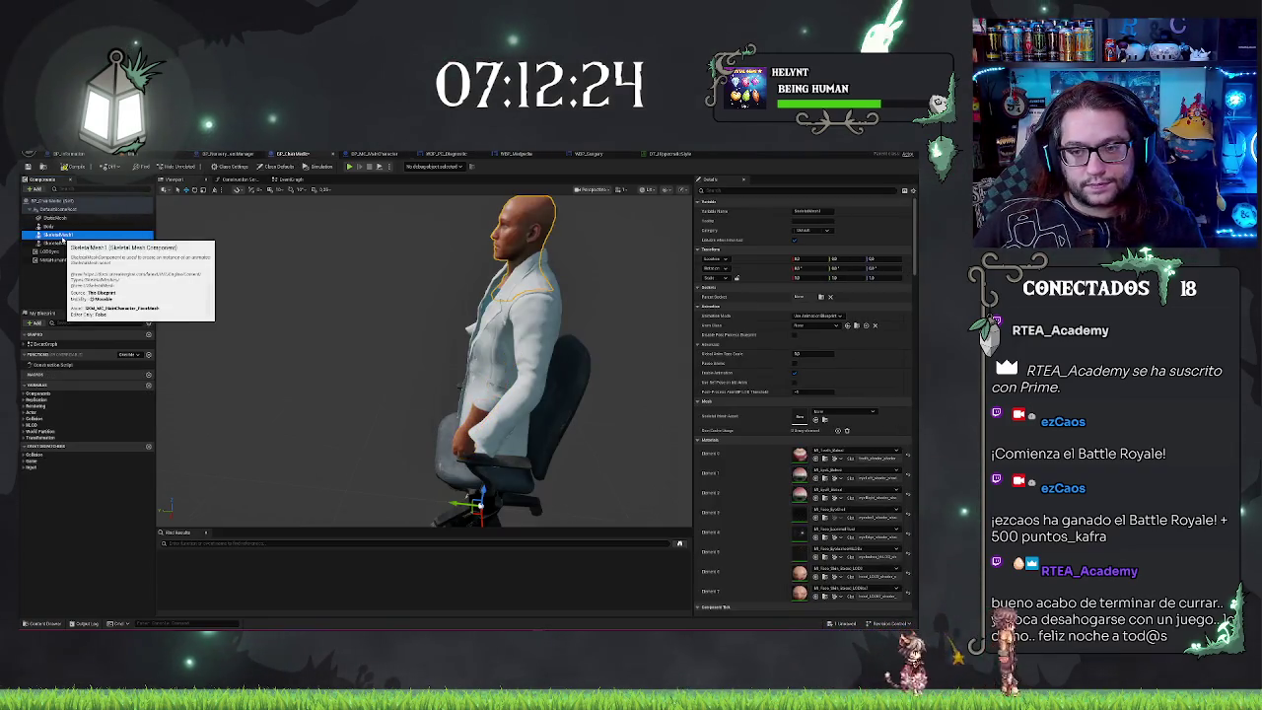
type("Face")
key("Return")
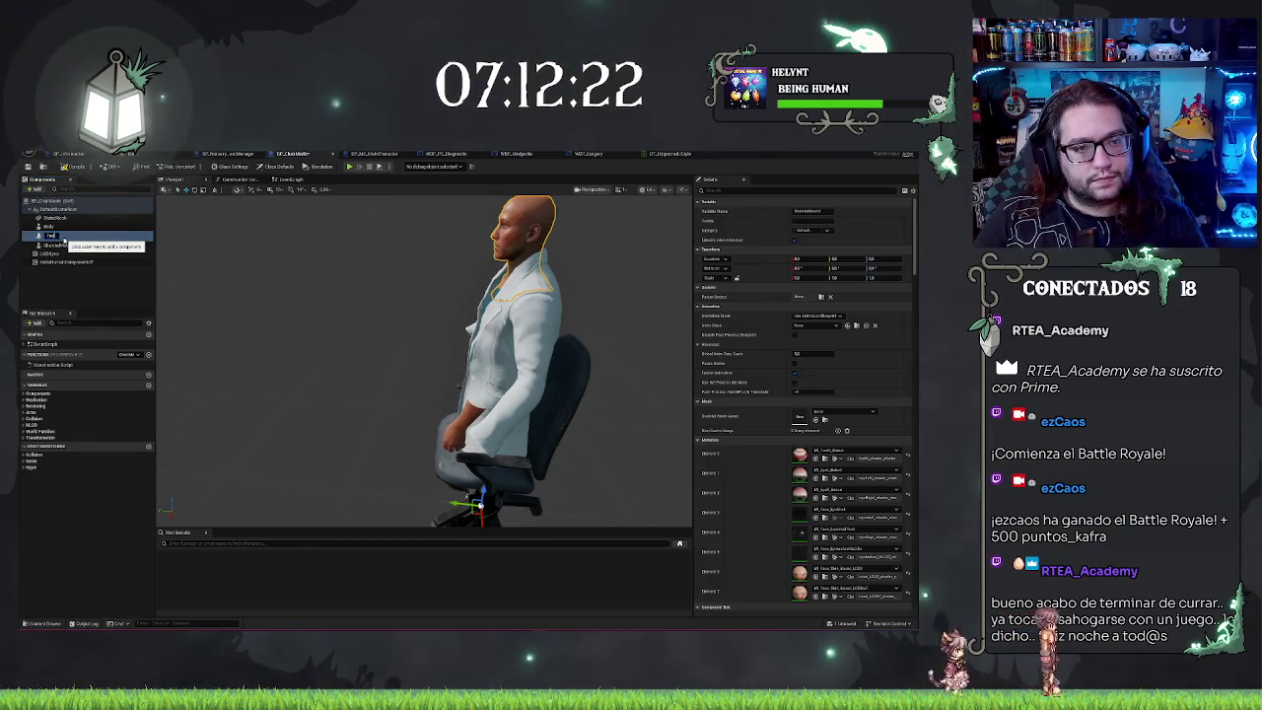
left_click(57, 243)
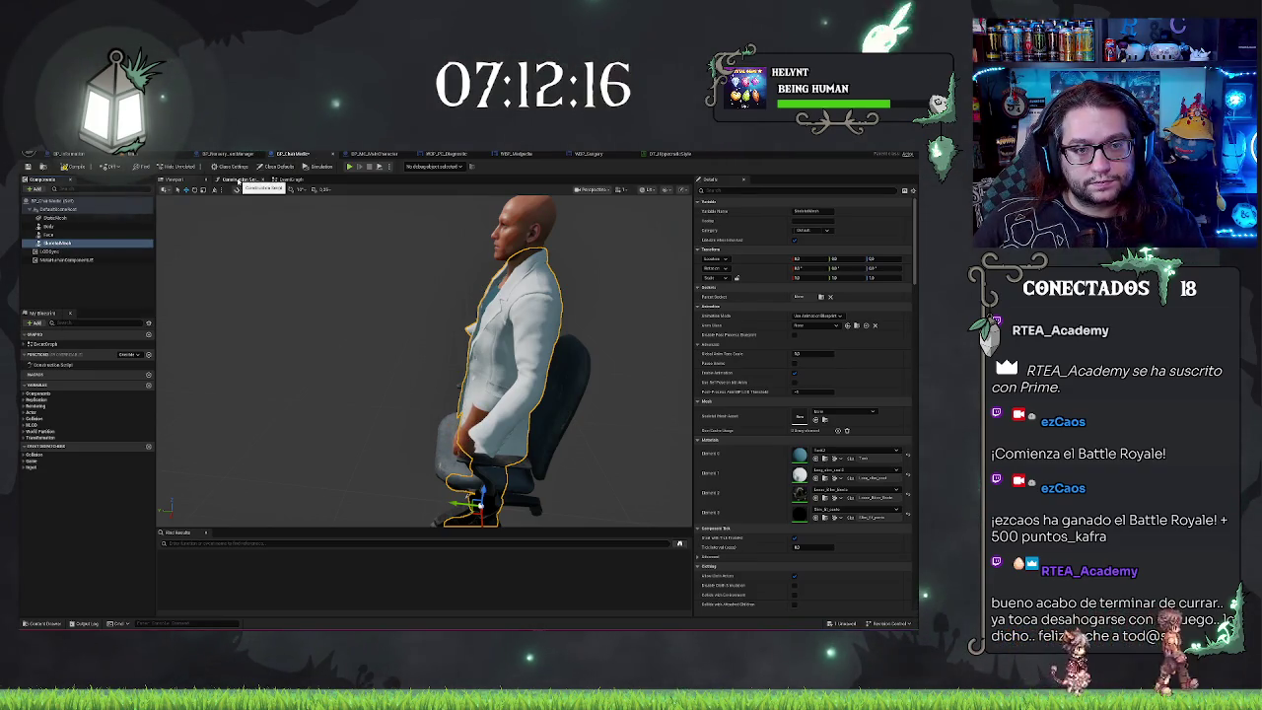
left_click(83, 236)
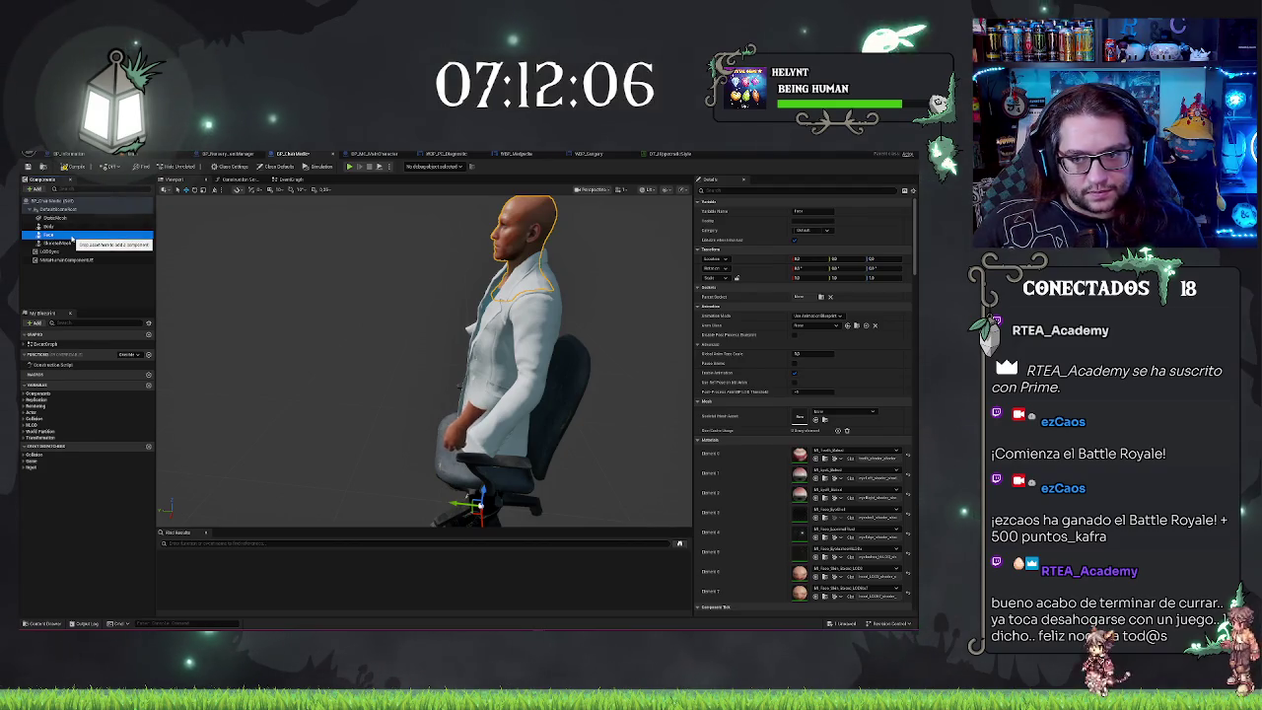
key("Delete")
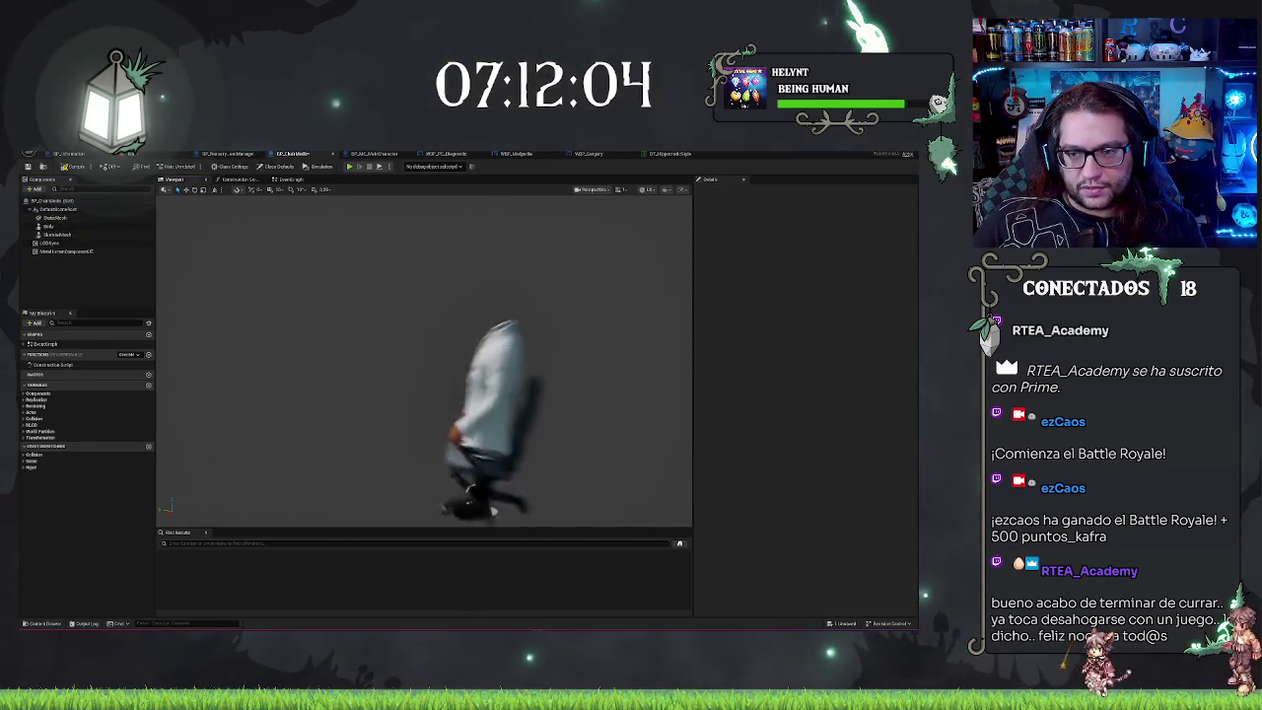
key("ctrl+z")
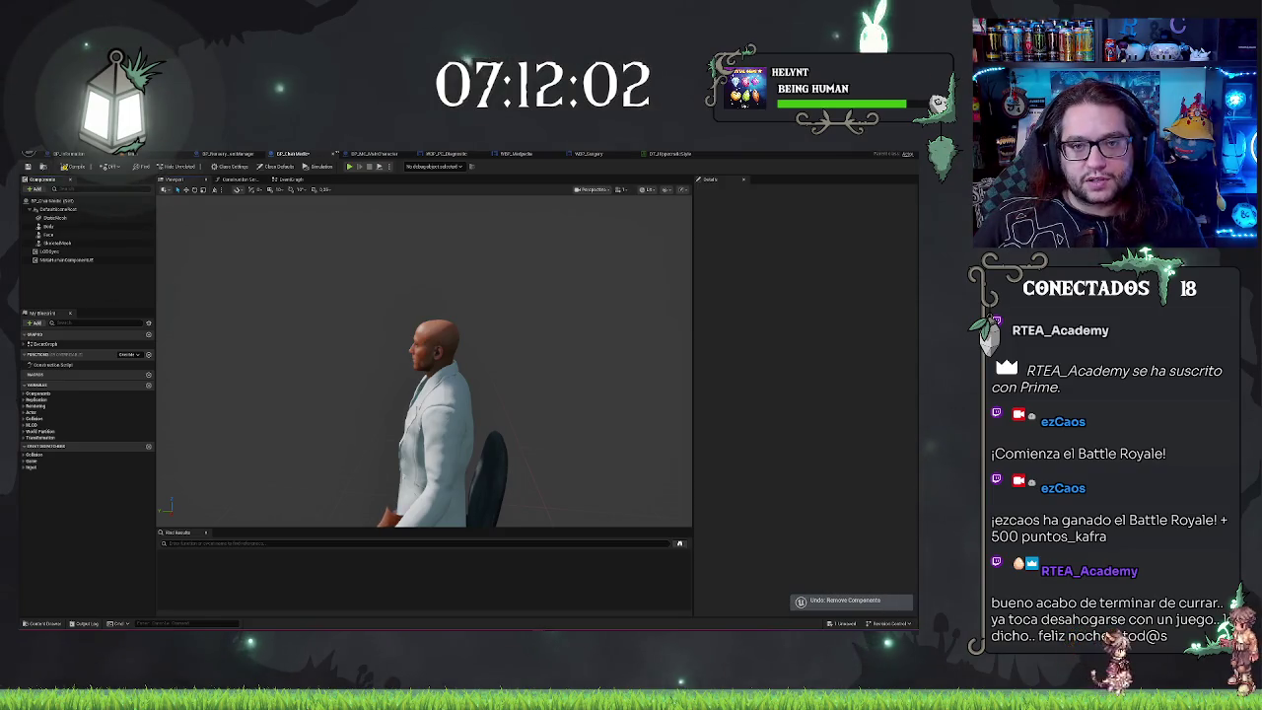
Step: Select the NPC blueprint's Hair groom component nested under Face for copying
left_click(379, 155)
left_click(34, 235)
left_click(62, 260)
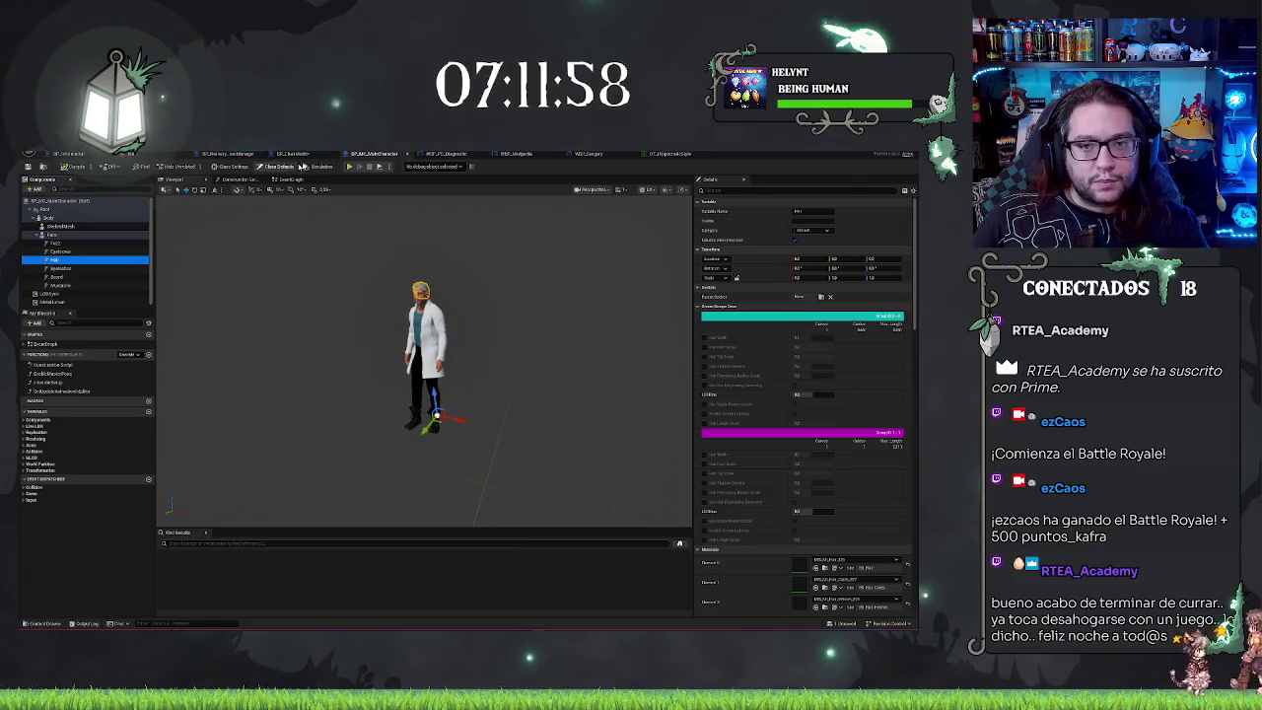
left_click(301, 156)
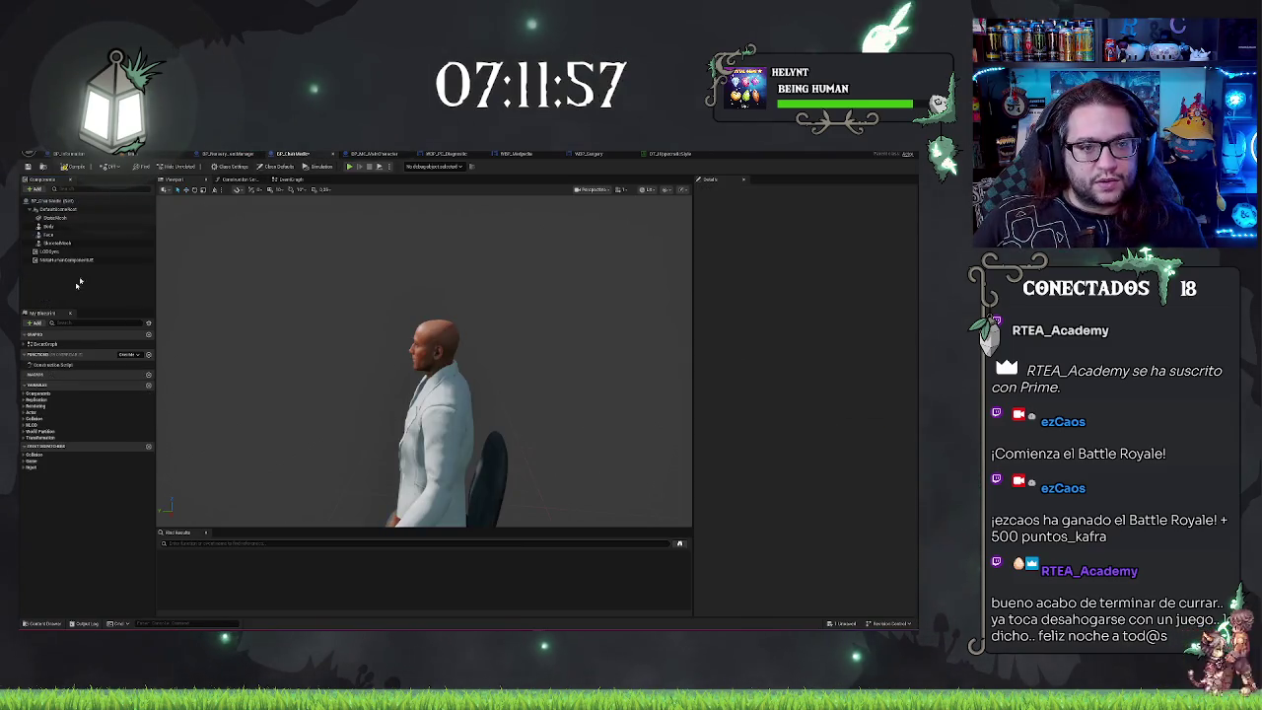
Step: Paste the Hair groom into BP_ChairMedic and attach it under the Face component
left_click(61, 235)
key("ctrl+v")
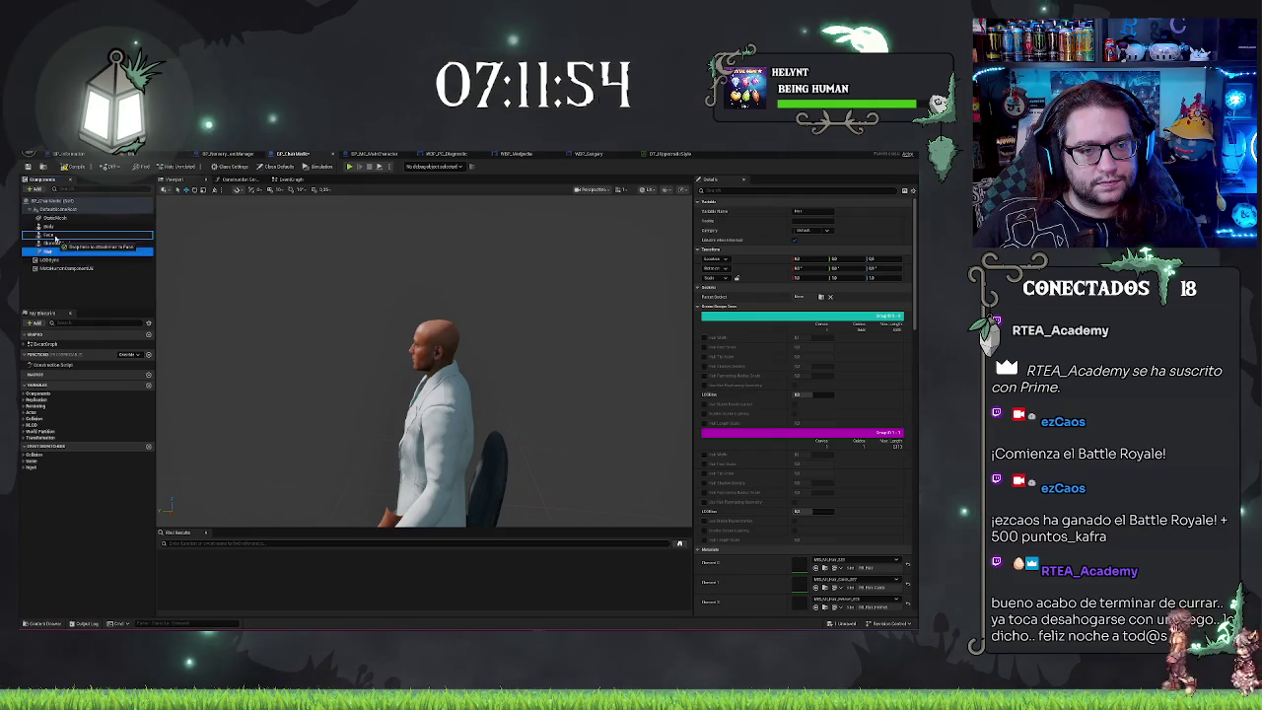
left_click_drag(54, 238, 55, 238)
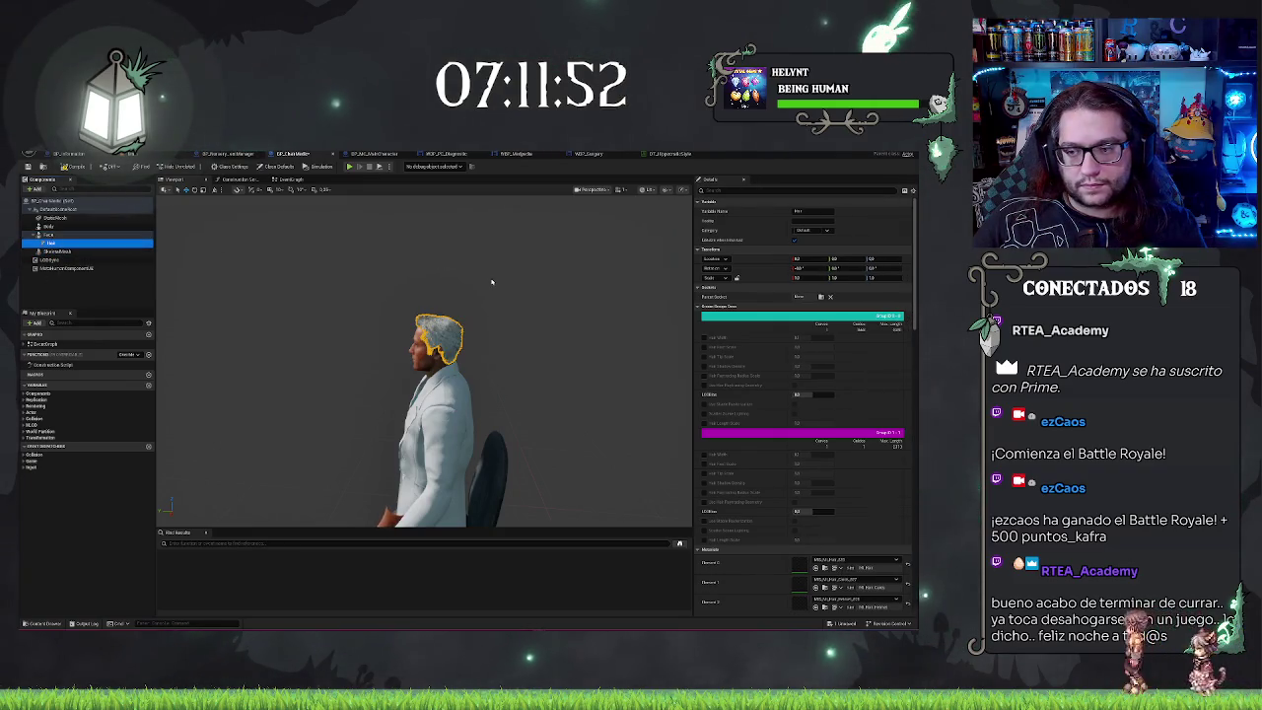
left_click_drag(371, 302, 371, 302)
Step: Start renaming the remaining skeletal mesh, checking the NPC's matching component name for reference
left_click(59, 253)
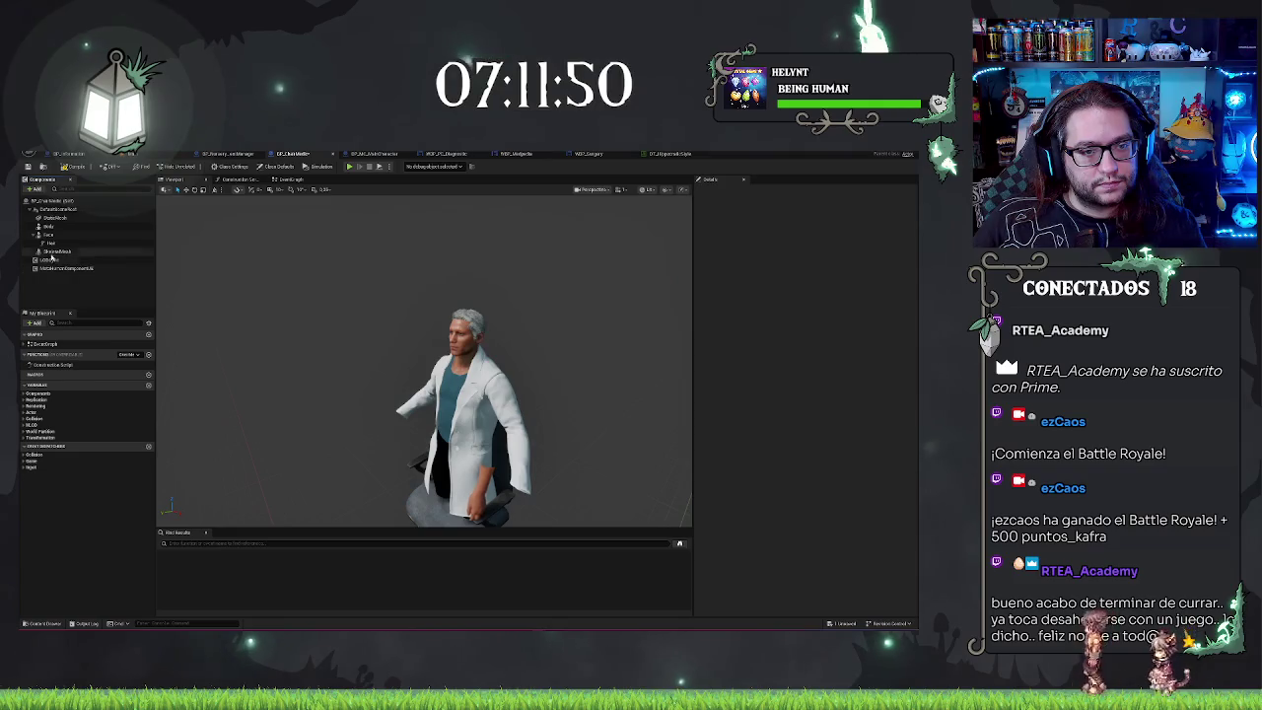
key("F2")
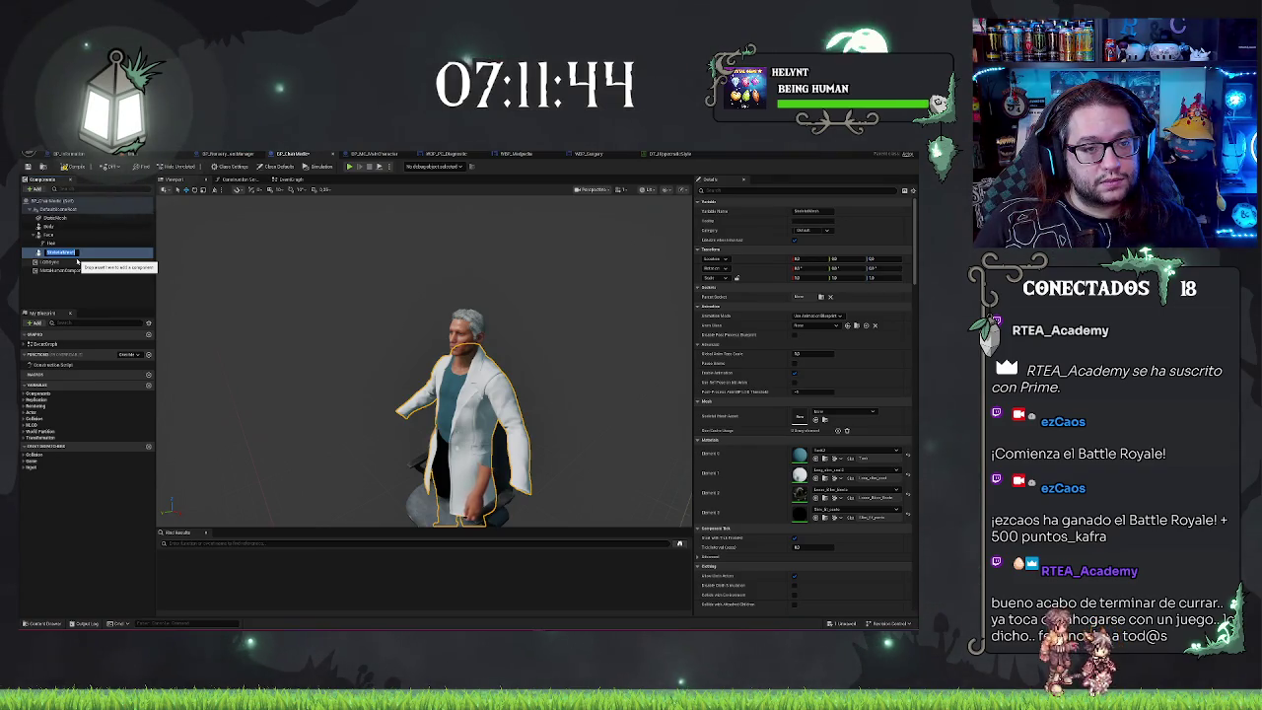
left_click(379, 155)
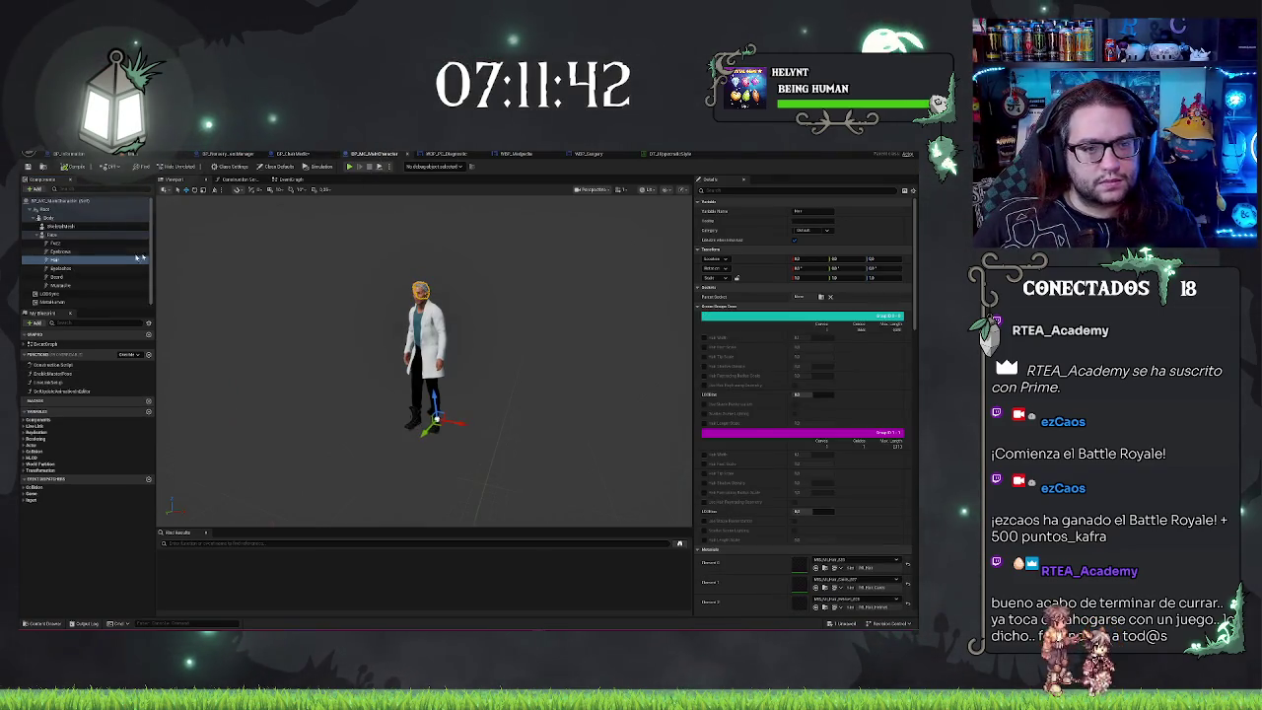
left_click(61, 227)
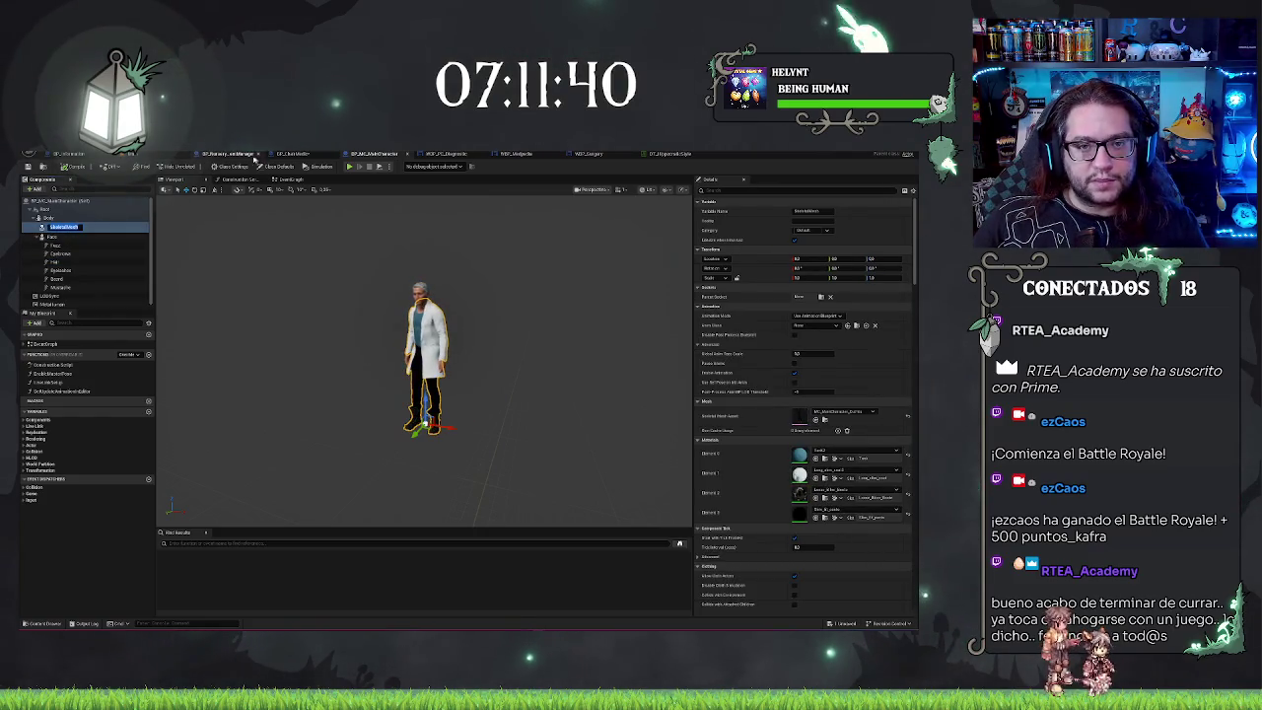
left_click(296, 155)
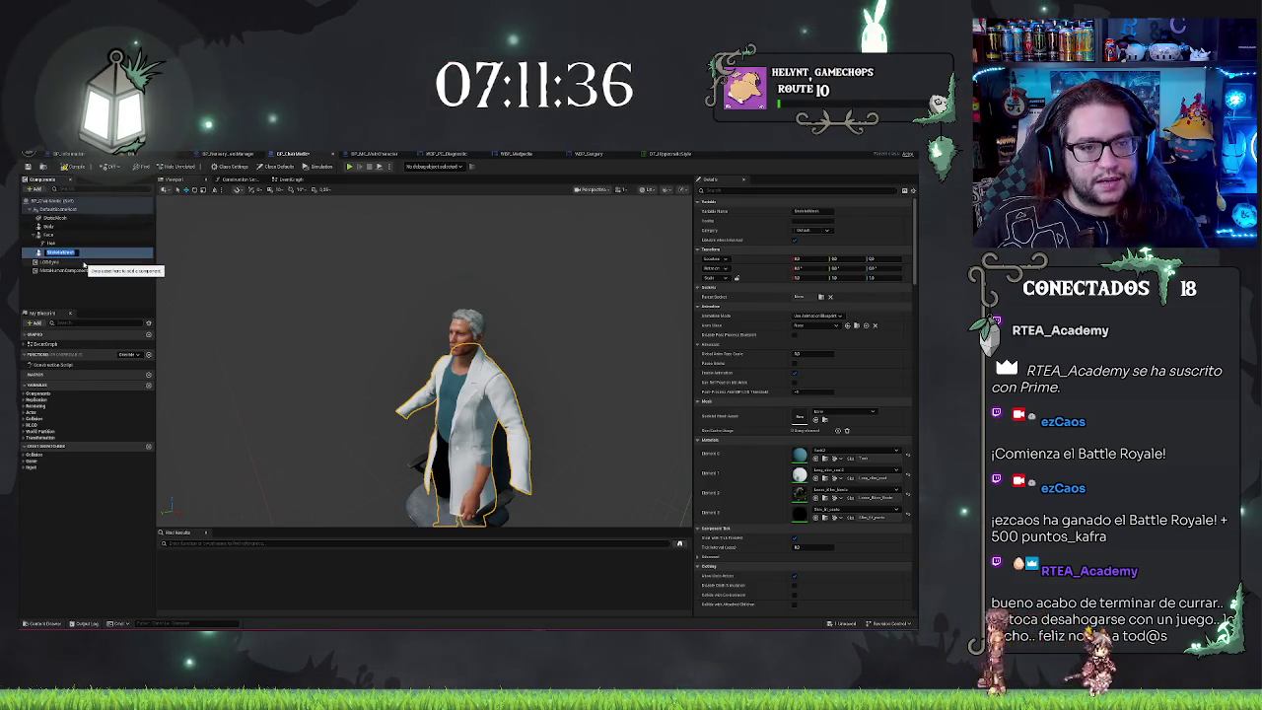
left_click(90, 293)
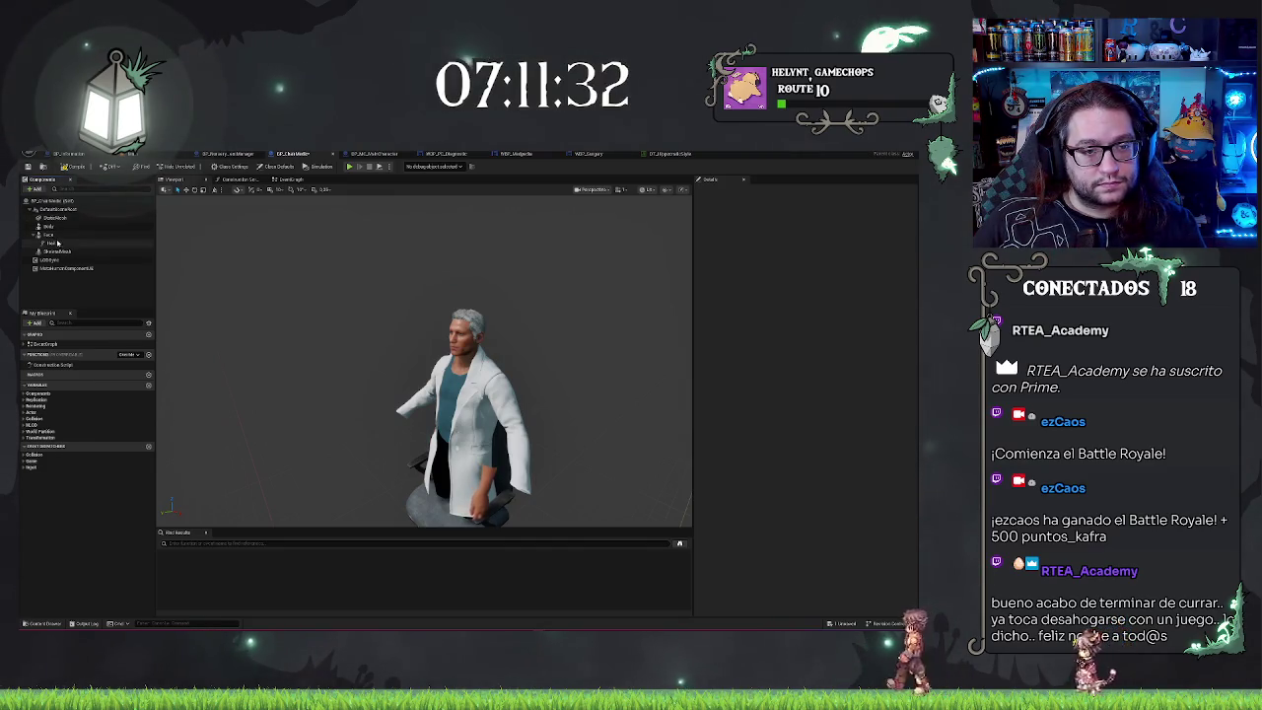
Step: Edit the LODSync component's Min LOD value so the seated doctor's hair renders blond, not grey
scroll(424, 360, "up", 10)
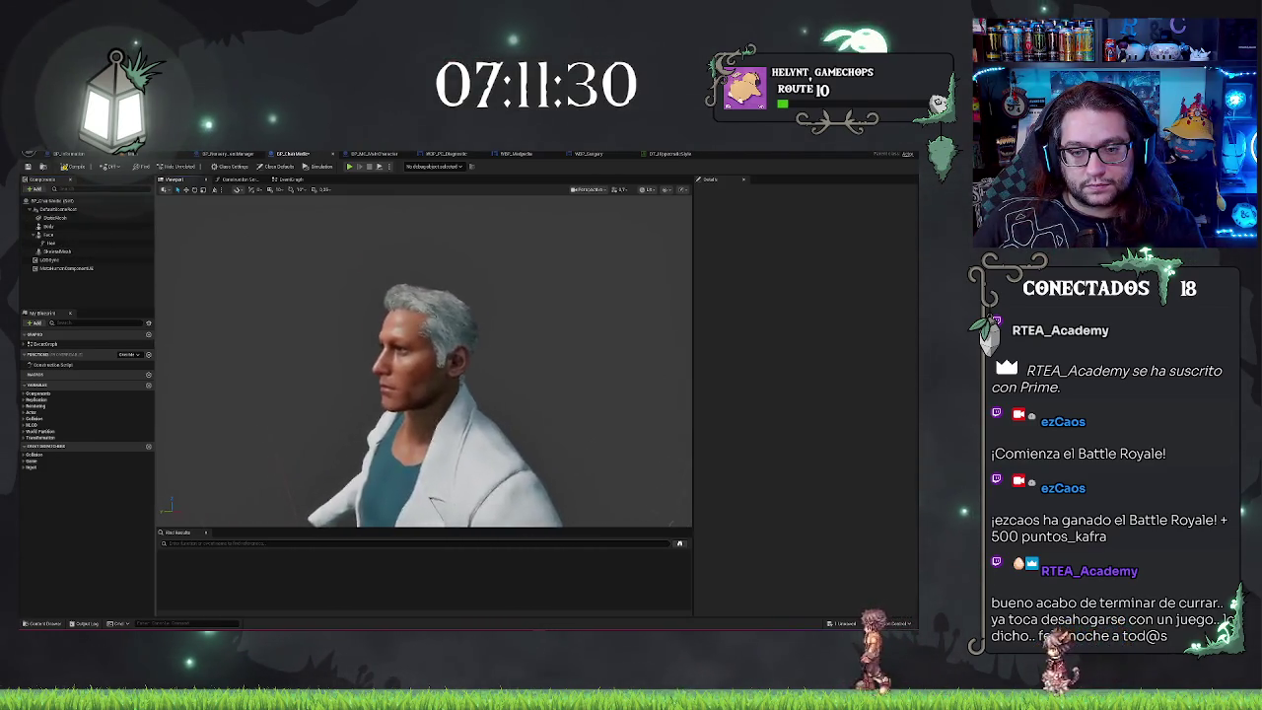
scroll(424, 360, "down", 8)
left_click_drag(424, 360, 572, 360)
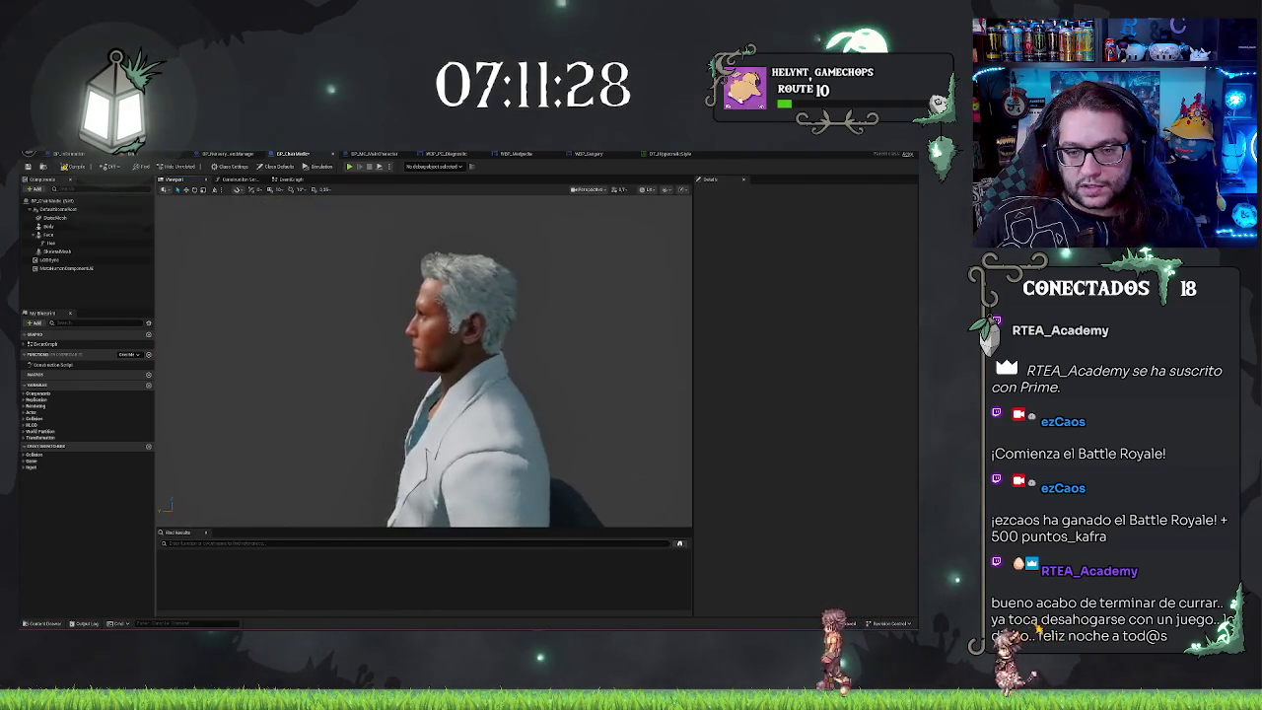
left_click(49, 259)
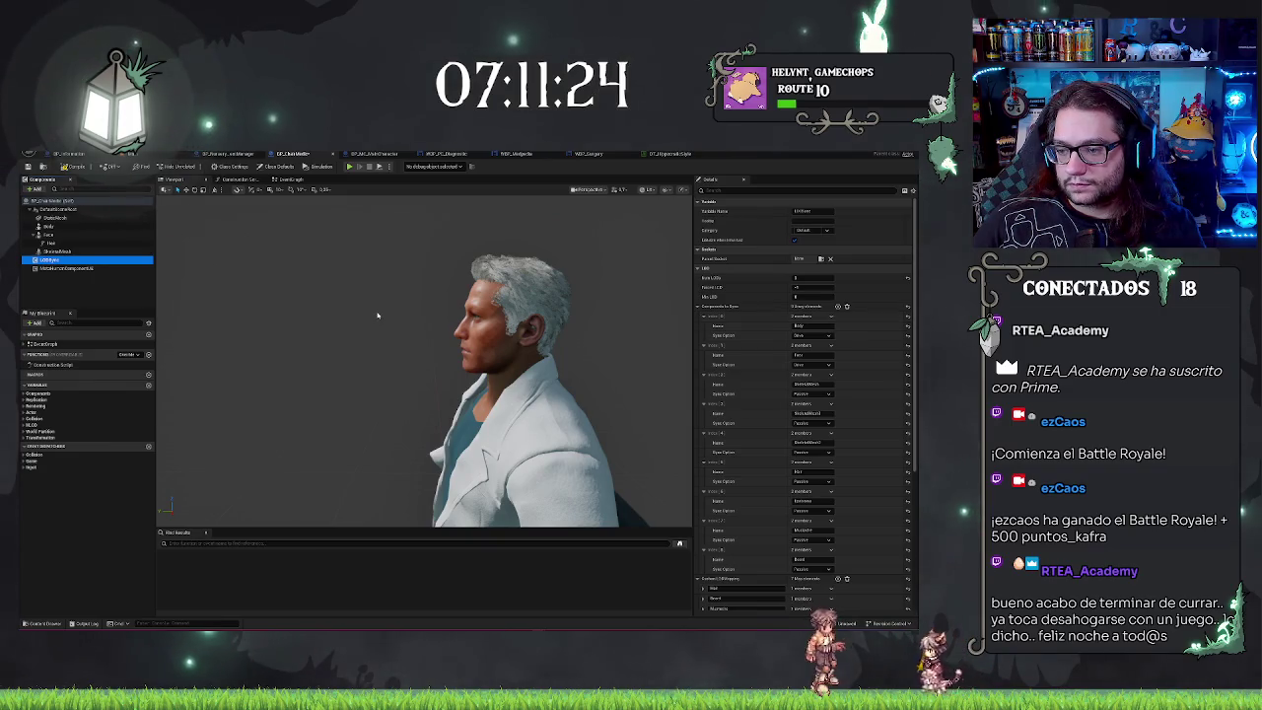
left_click(84, 294)
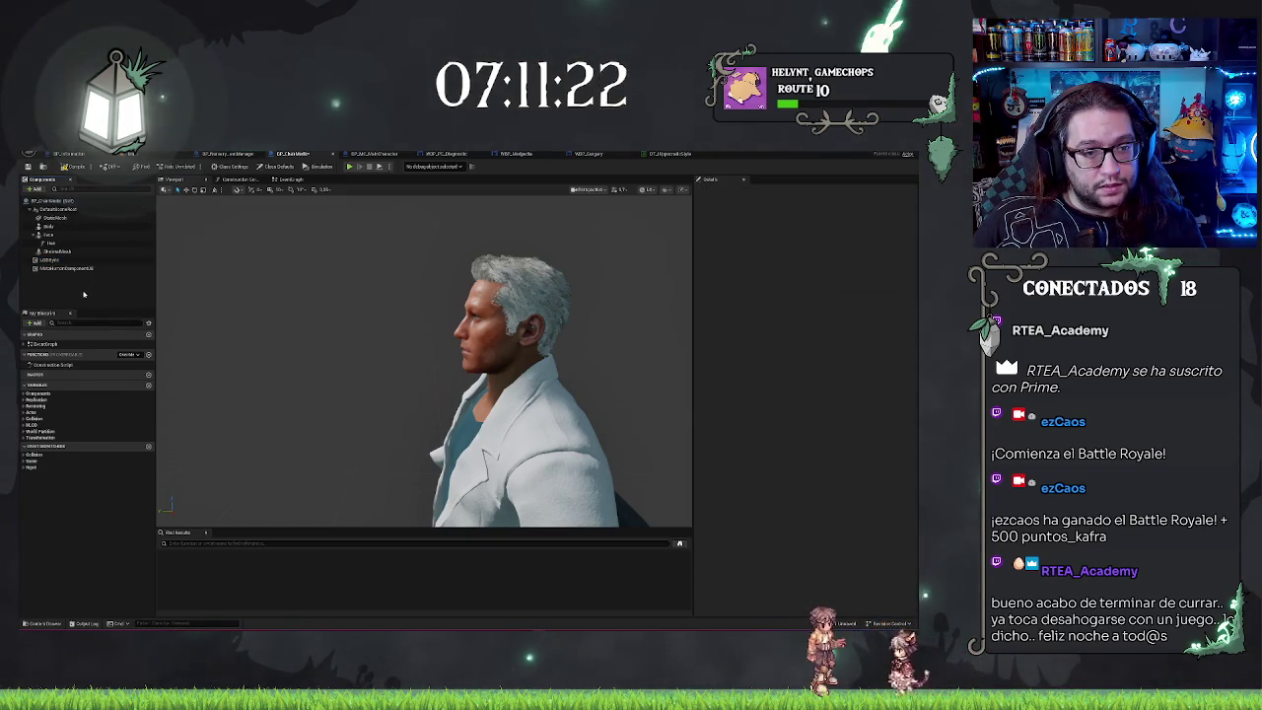
left_click(75, 259)
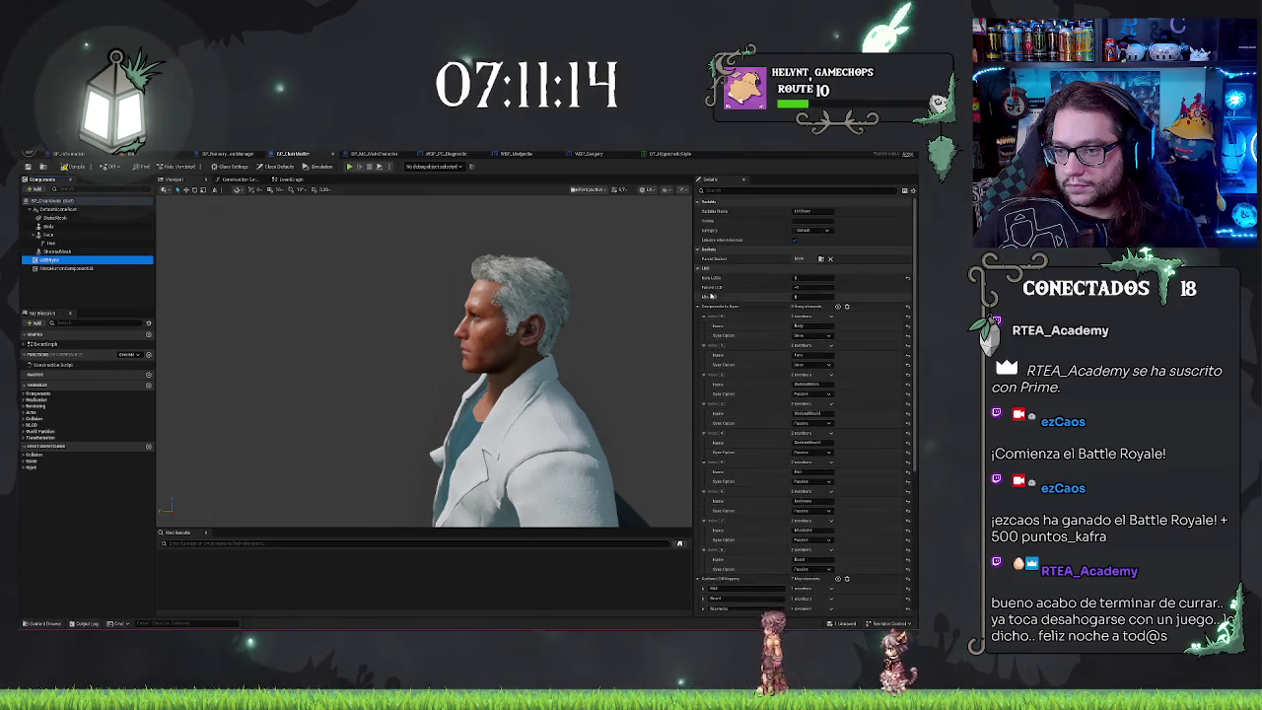
left_click(814, 295)
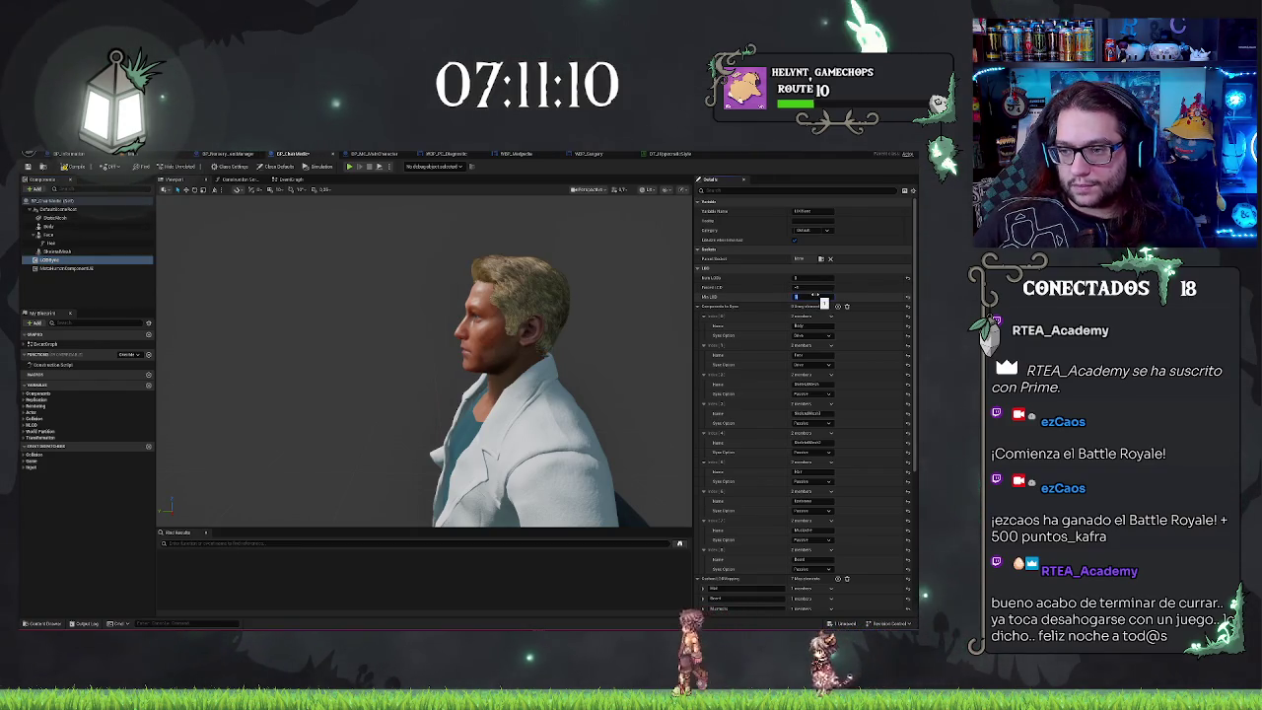